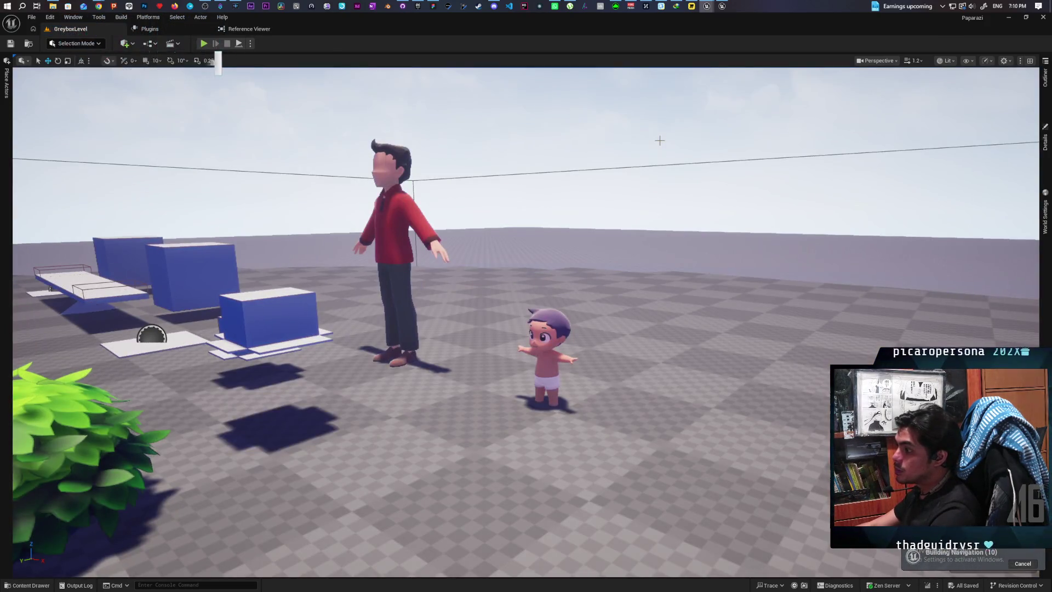
Filter the baby SK_Kamo's Details for 'over', then show the man's SK_Man assets in the content browser
mouse_move(659, 141)
mouse_down()
mouse_move(630, 180)
mouse_move(630, 230)
mouse_move(630, 165)
mouse_move(630, 186)
mouse_up()
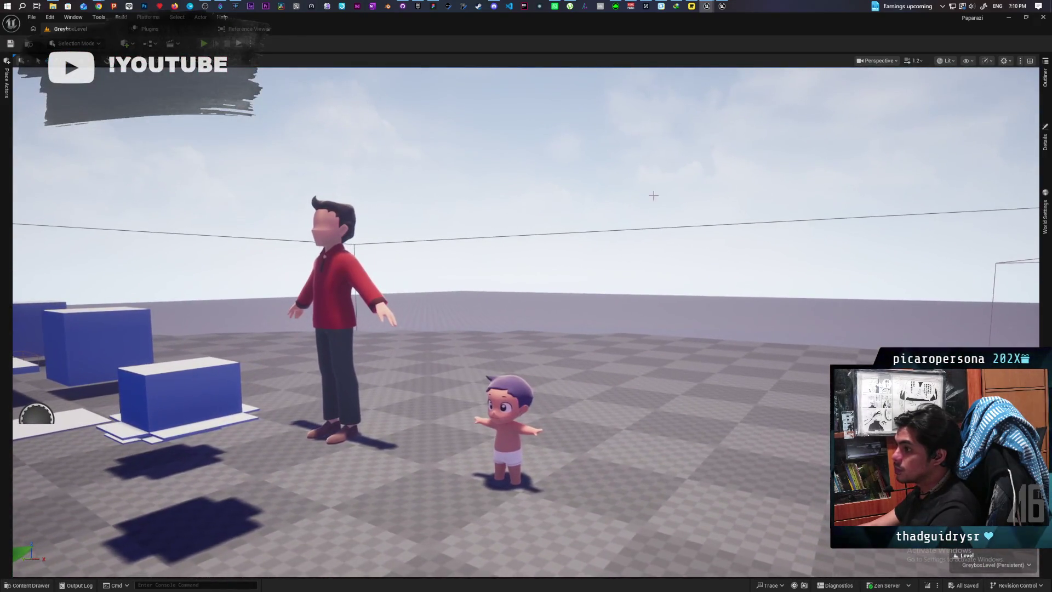
click(515, 387)
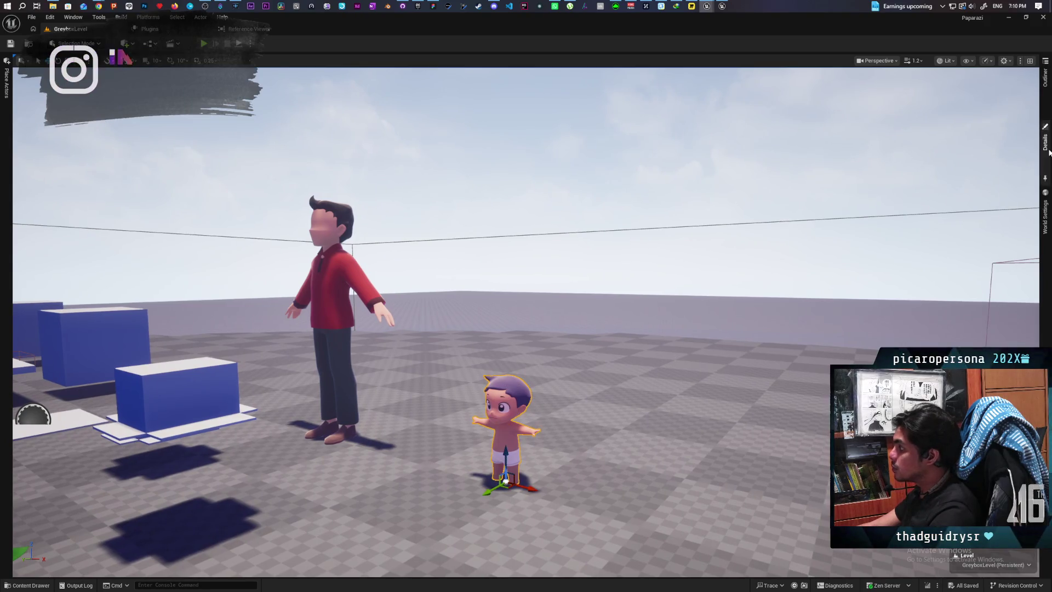
click(1045, 139)
click(813, 159)
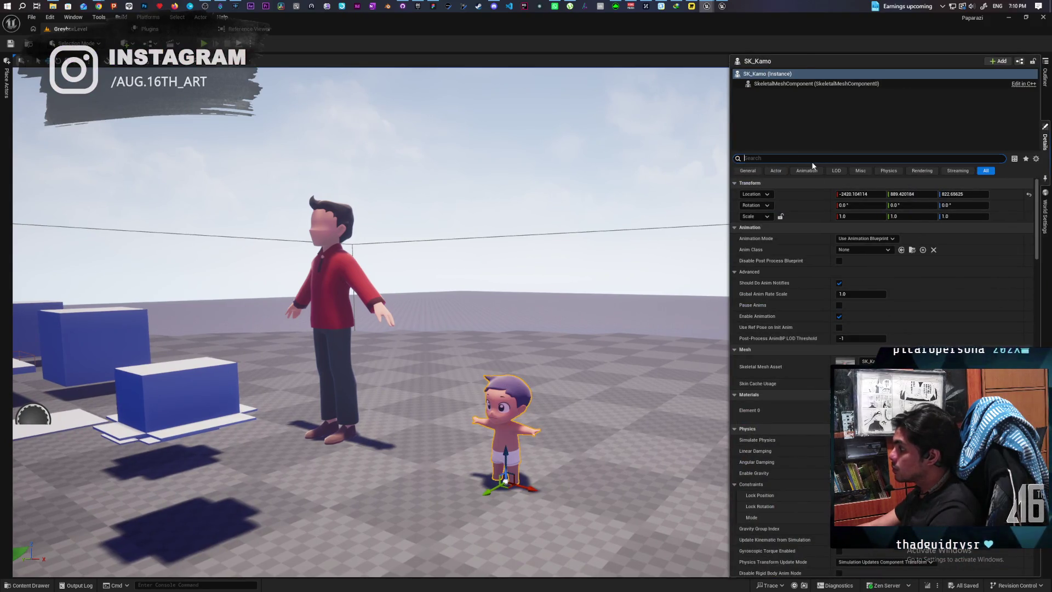
text(over)
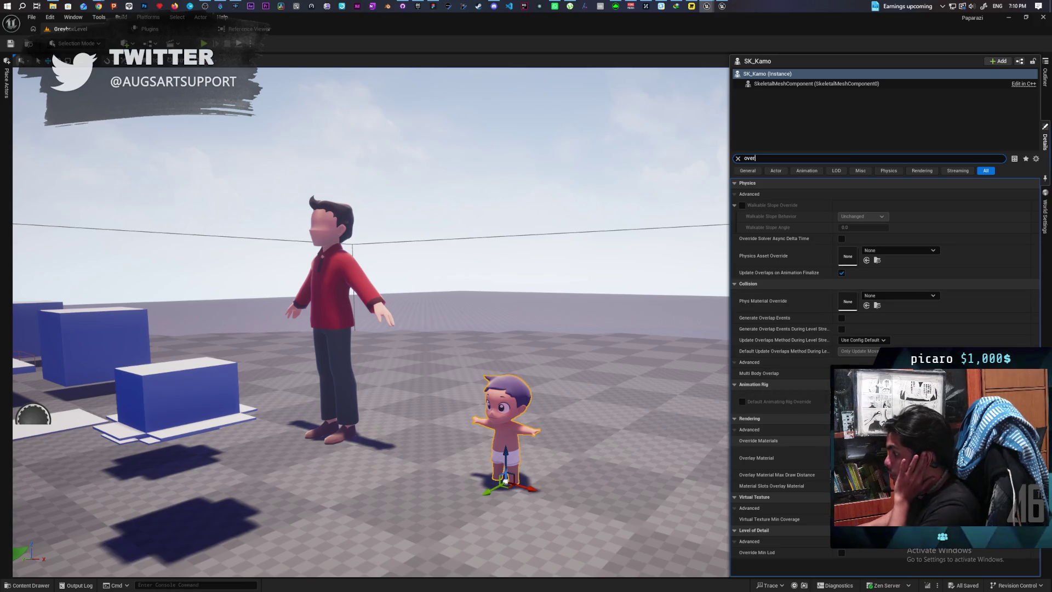
click(324, 335)
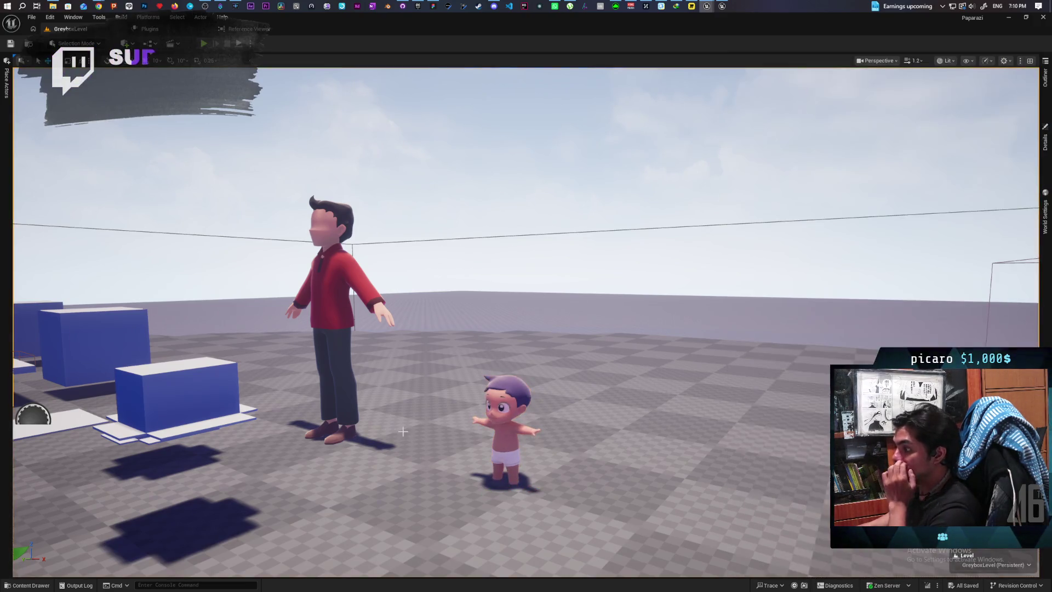
key(ctrl+b)
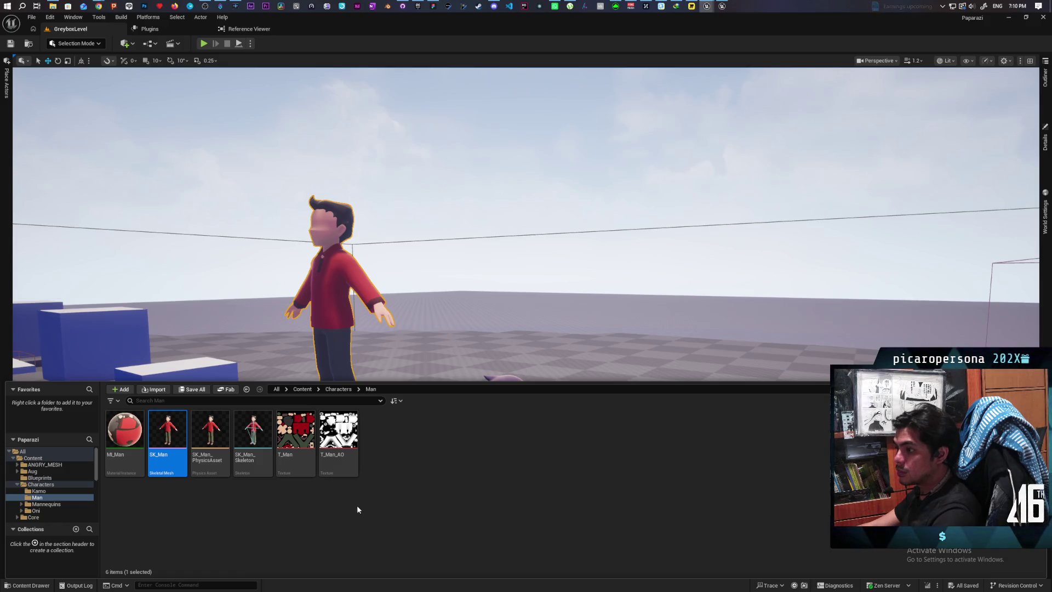
Search all content for 'overlay' and select the M_StylizedOverlay material
click(302, 389)
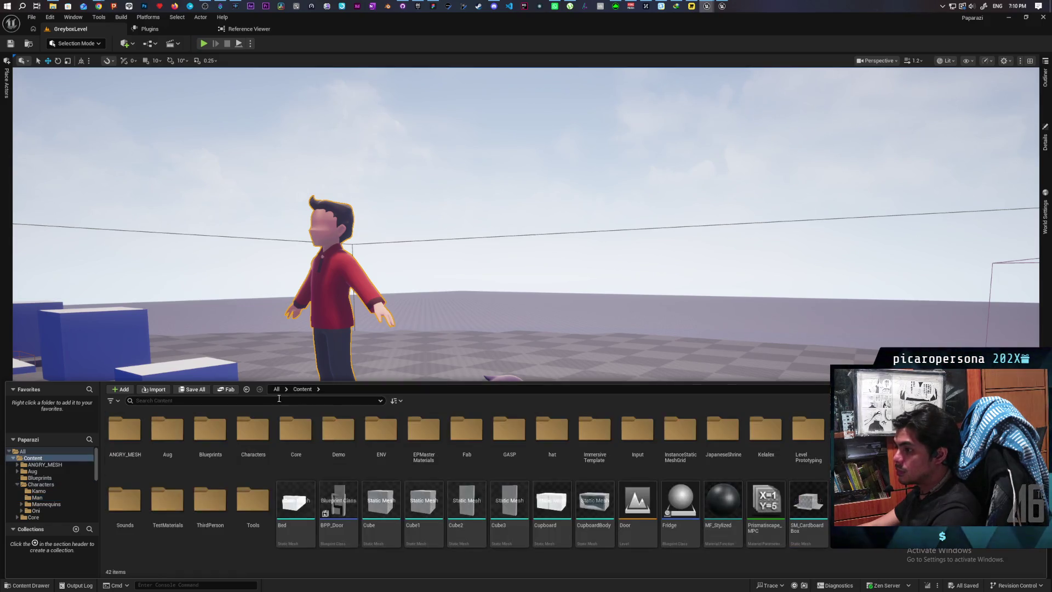
click(261, 401)
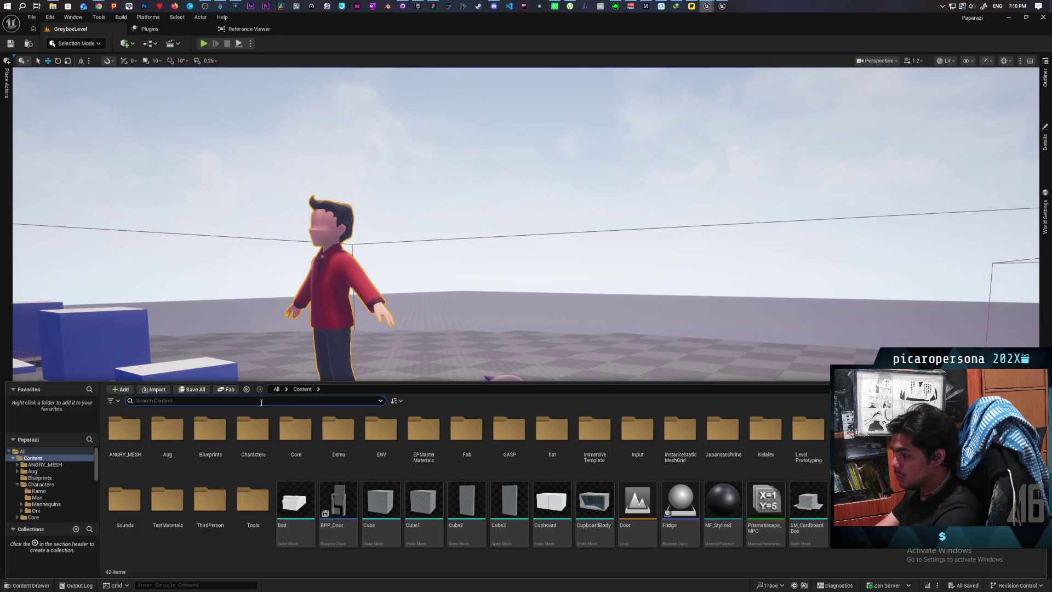
text(overlay)
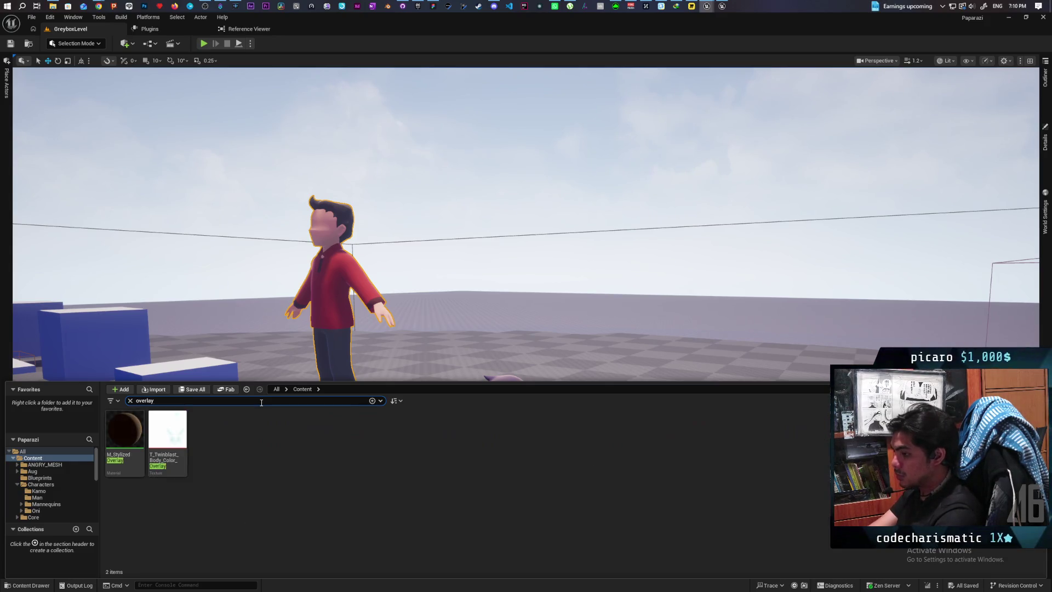
click(122, 434)
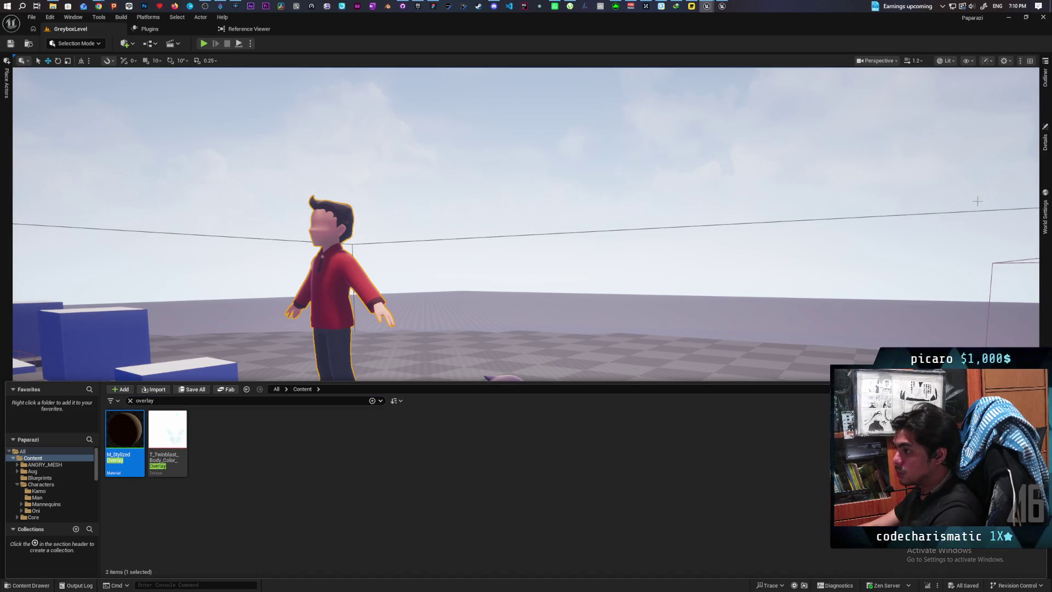
Inspect the man's skeletal mesh component details, then open SK_Man for editing
click(1047, 146)
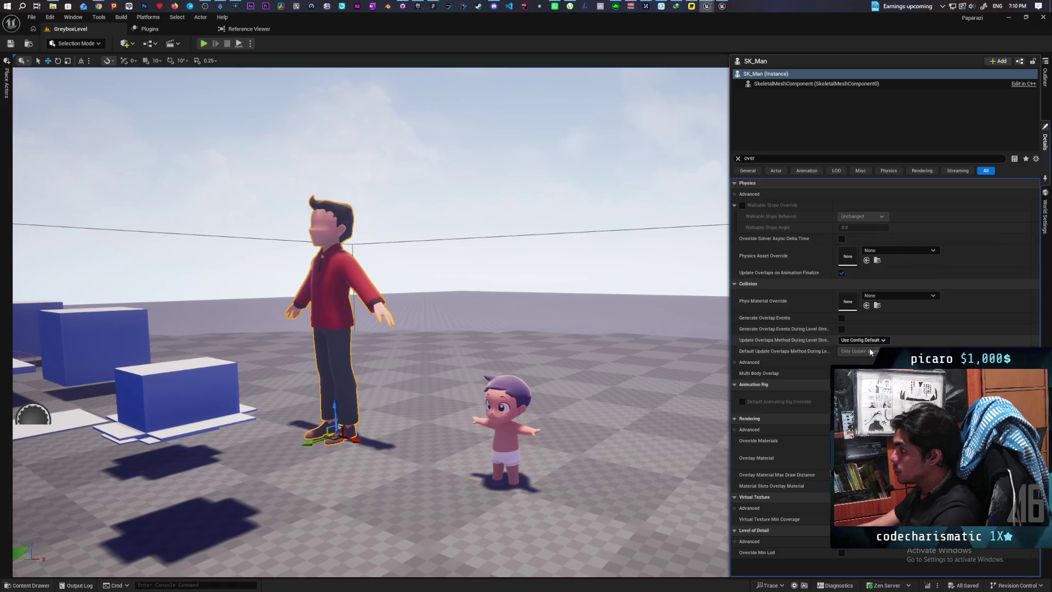
click(789, 83)
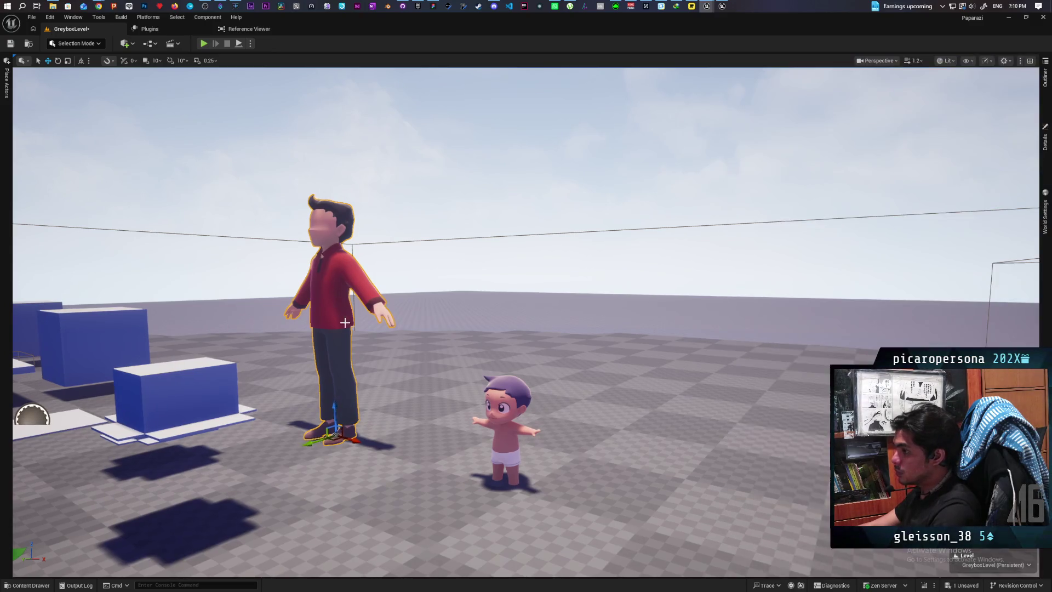
key(ctrl+b)
double_click(165, 432)
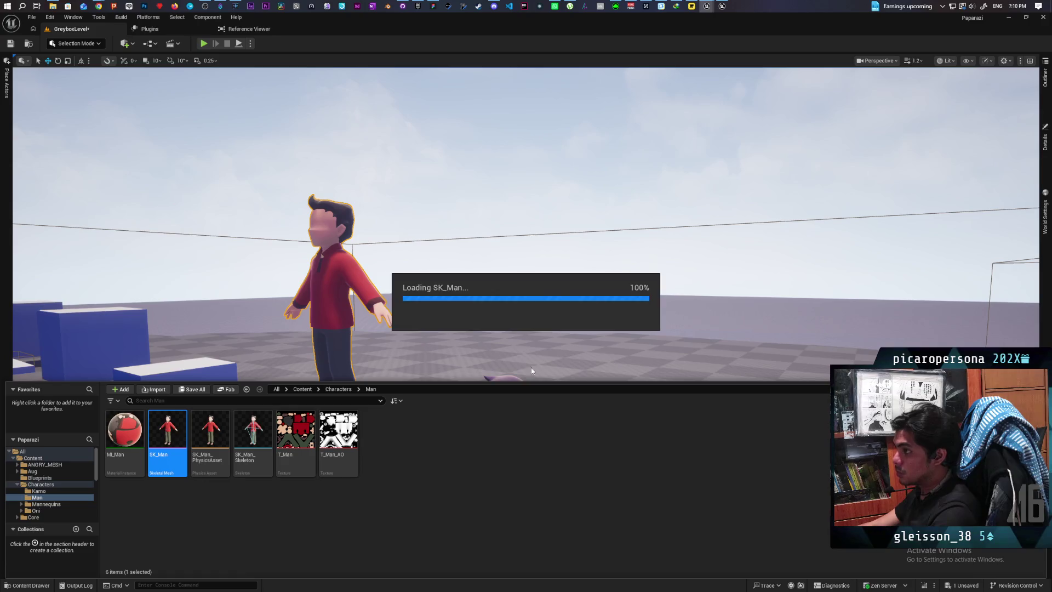
Filter SK_Man's Asset Details for 'overl' and set Overlay Material to M_StylizedOverlay
drag(576, 489, 507, 118)
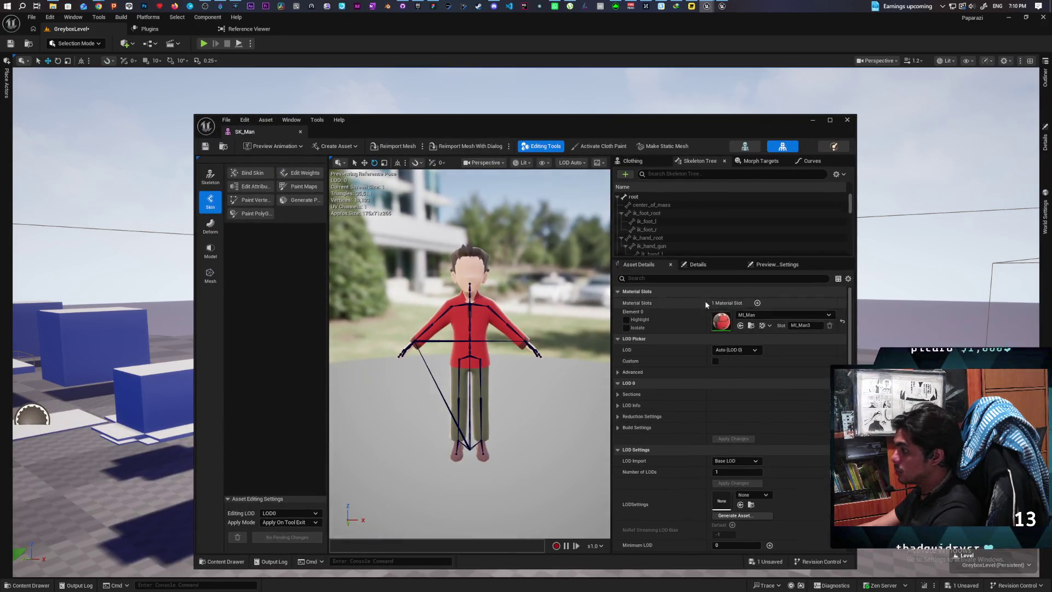
click(675, 279)
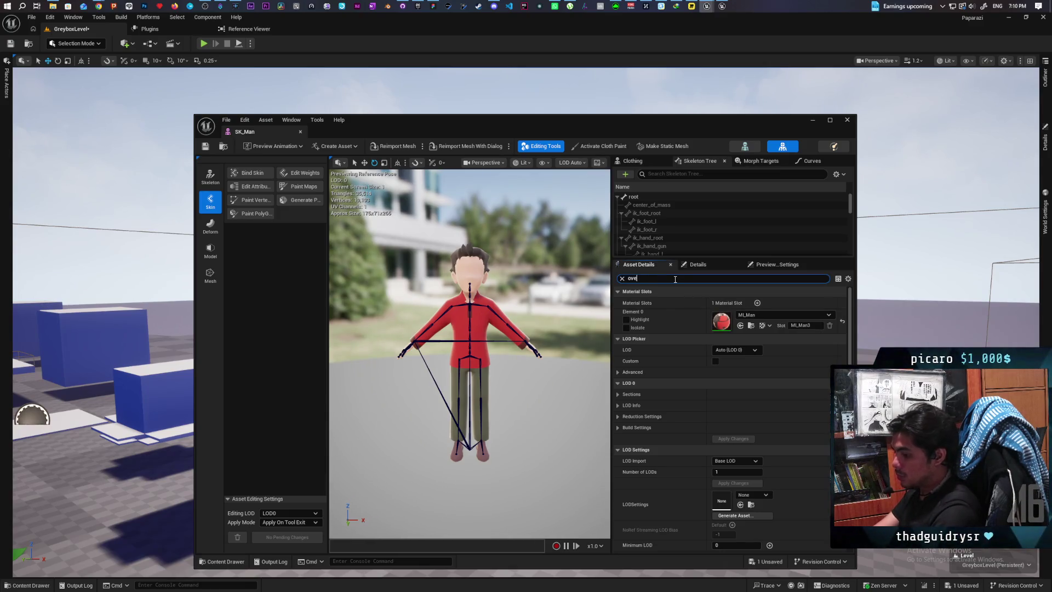
text(rl)
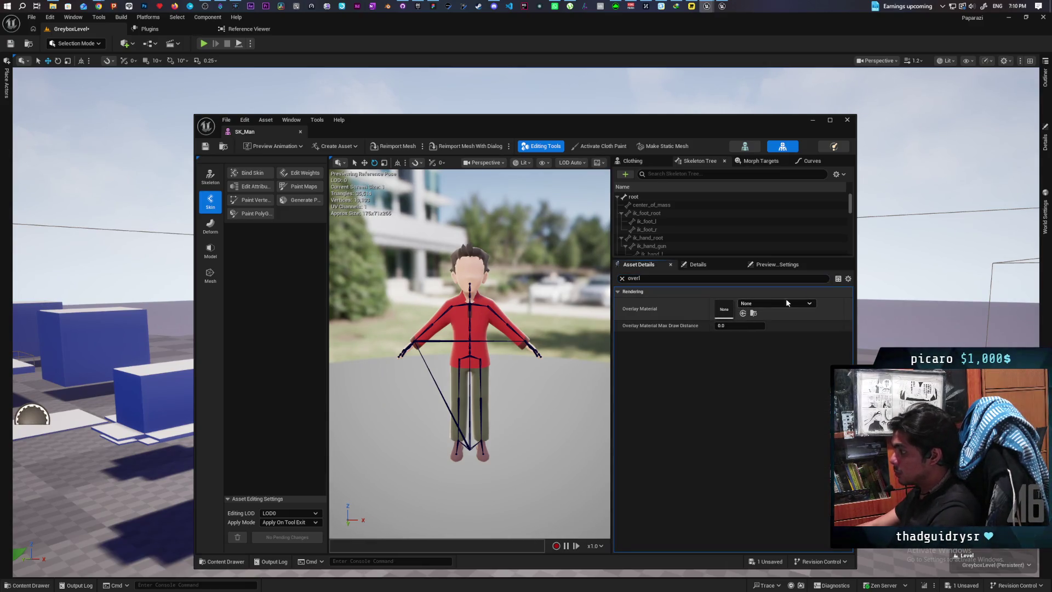
click(1044, 137)
drag(702, 128, 550, 122)
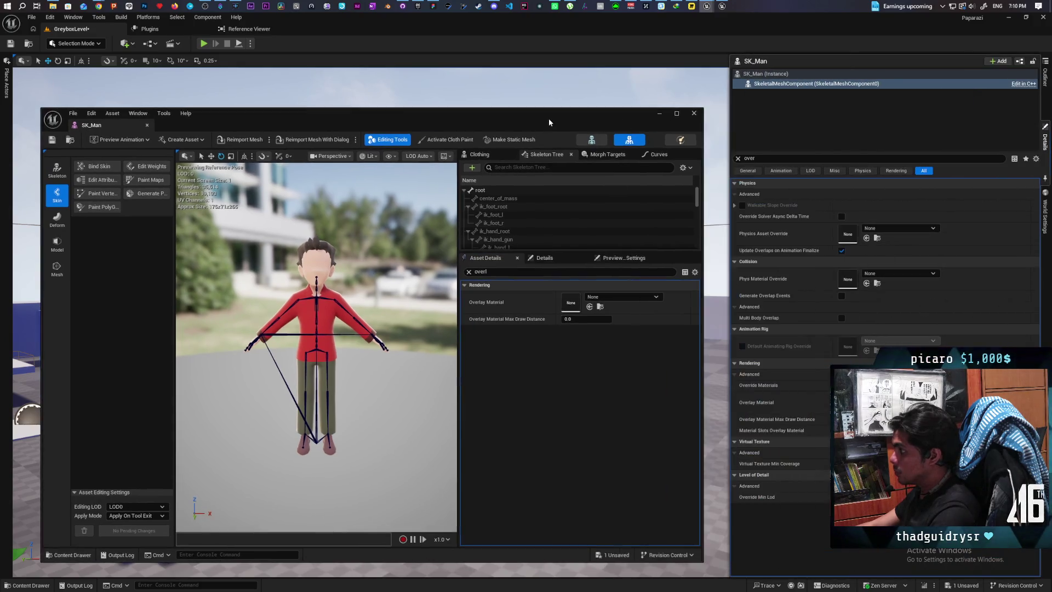
click(594, 294)
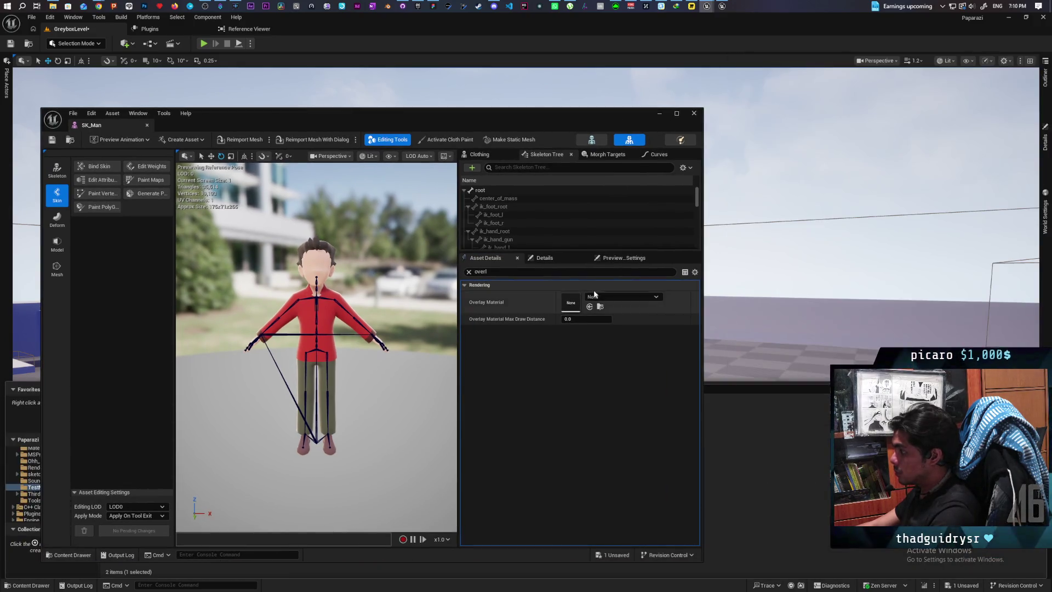
click(589, 306)
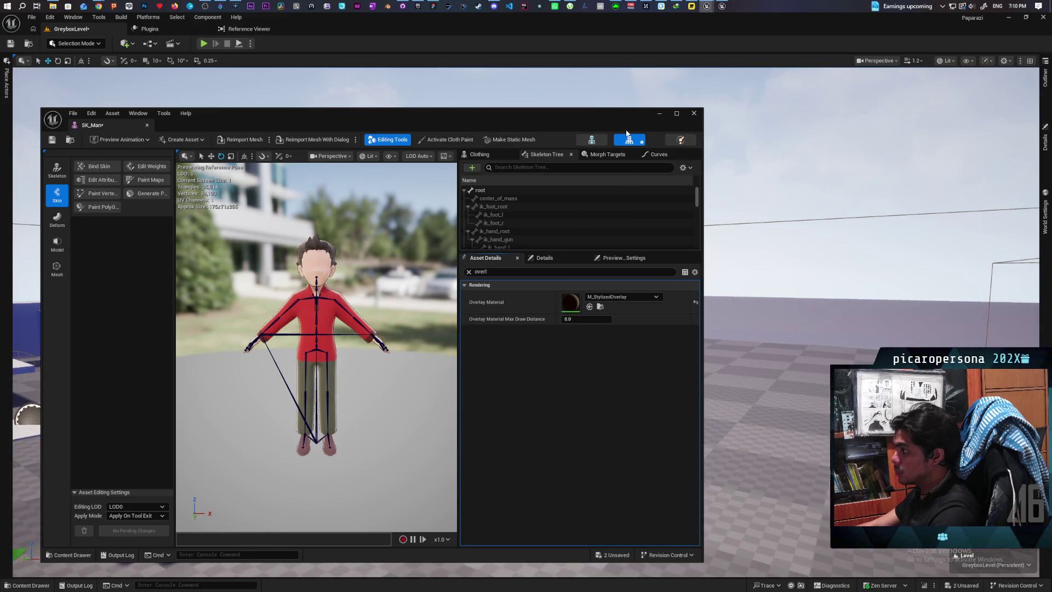
Save SK_Man, close its editor, and select the baby character in the level
key(ctrl+s)
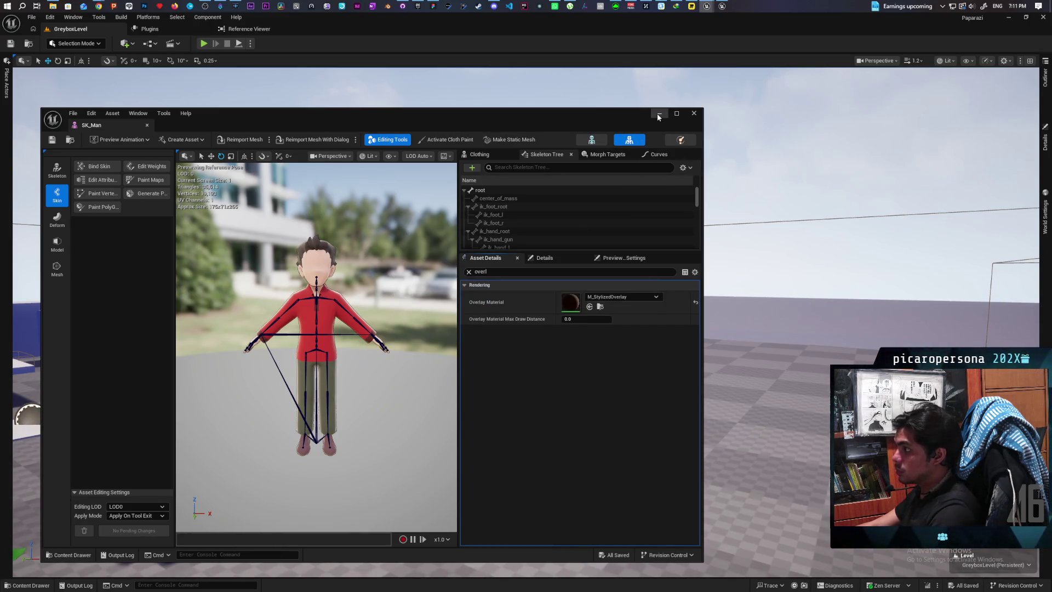
click(693, 114)
click(503, 395)
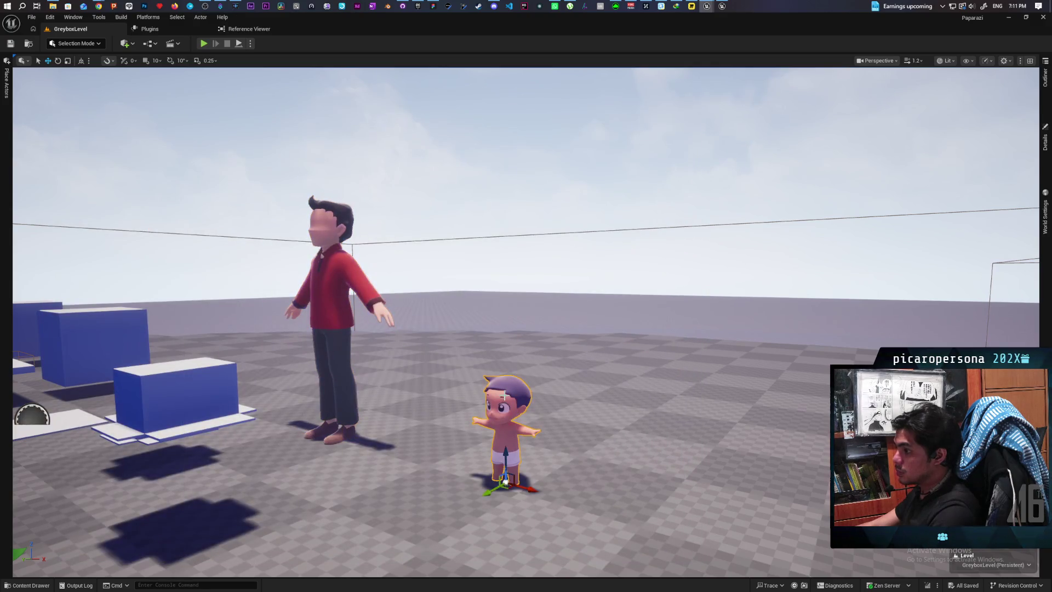
Move closer to the characters and locate the baby's mesh assets in the content browser
mouse_move(476, 293)
mouse_down()
mouse_move(440, 230)
mouse_move(455, 225)
mouse_move(438, 216)
mouse_move(562, 363)
mouse_up()
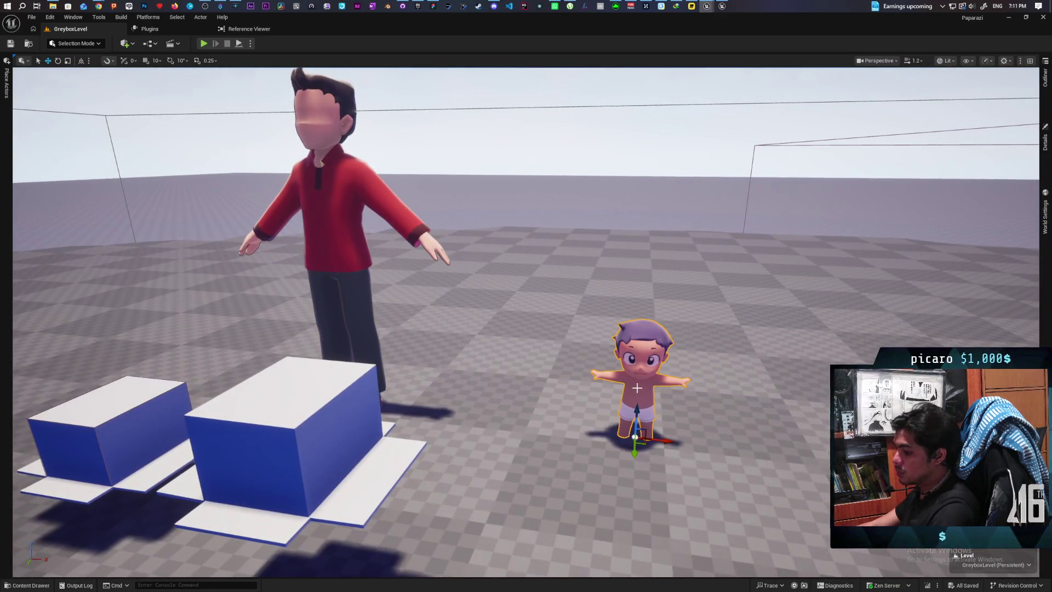
key(ctrl+space)
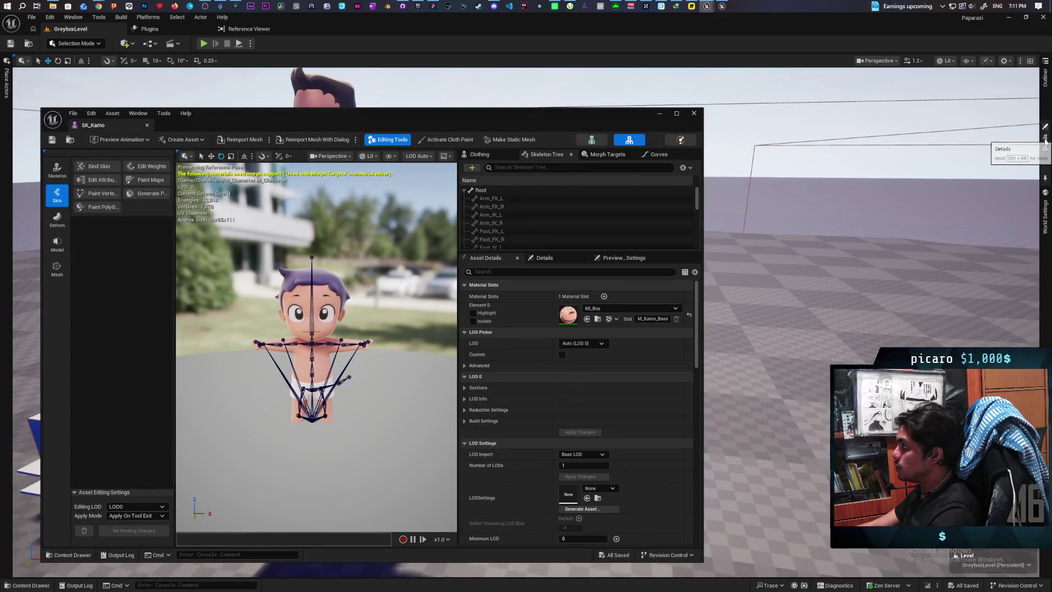
click(1045, 141)
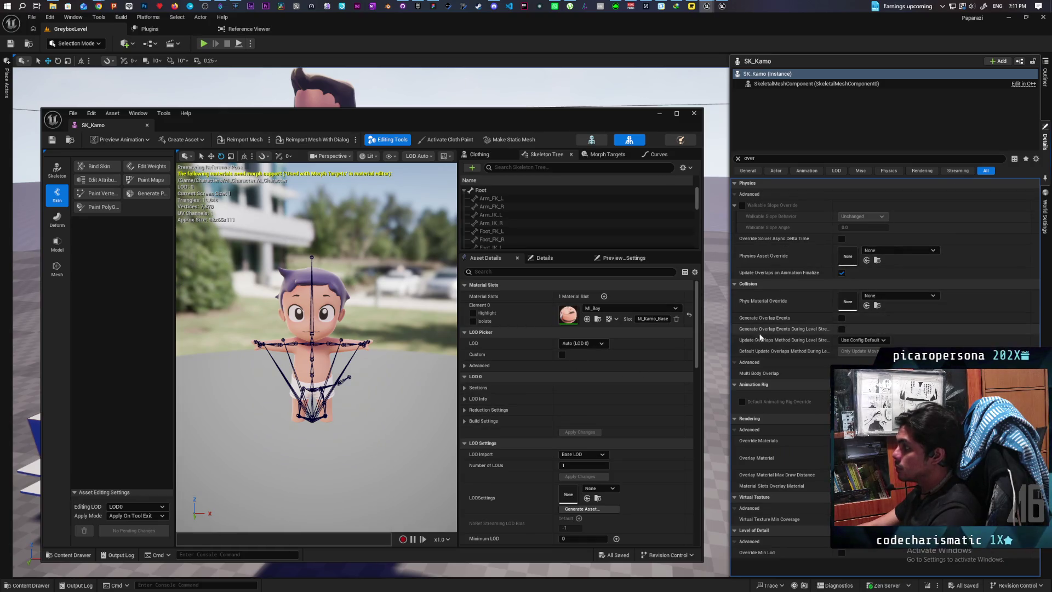
click(448, 91)
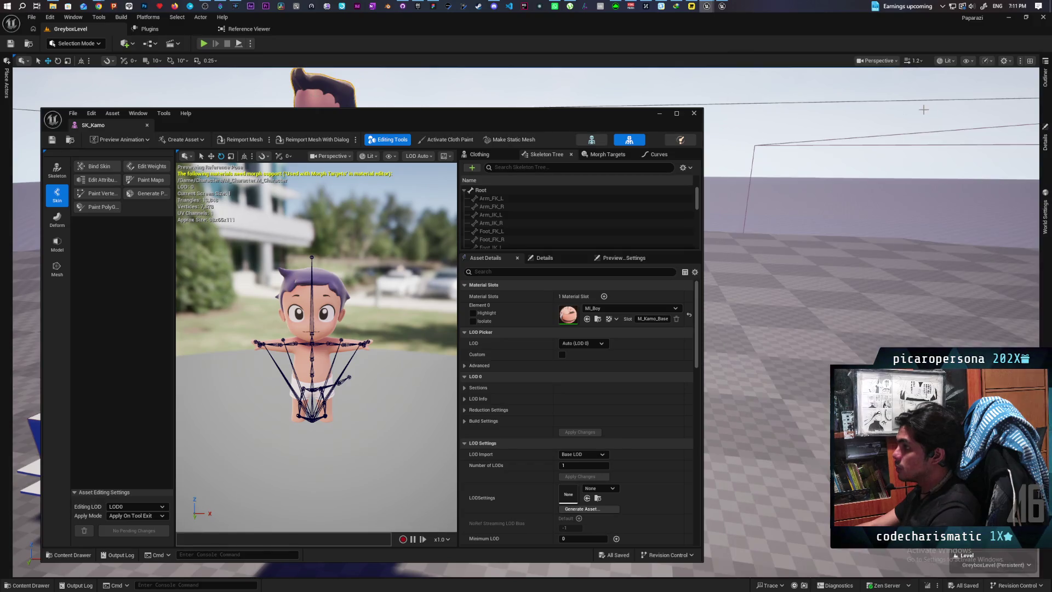
click(1045, 142)
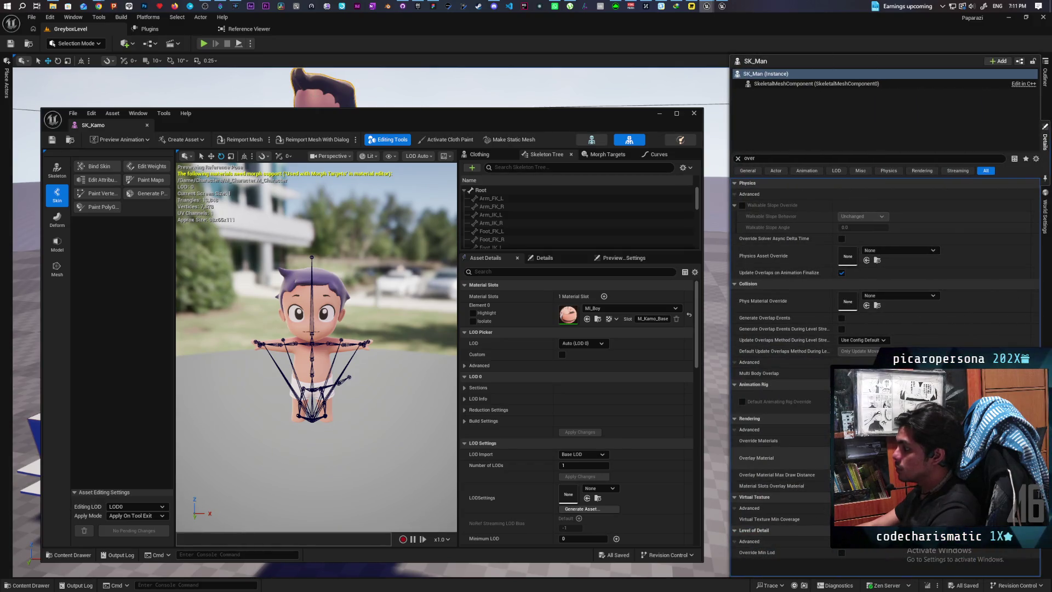
click(598, 319)
Filter SK_Kamo's Asset Details for 'over', set Overlay Material to M_StylizedOverlay, and close the editor
click(554, 273)
text(ph)
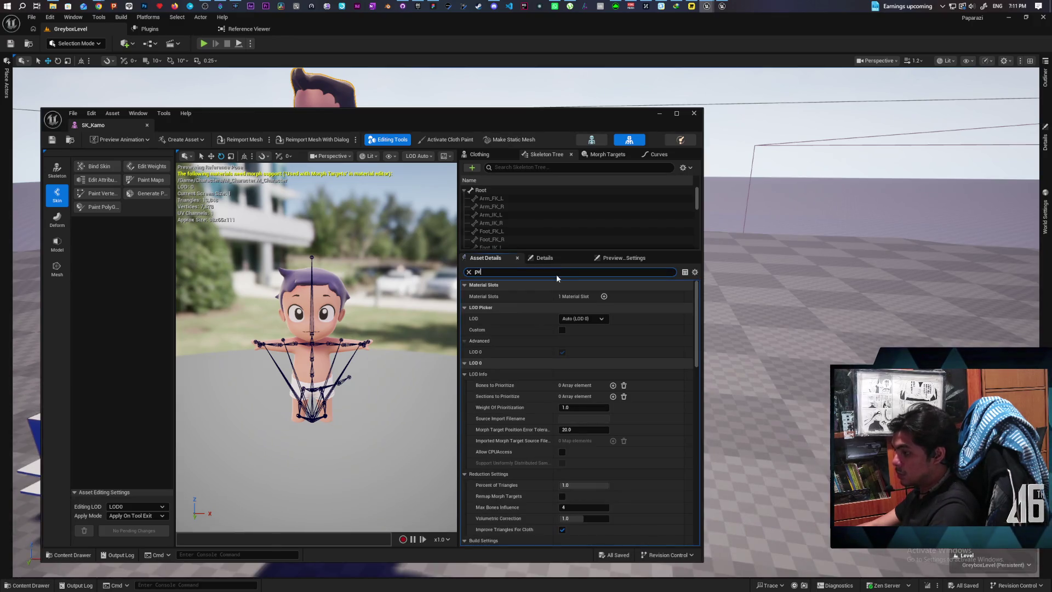
text(er)
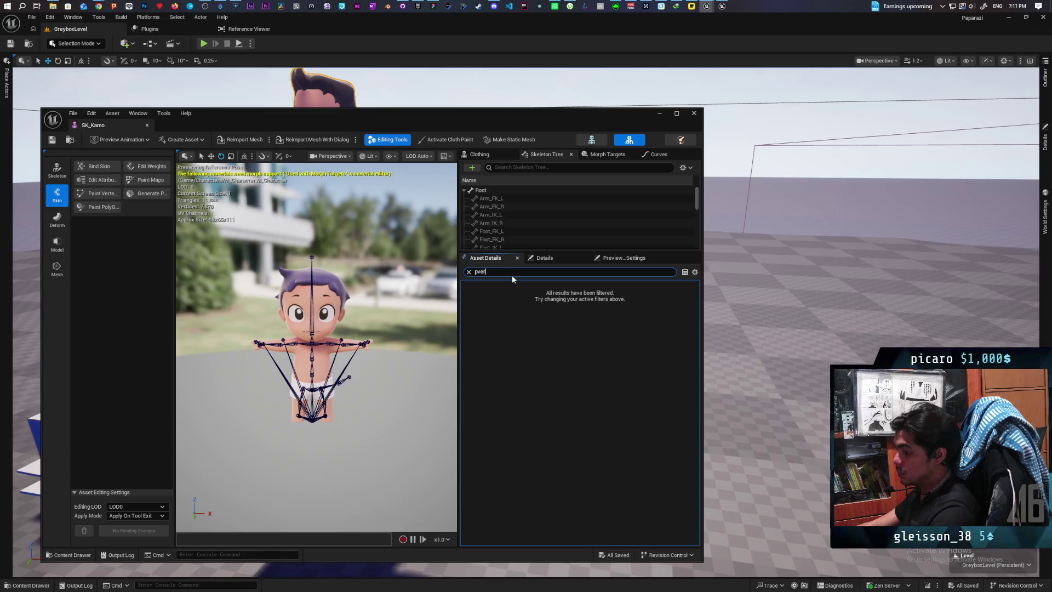
key(Escape)
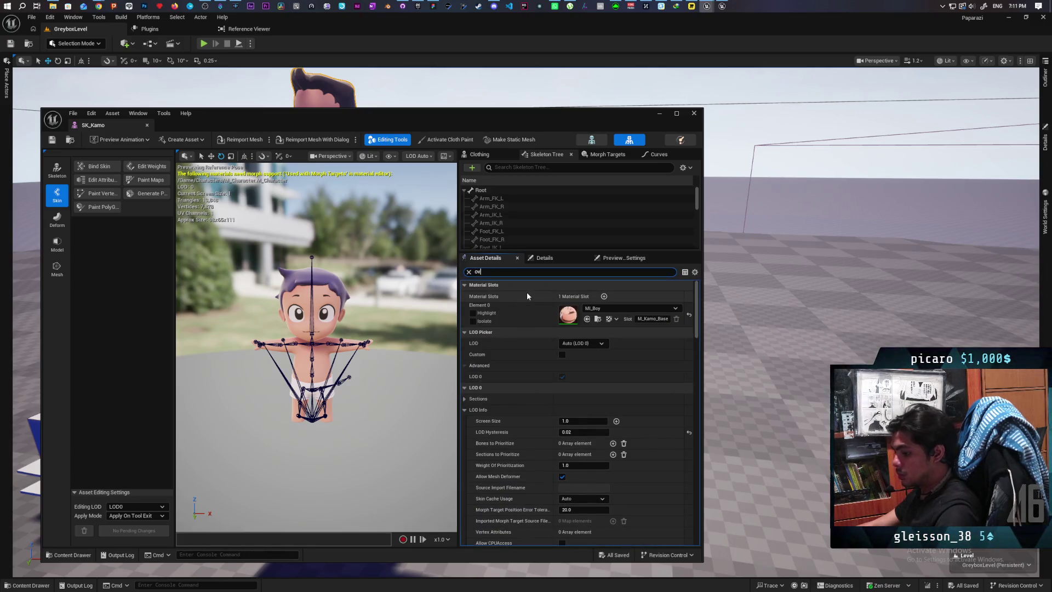
text(ver)
click(589, 330)
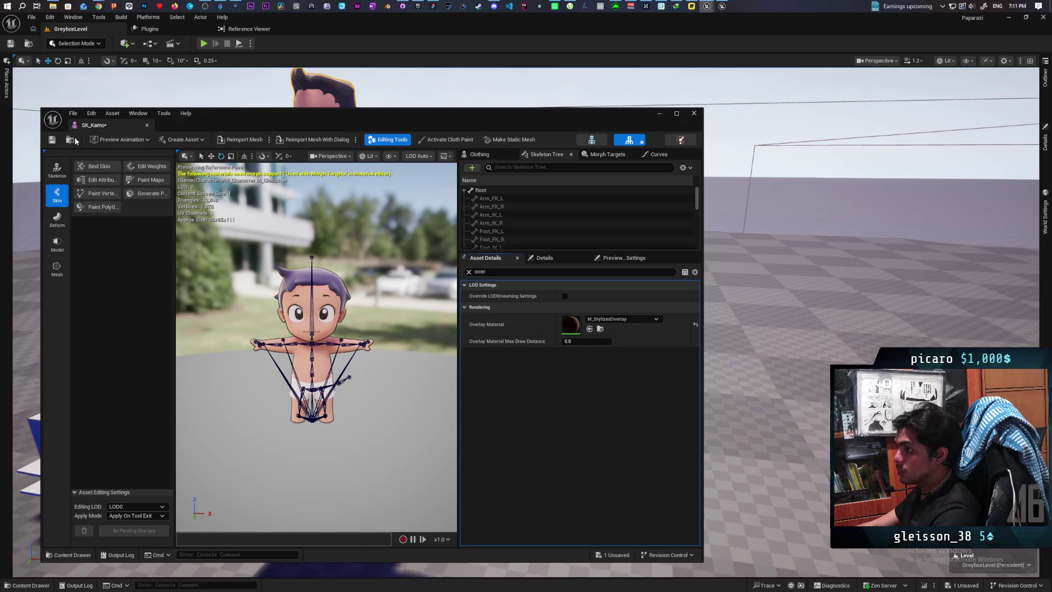
click(694, 114)
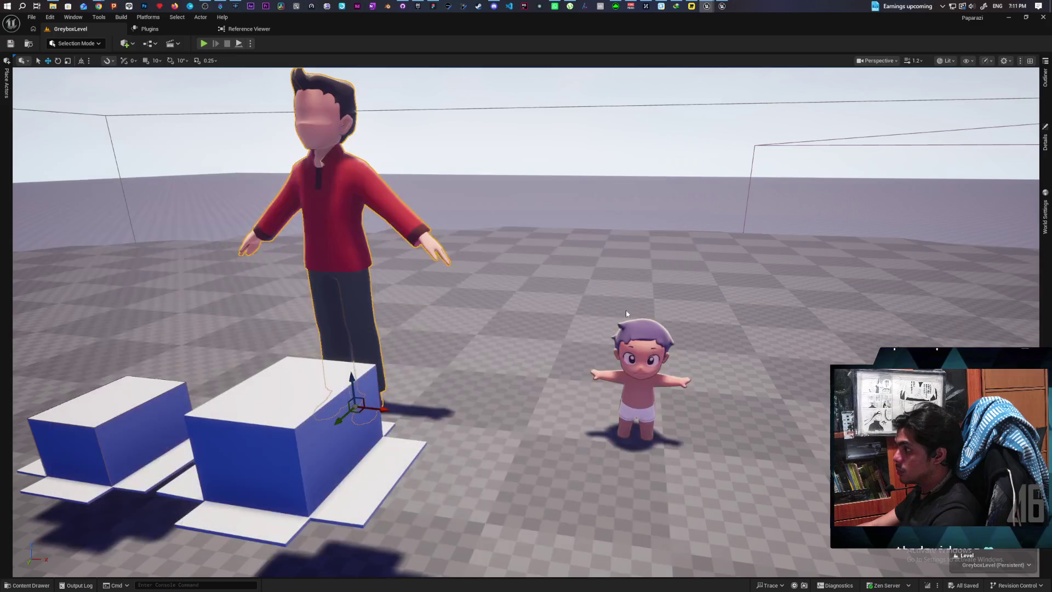
Select the red-shirted man and browse from his assets toward the Characters/Oni folder
mouse_move(668, 318)
mouse_down()
mouse_move(537, 427)
mouse_move(510, 466)
mouse_up()
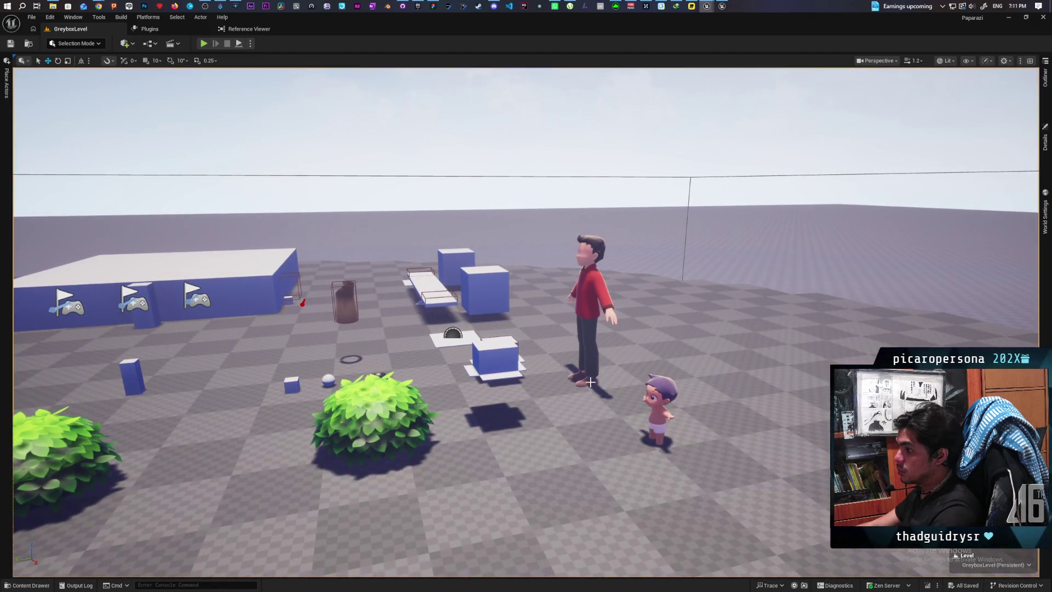
click(28, 585)
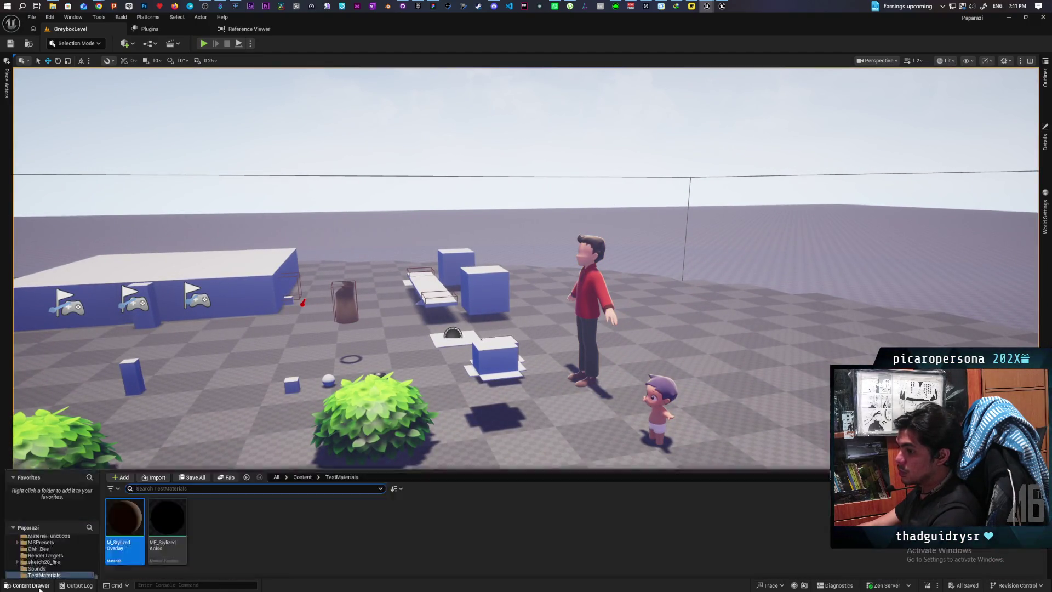
click(587, 286)
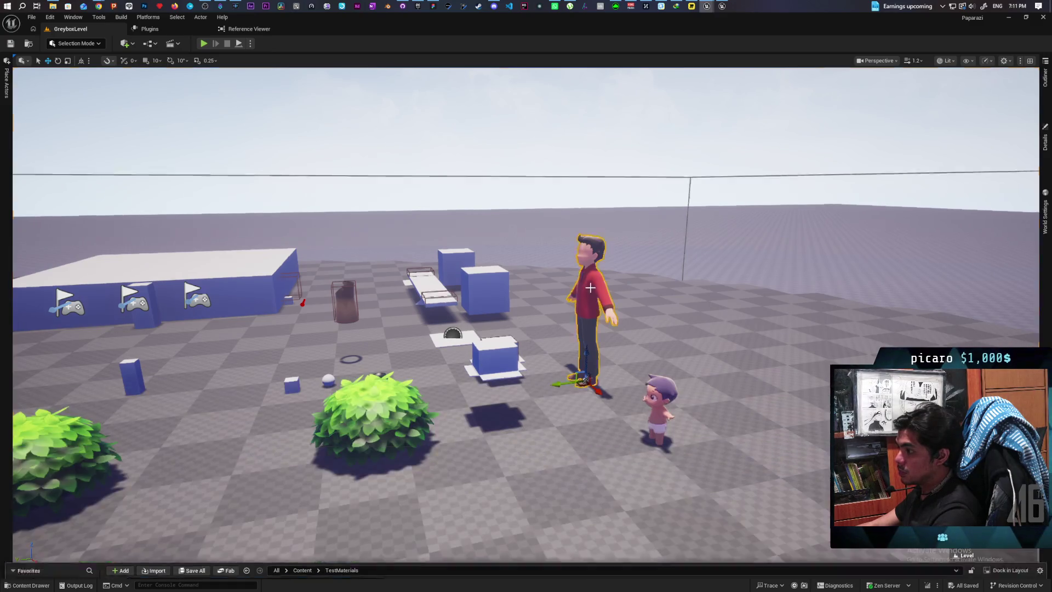
key(ctrl+b)
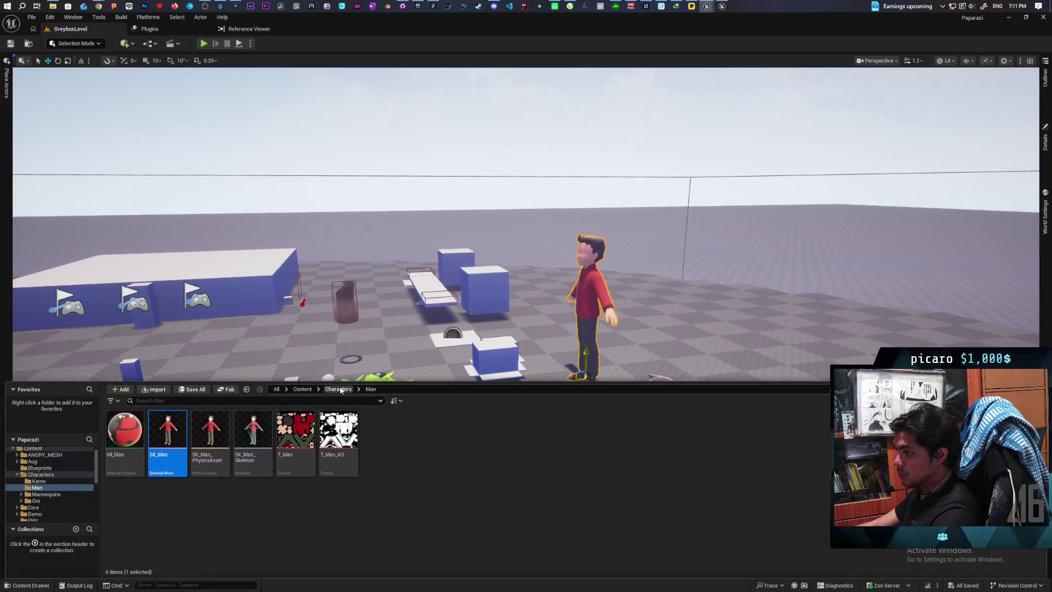
key(Down)
key(Down)
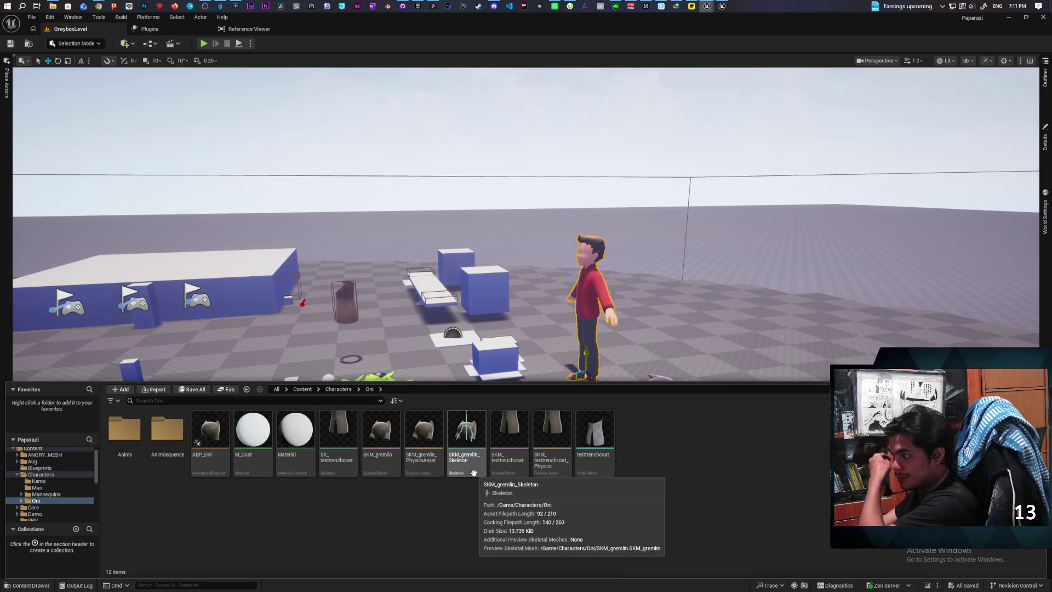
Open SKM_gremlin, filter Asset Details for 'over', and set Overlay Material to M_StylizedOverlay
click(381, 426)
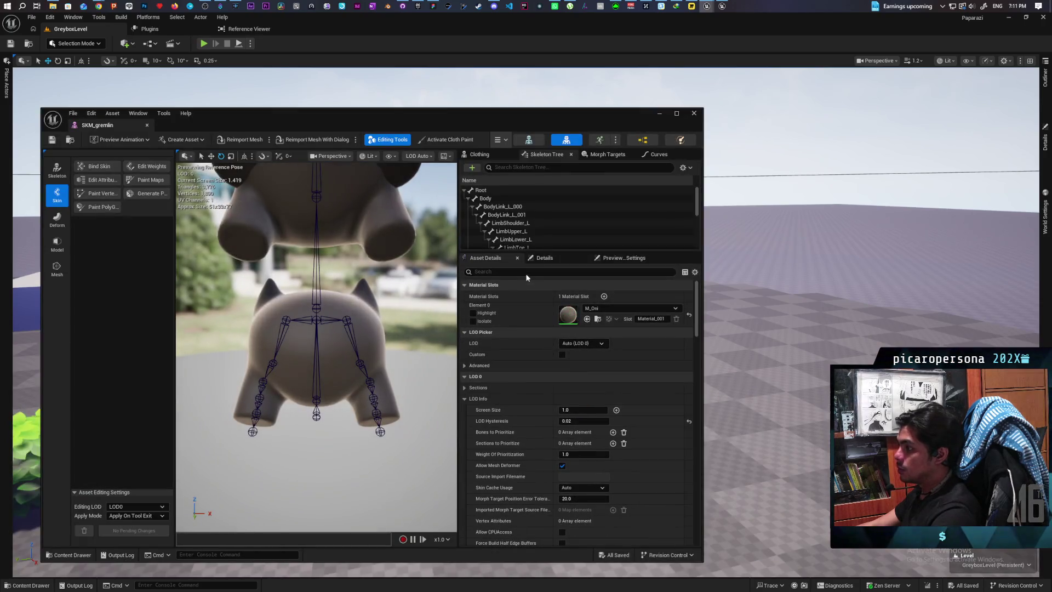
click(521, 272)
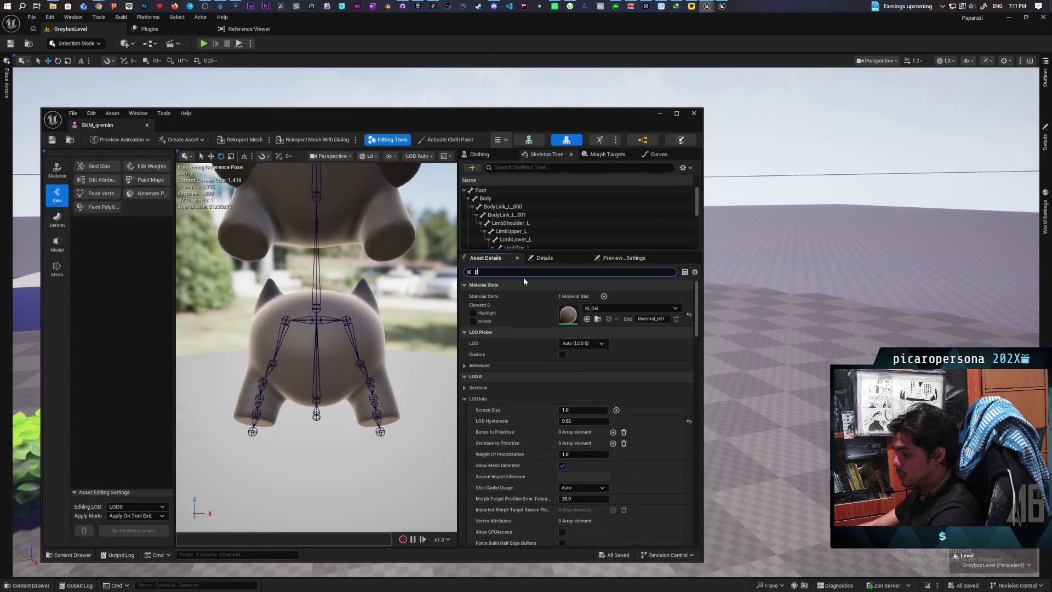
text(ver)
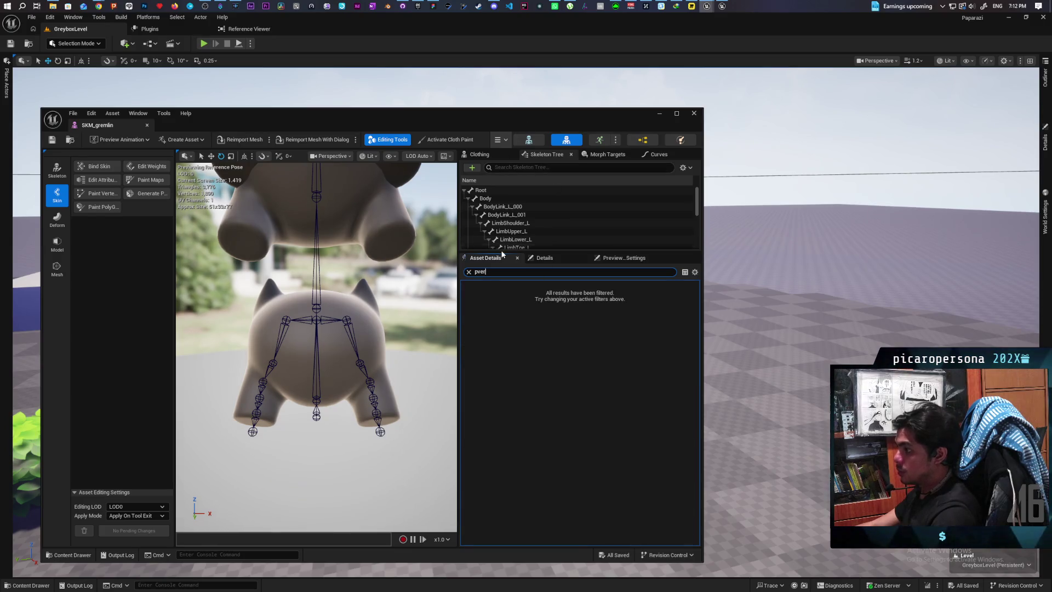
key(BackSpace)
key(BackSpace)
key(BackSpace)
text(o)
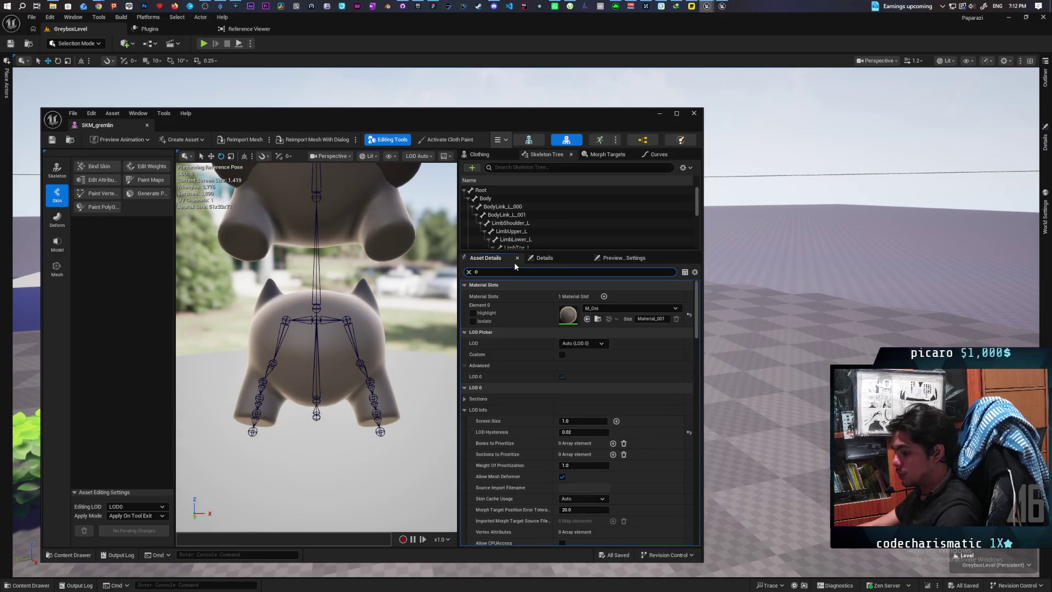
text(ver)
drag(557, 119, 449, 144)
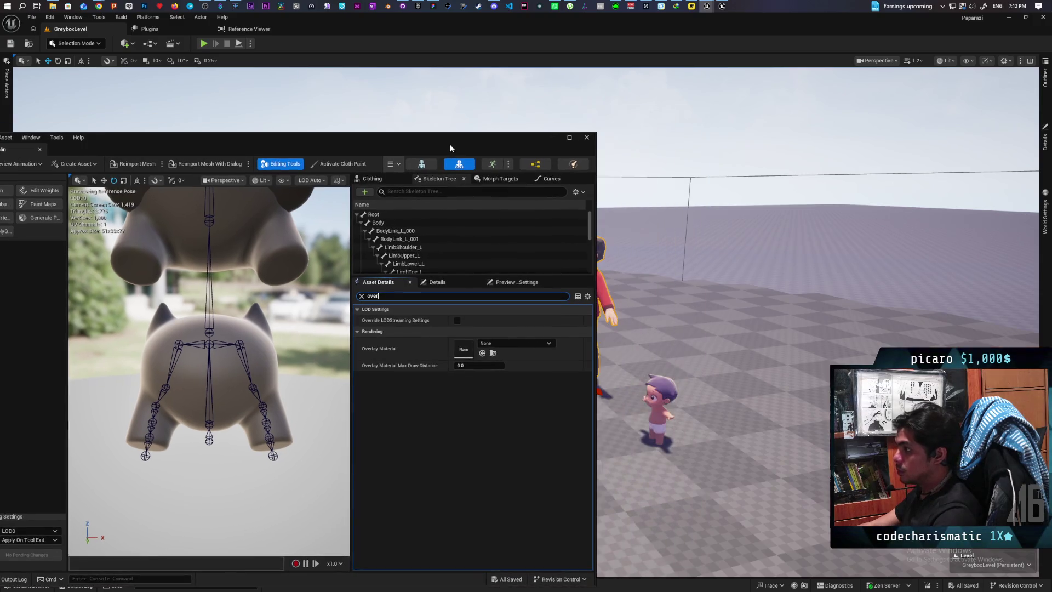
click(1045, 140)
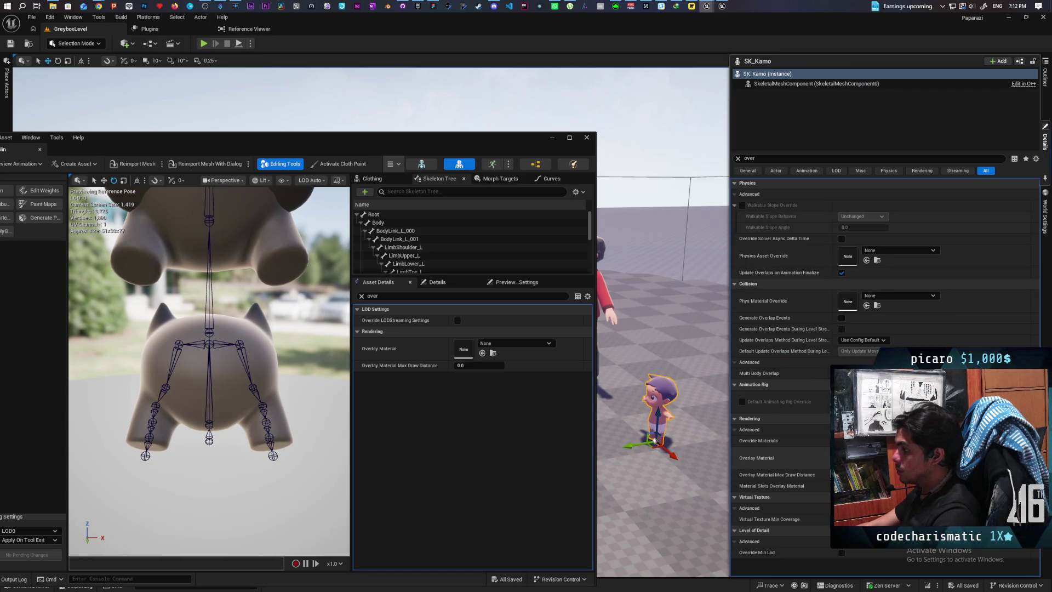
click(1045, 140)
click(482, 352)
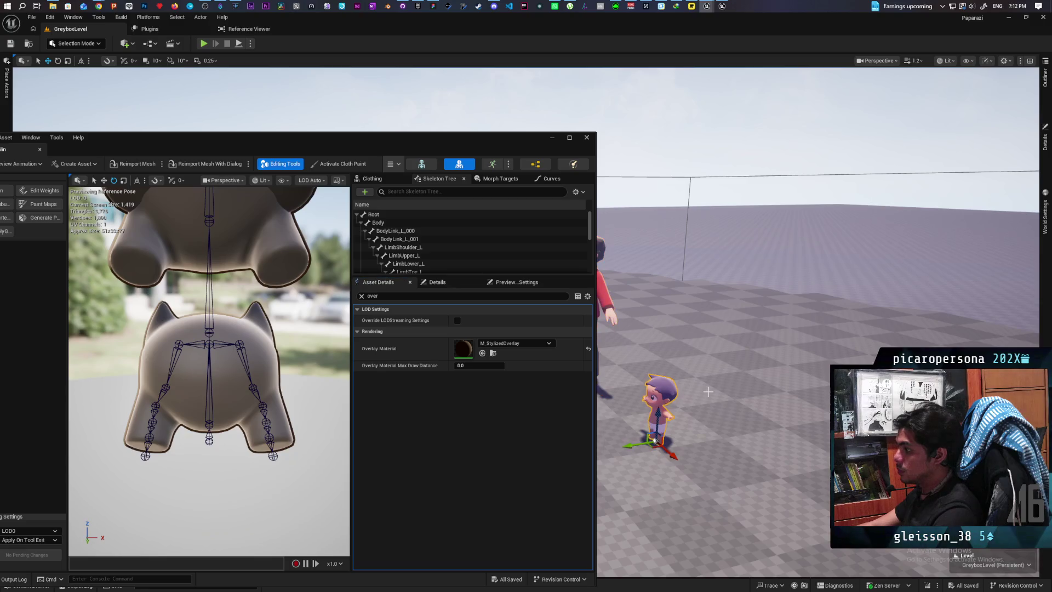
Lower the camera to view the baby character, then close the SKM_gremlin editor
scroll(701, 411, up, 3)
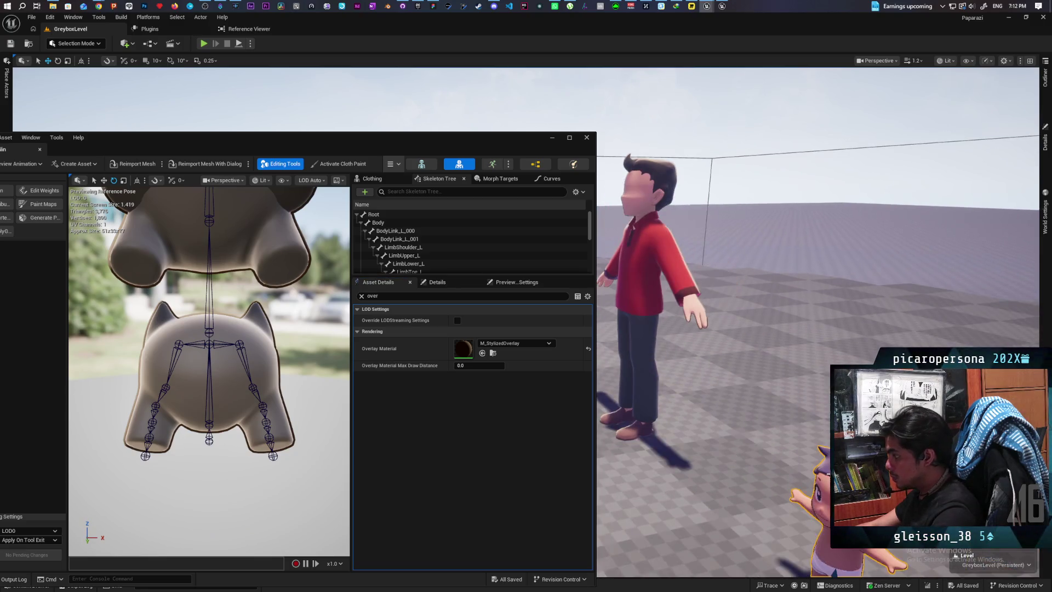
mouse_move(872, 269)
mouse_down()
mouse_move(872, 312)
mouse_move(822, 296)
mouse_up()
drag(449, 148, 599, 134)
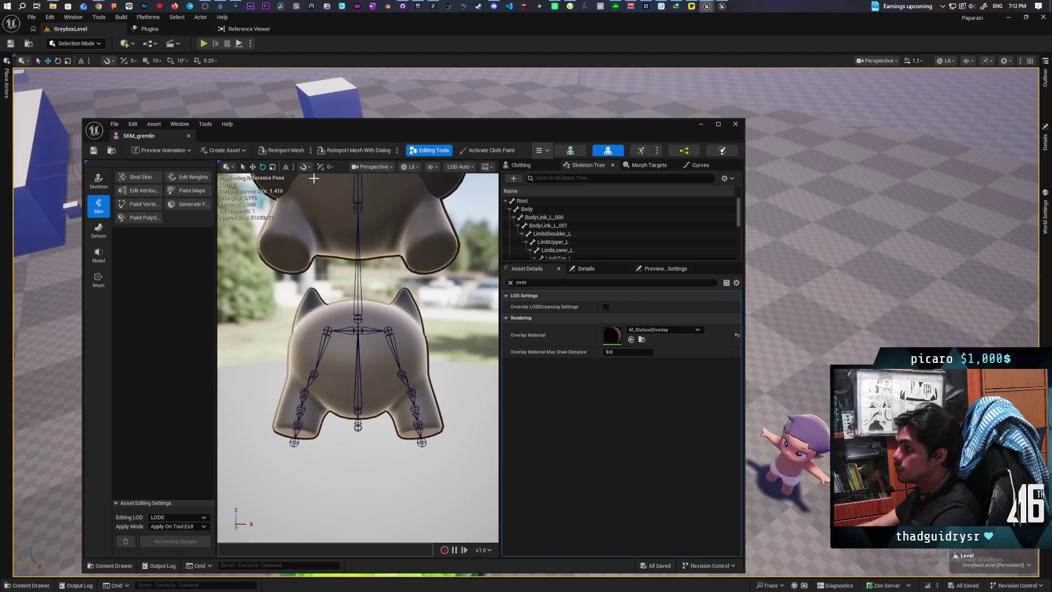
click(735, 125)
right_click(327, 107)
Play-test the greybox level, moving the outlined purple character around, then stop the session
click(377, 363)
key(alt+p)
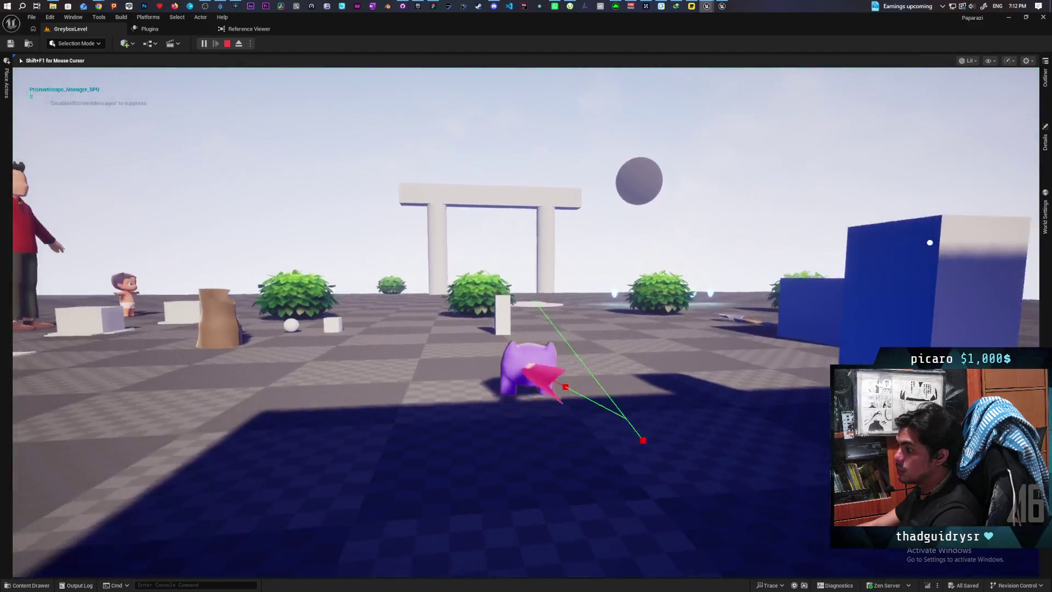
key(Caps_Lock)
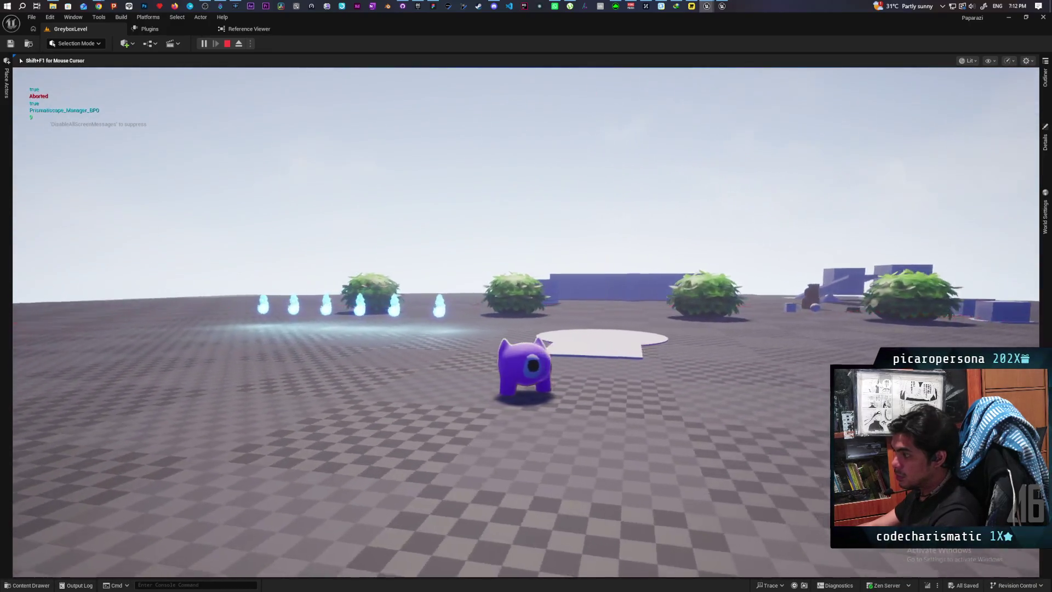
key(Escape)
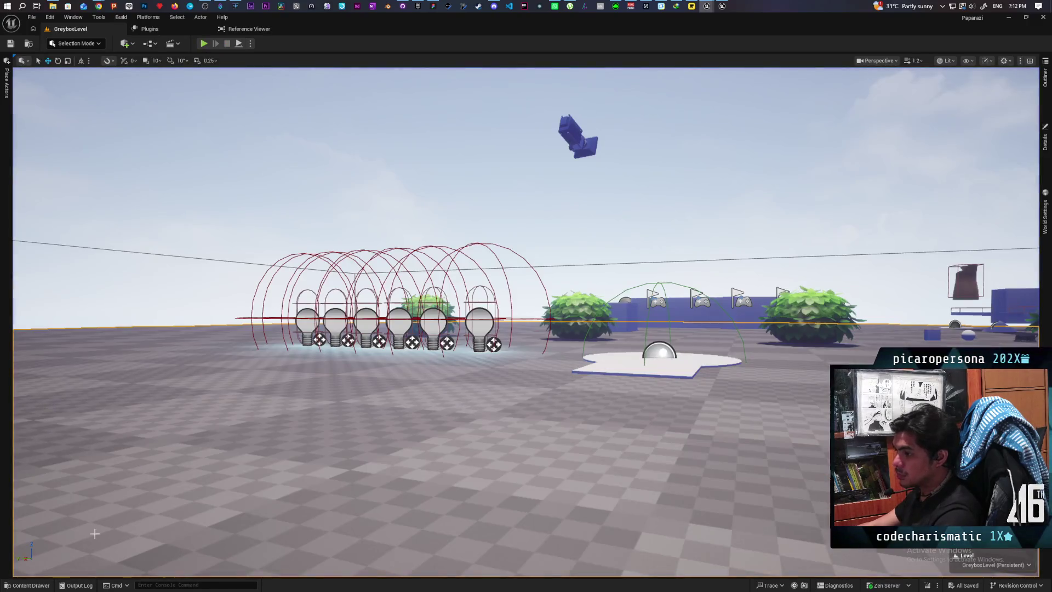
Open M_StylizedOverlay and paste a duplicate Scene Color node near the Blend_Lighten area
click(34, 585)
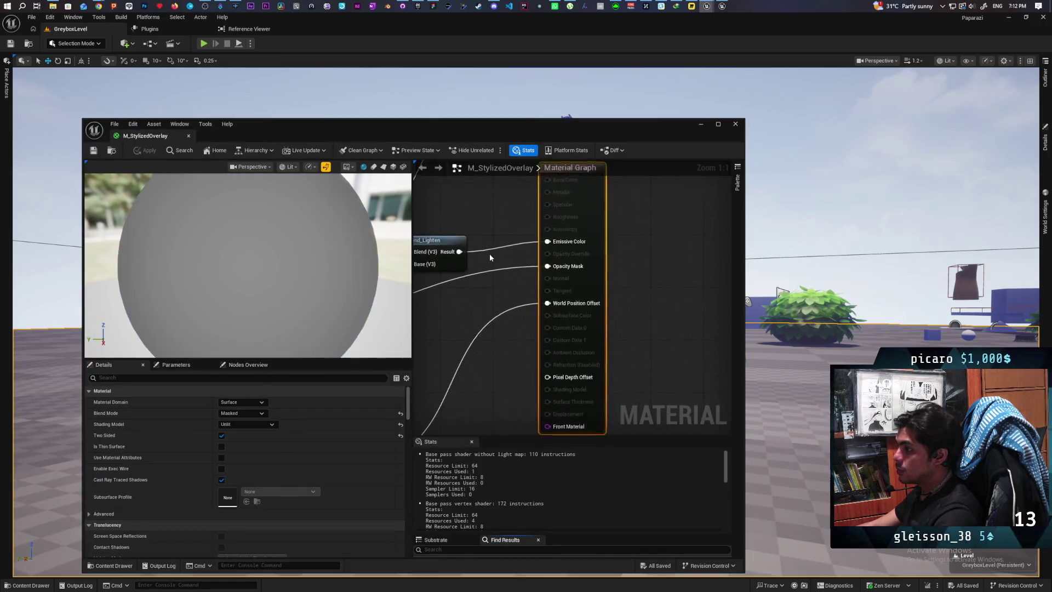
scroll(615, 290, up, 3)
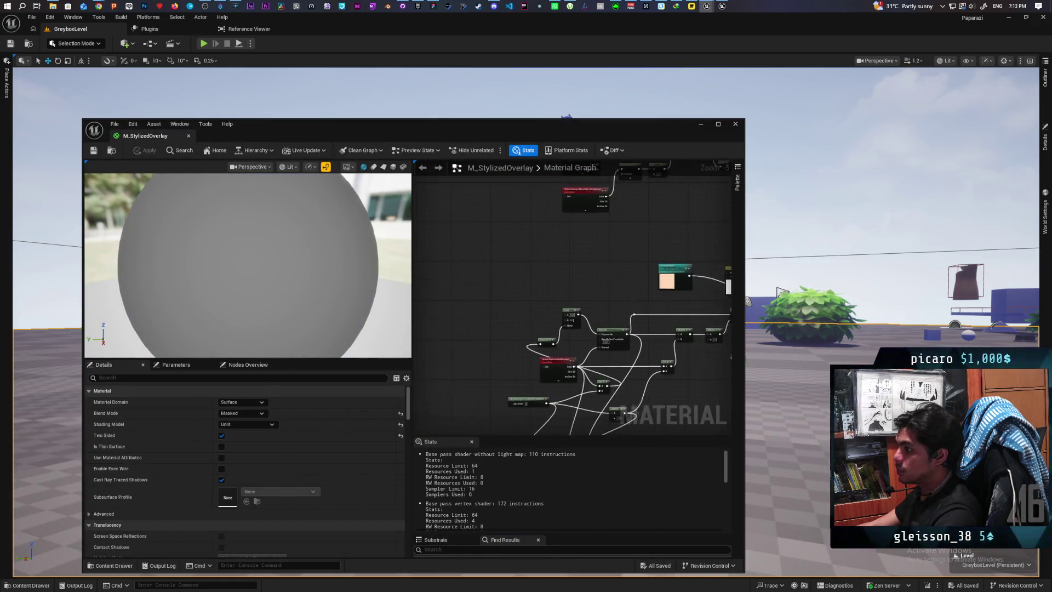
drag(585, 327, 579, 297)
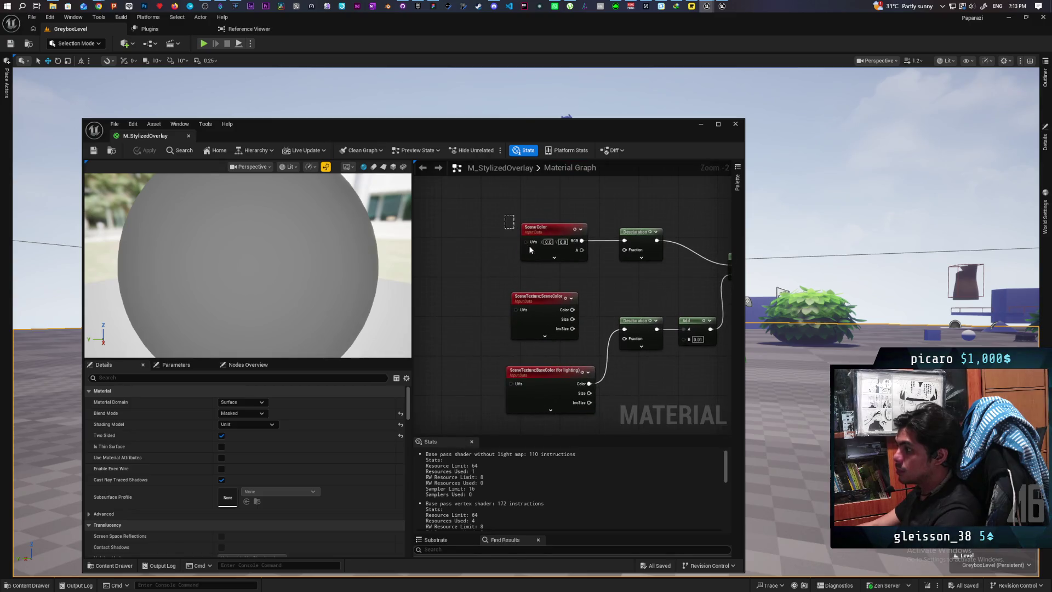
drag(530, 249, 552, 275)
mouse_move(576, 311)
mouse_down()
mouse_move(650, 349)
mouse_move(533, 265)
mouse_move(607, 175)
mouse_up()
drag(573, 241, 574, 250)
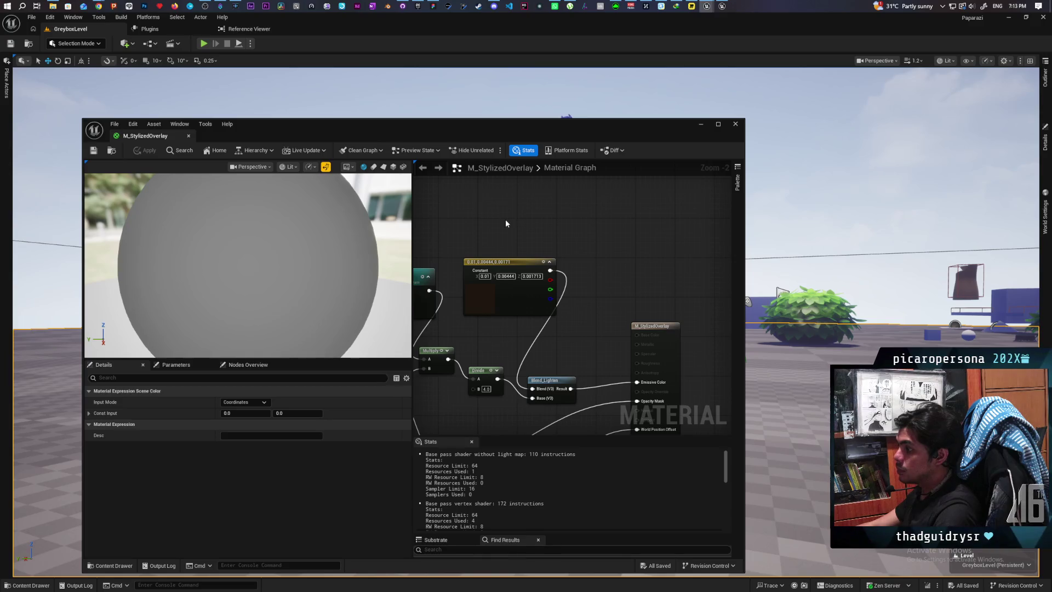
key(ctrl+v)
Shift the output node aside, add a Multiply before Emissive, and wire Blend_Lighten into it
mouse_move(600, 287)
mouse_down()
mouse_move(668, 237)
mouse_move(581, 271)
mouse_move(550, 308)
mouse_up()
click(682, 343)
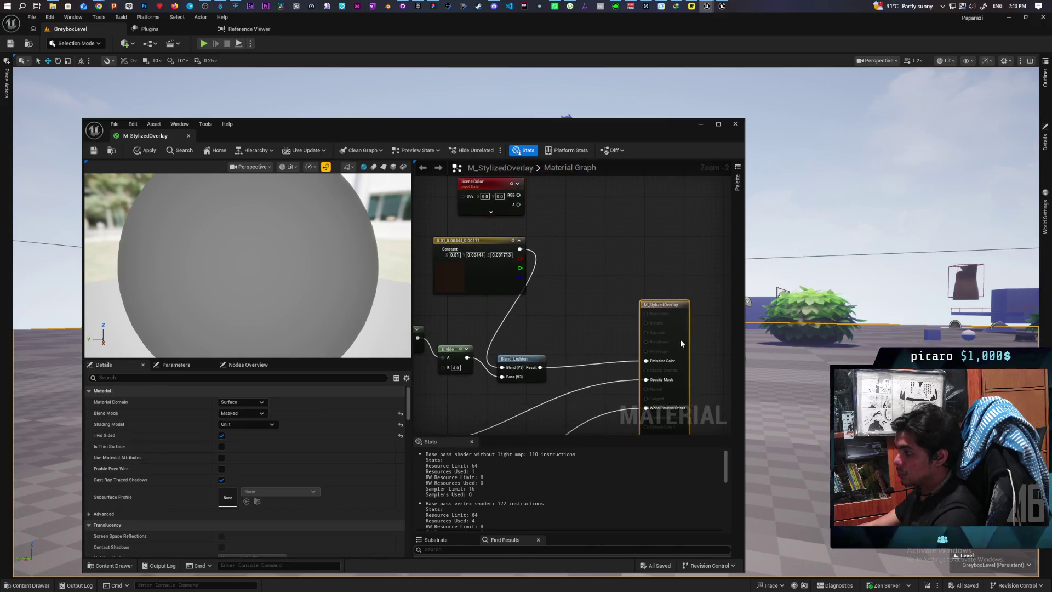
drag(681, 343, 679, 338)
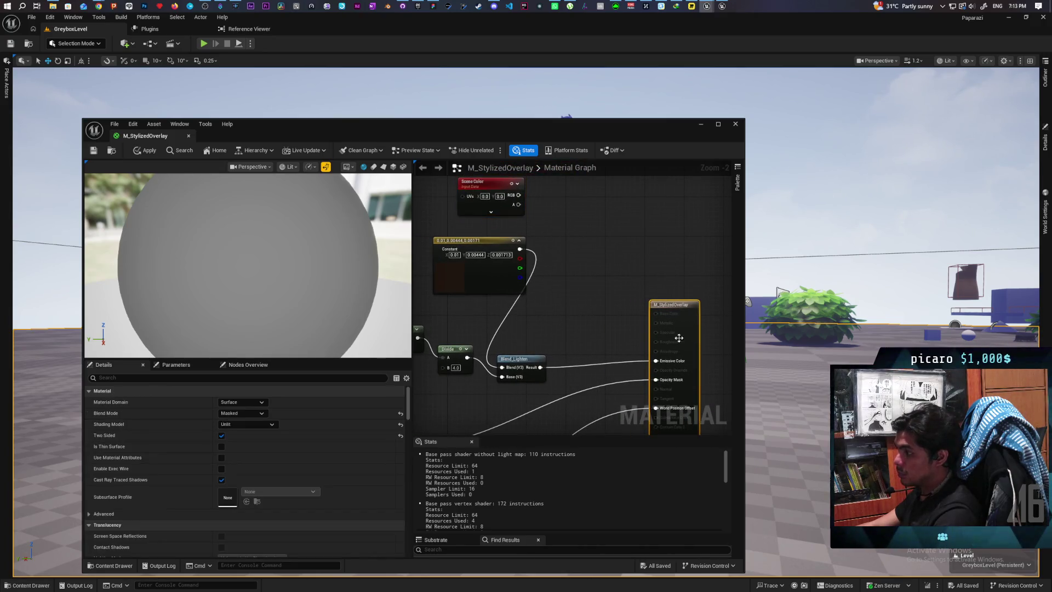
click(570, 344)
mouse_move(540, 371)
mouse_down()
mouse_move(571, 366)
mouse_move(555, 353)
mouse_up()
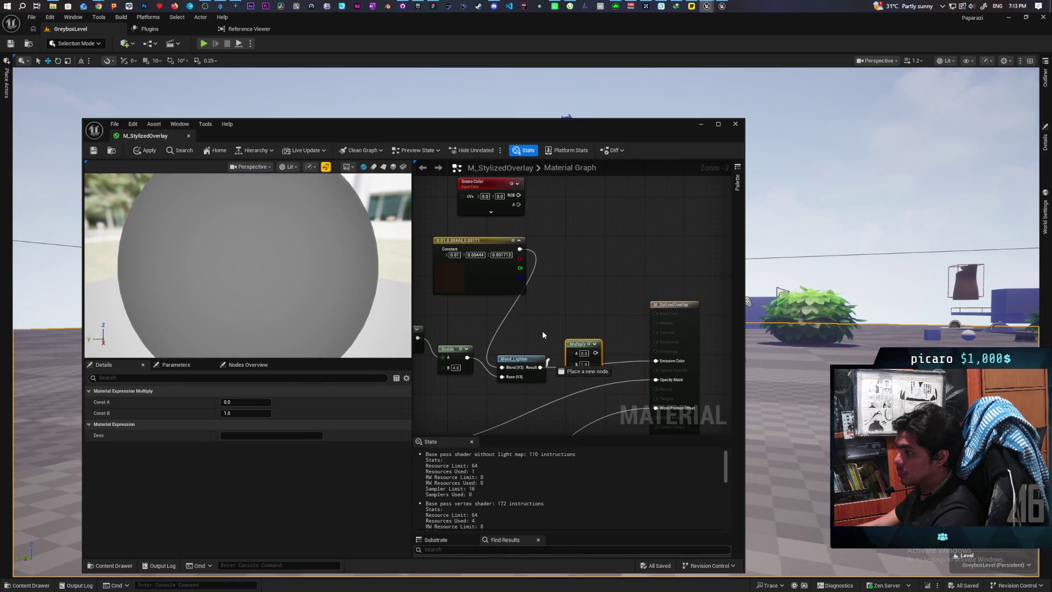
mouse_move(545, 309)
mouse_down()
mouse_move(655, 268)
mouse_move(635, 328)
mouse_move(590, 325)
mouse_up()
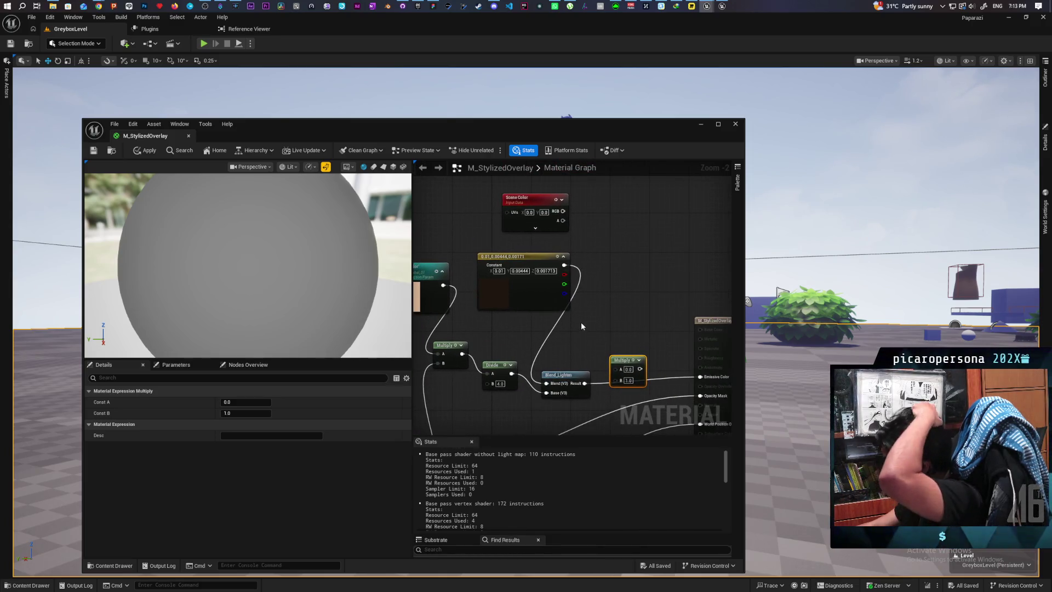
mouse_move(630, 363)
mouse_down()
mouse_move(638, 357)
mouse_move(556, 314)
mouse_move(602, 267)
mouse_move(602, 228)
mouse_move(547, 375)
mouse_up()
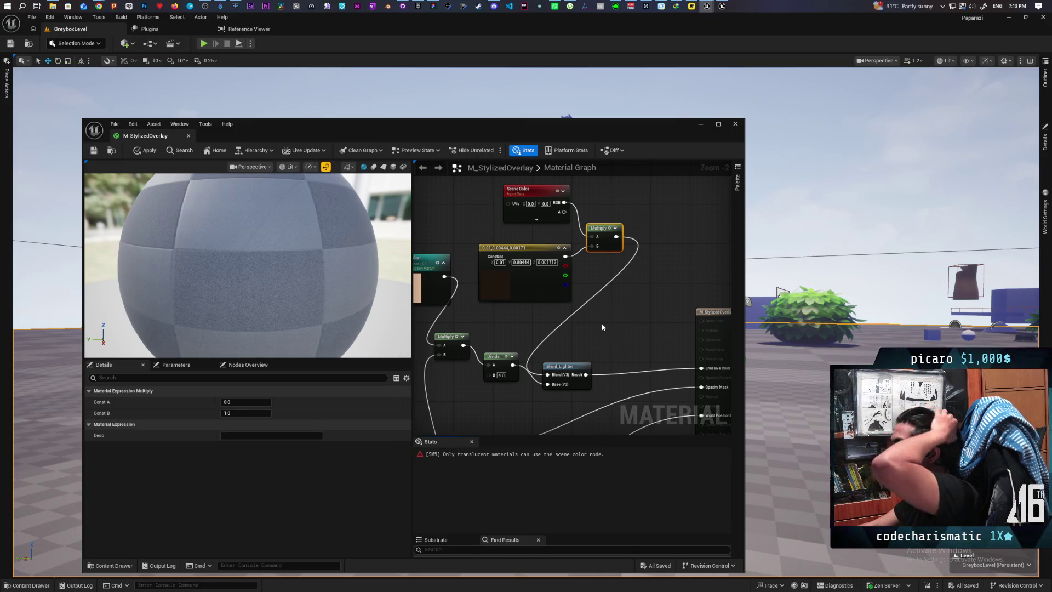
Set the material's Blend Mode to TranslucentGreyTransmittance and apply the change
click(689, 315)
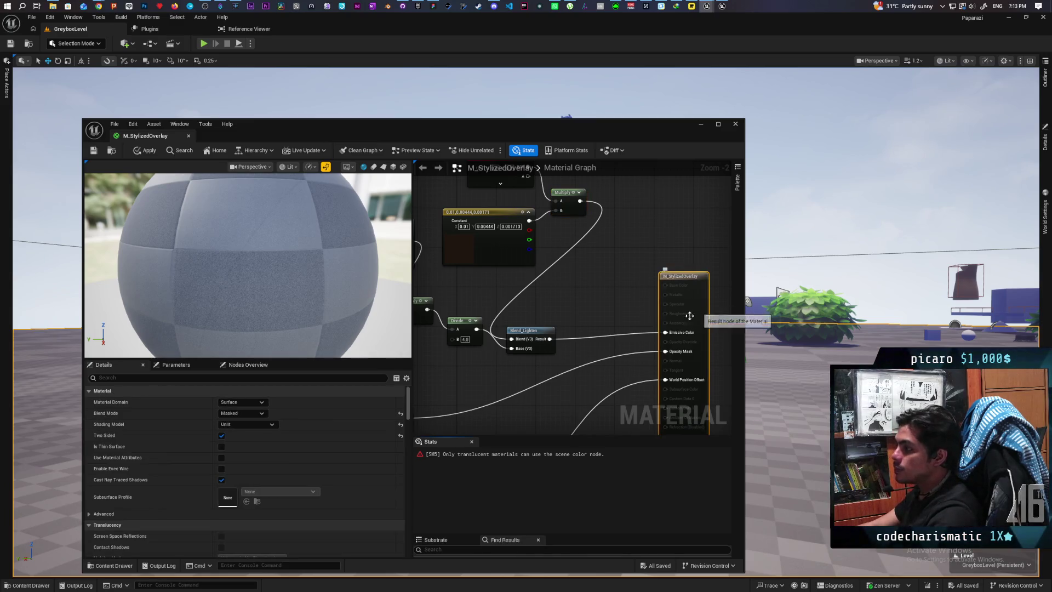
click(254, 414)
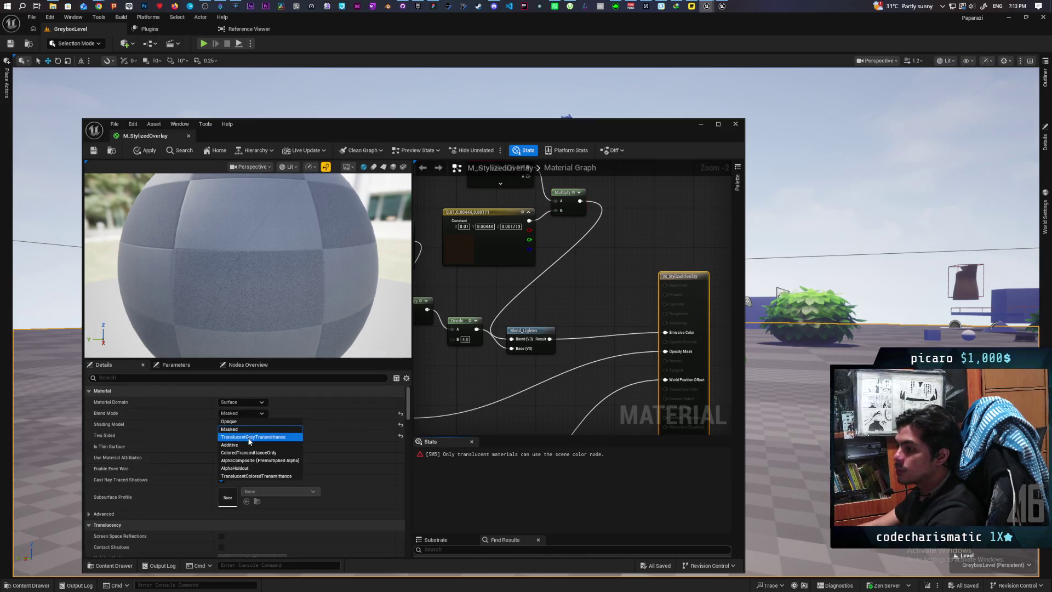
click(249, 437)
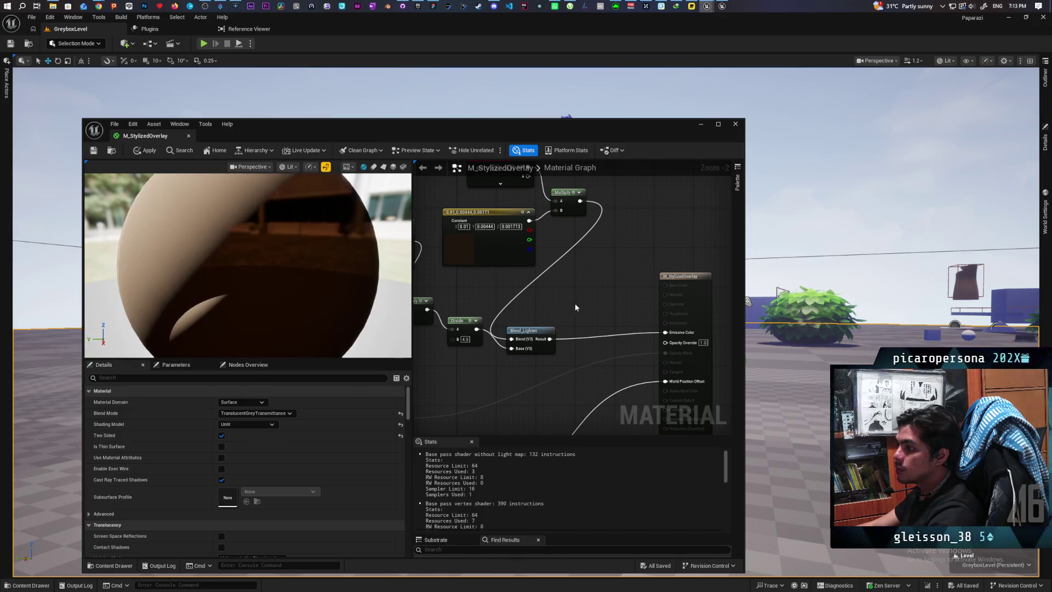
click(135, 154)
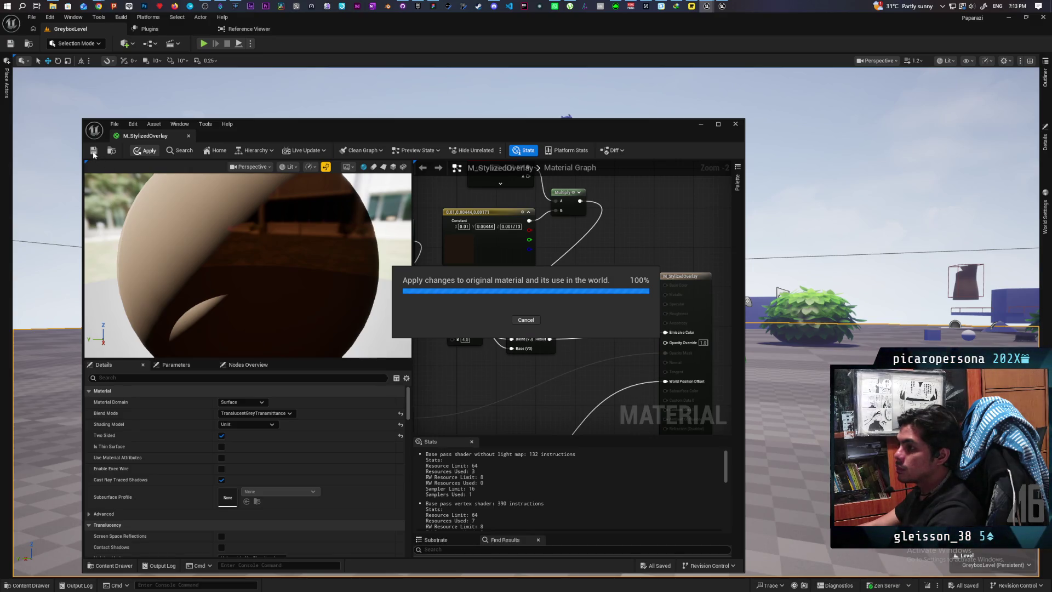
Move the material editor lower, minimize it, and bring up the viewport's context menu
mouse_move(420, 131)
mouse_down()
mouse_move(357, 490)
mouse_move(356, 461)
mouse_move(524, 223)
mouse_up()
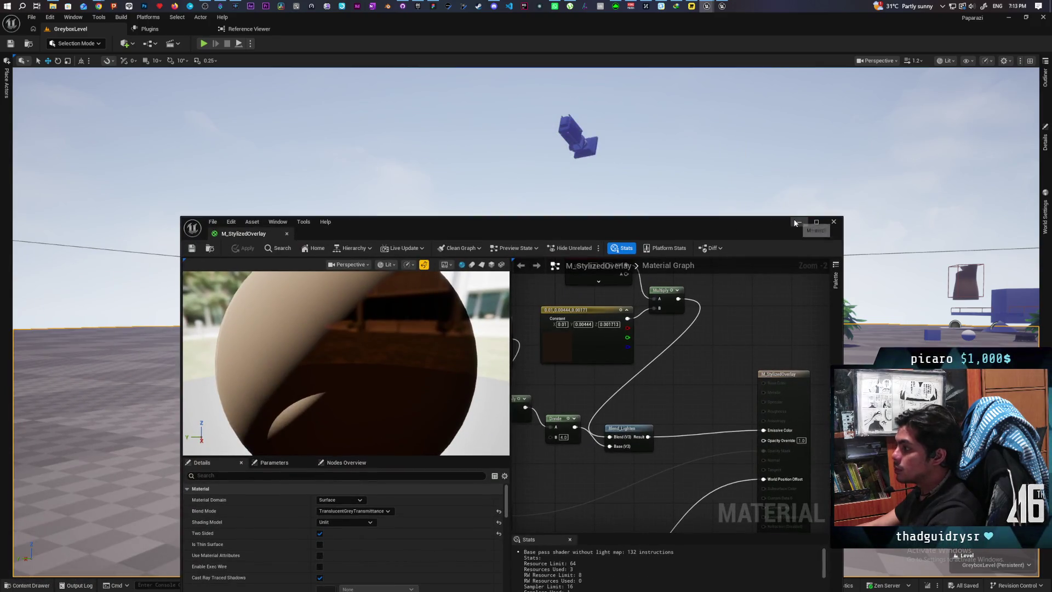
click(795, 222)
right_click(423, 177)
Play-test the level, stop it, and show the TestMaterials folder in the content browser
click(482, 426)
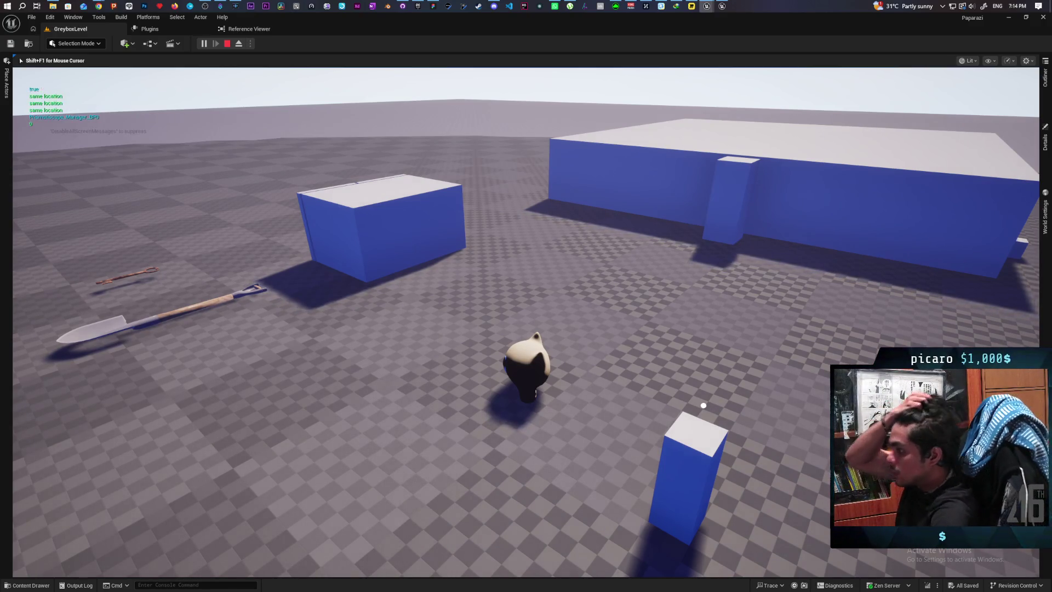
key(Escape)
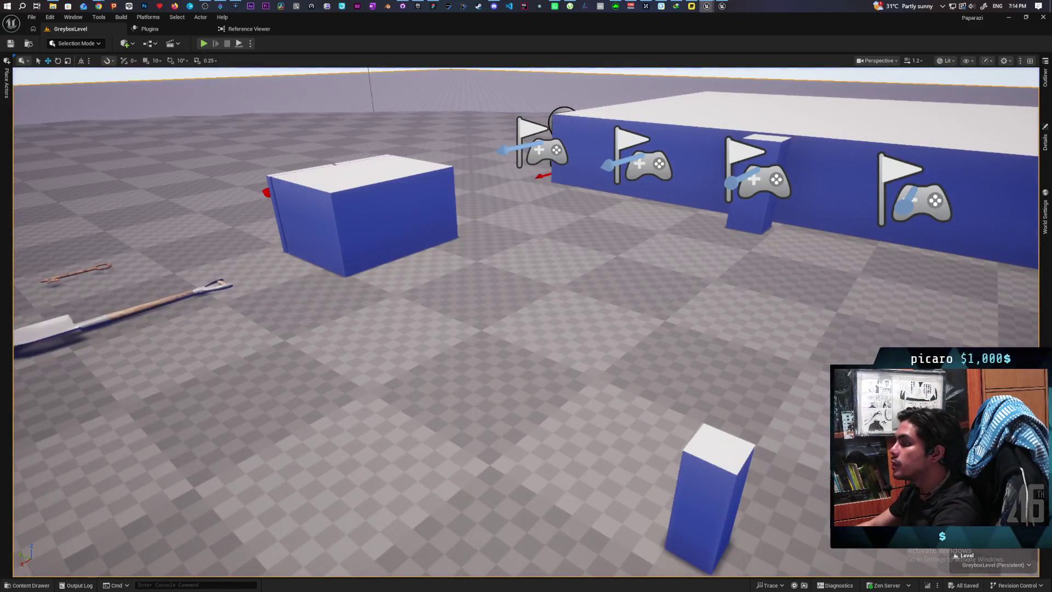
click(32, 585)
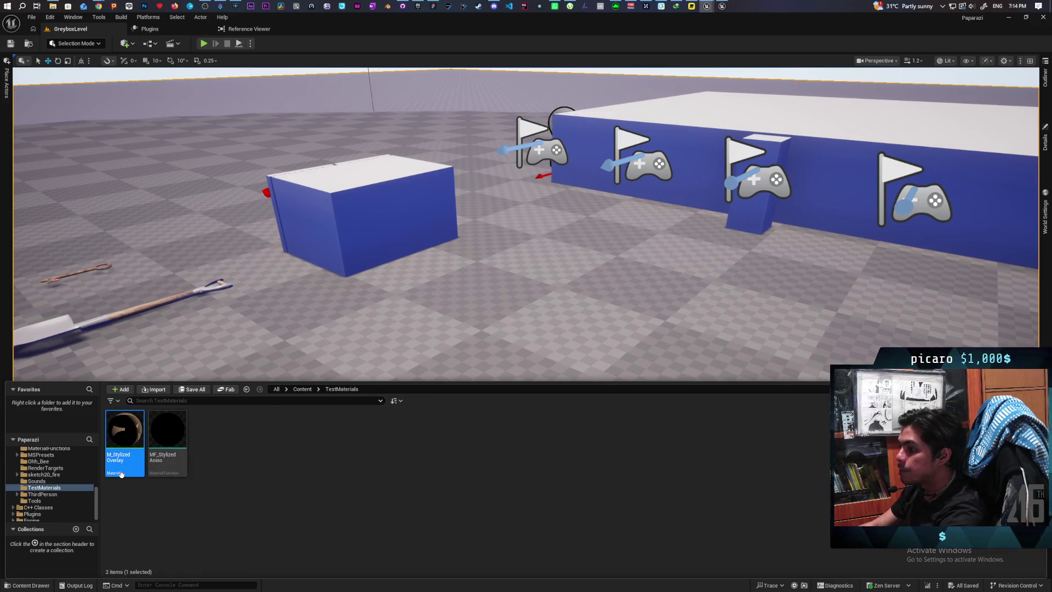
Reopen M_StylizedOverlay and set its blend mode back to Masked
double_click(133, 434)
click(798, 401)
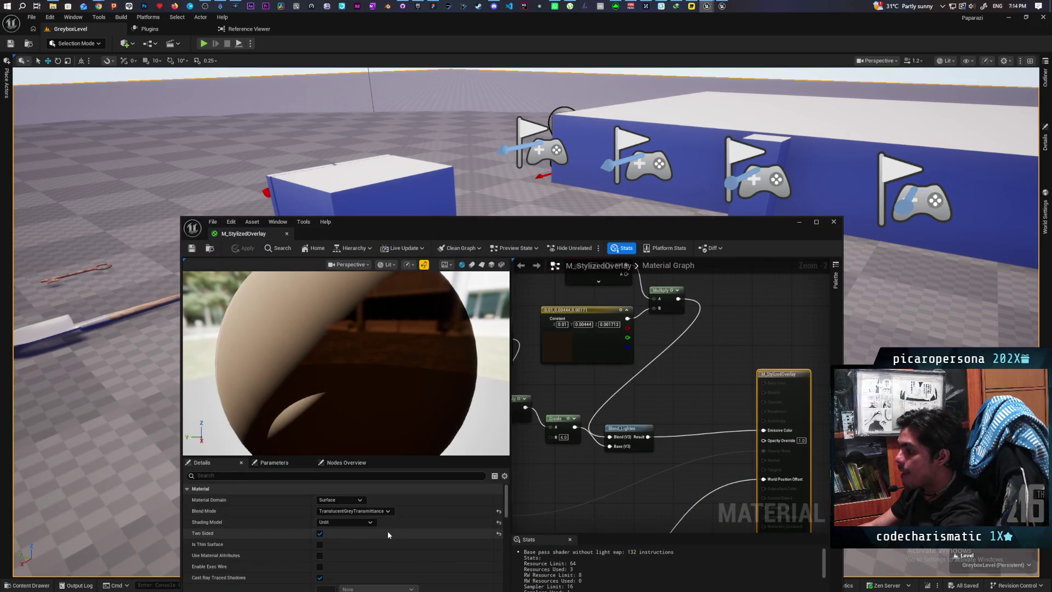
click(369, 522)
click(368, 528)
Delete the Scene Color node from the material graph
mouse_move(675, 399)
mouse_down()
mouse_move(688, 455)
mouse_move(696, 445)
mouse_move(684, 414)
mouse_move(679, 425)
mouse_move(721, 437)
mouse_move(701, 478)
mouse_up()
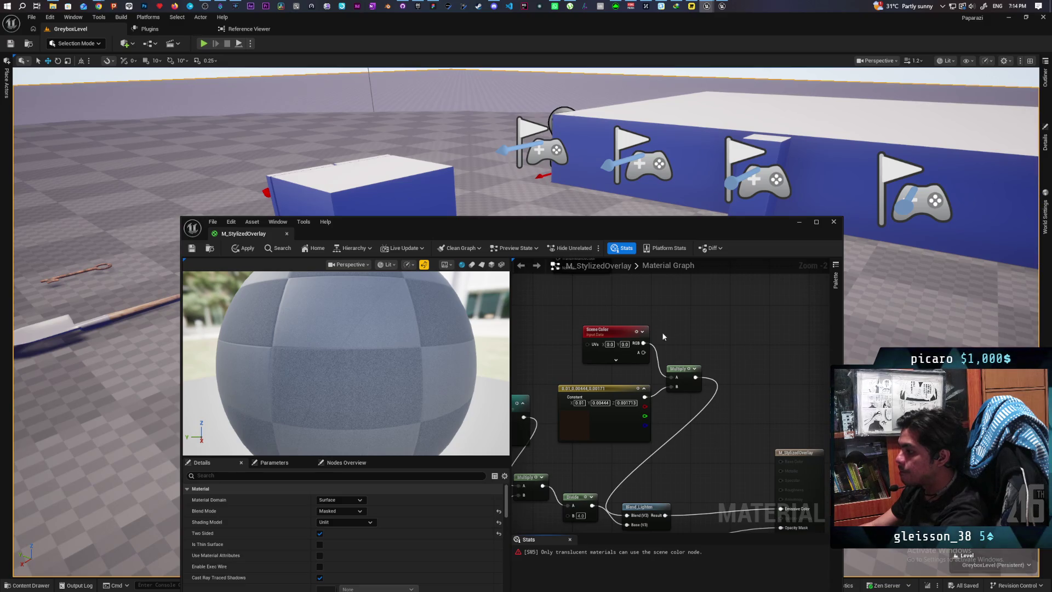
click(622, 338)
key(Delete)
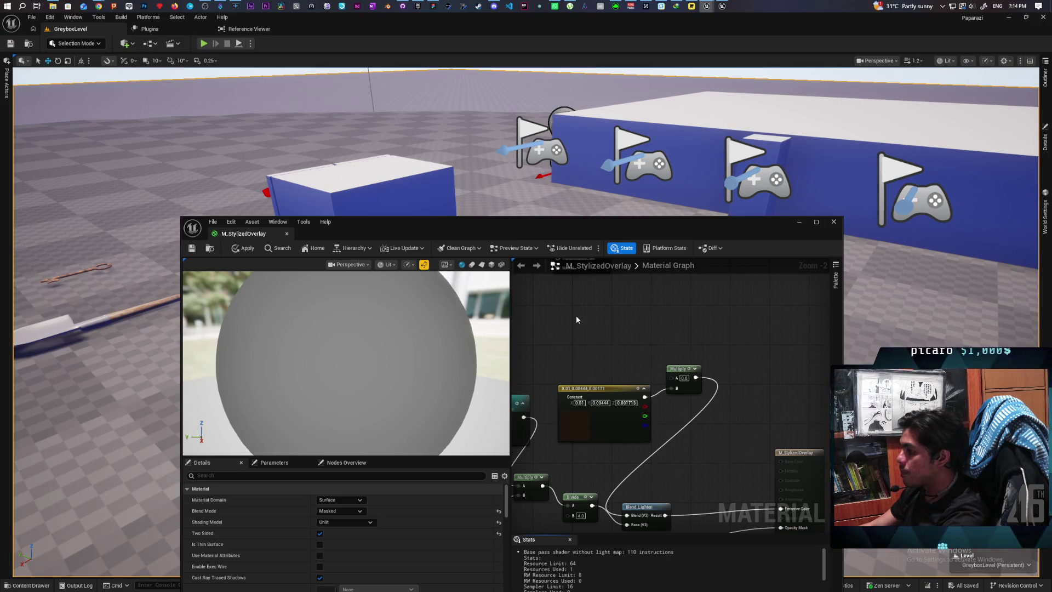
Add a Constant4Vector node and convert it to a vector parameter named Param
right_click(576, 318)
click(557, 315)
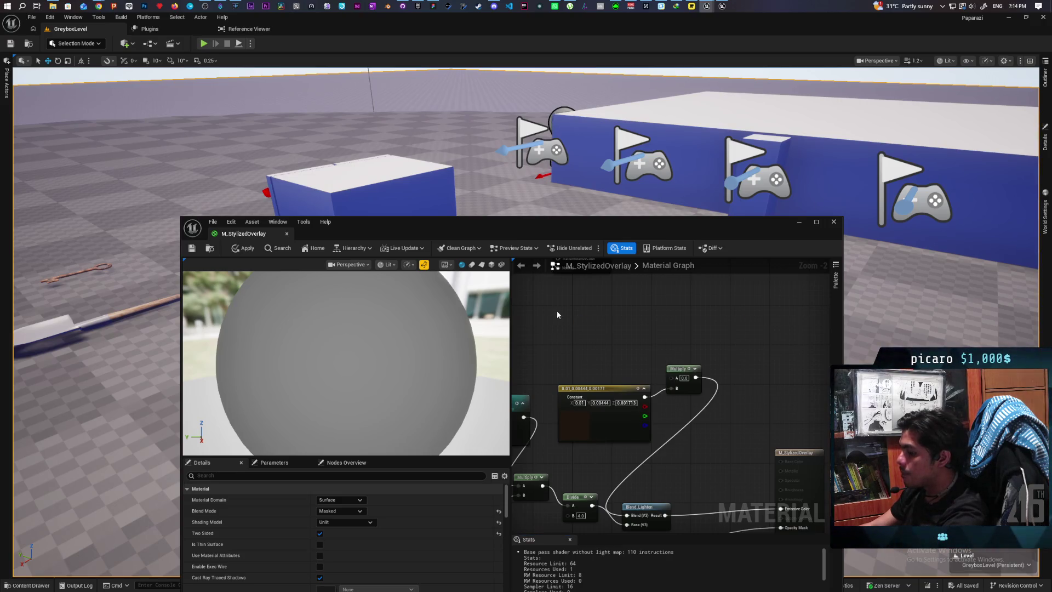
click(571, 287)
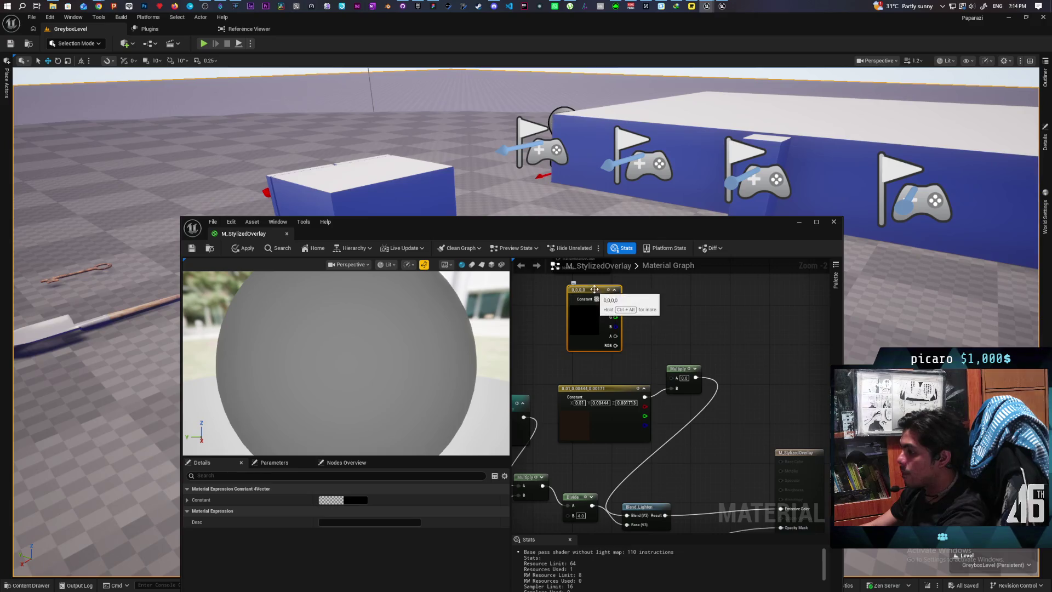
right_click(593, 290)
click(627, 314)
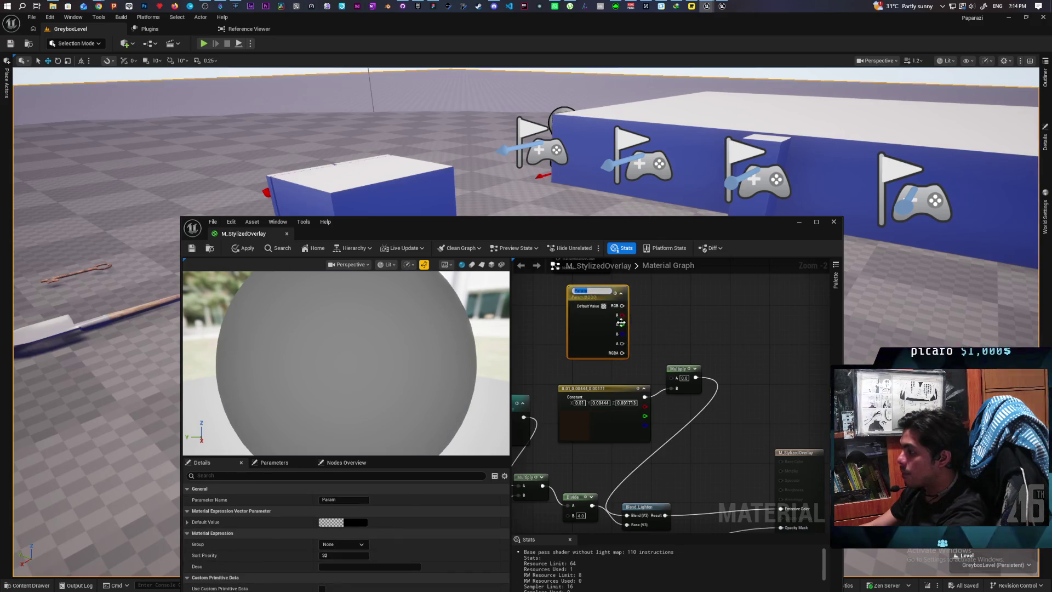
key(Return)
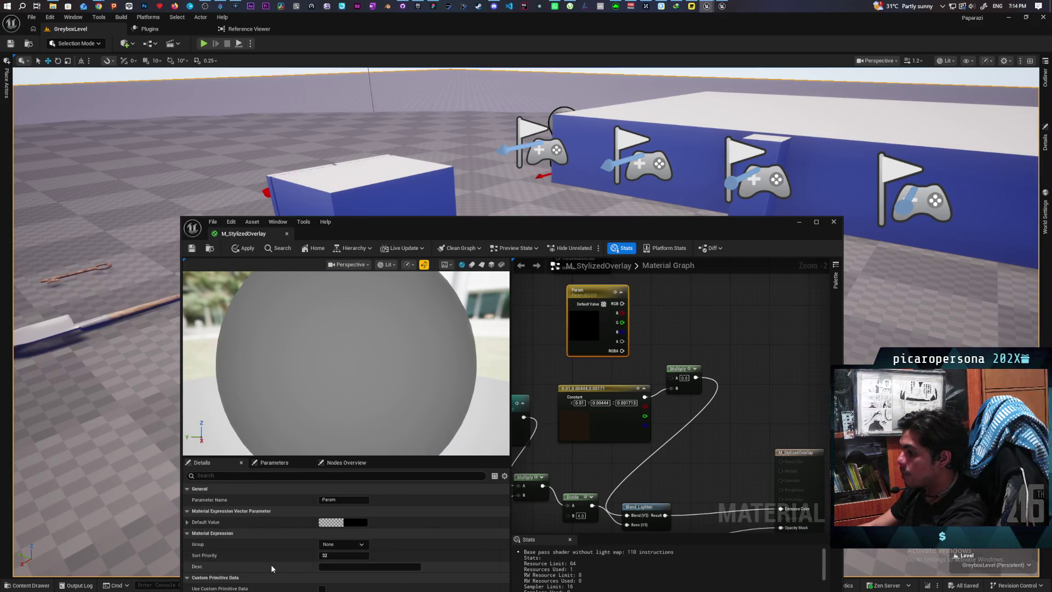
Enable Use Custom Primitive Data on Param, wire its RGB into Multiply A, and apply
drag(518, 228, 522, 144)
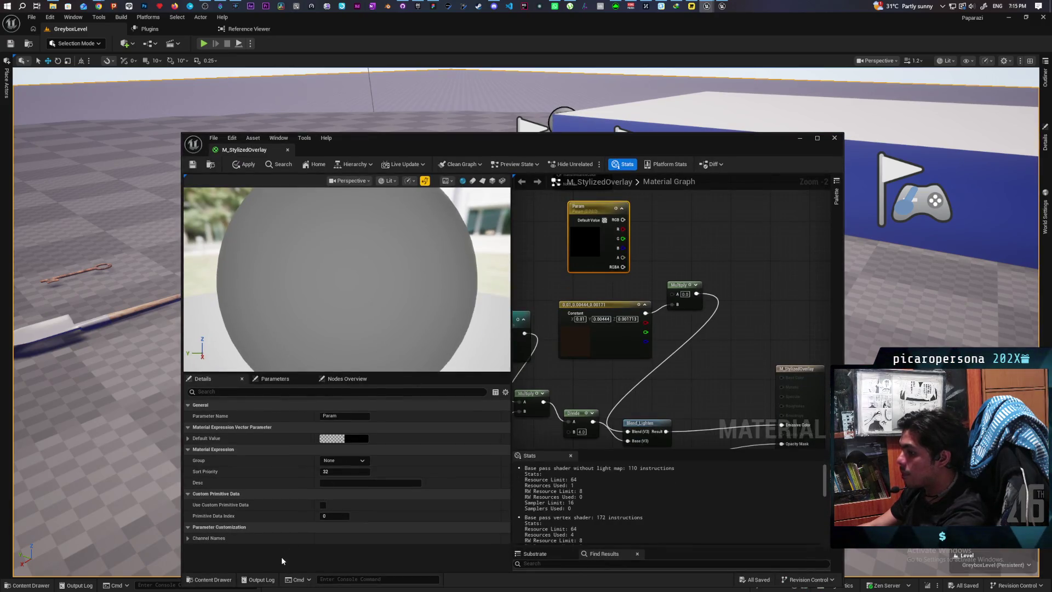
click(323, 504)
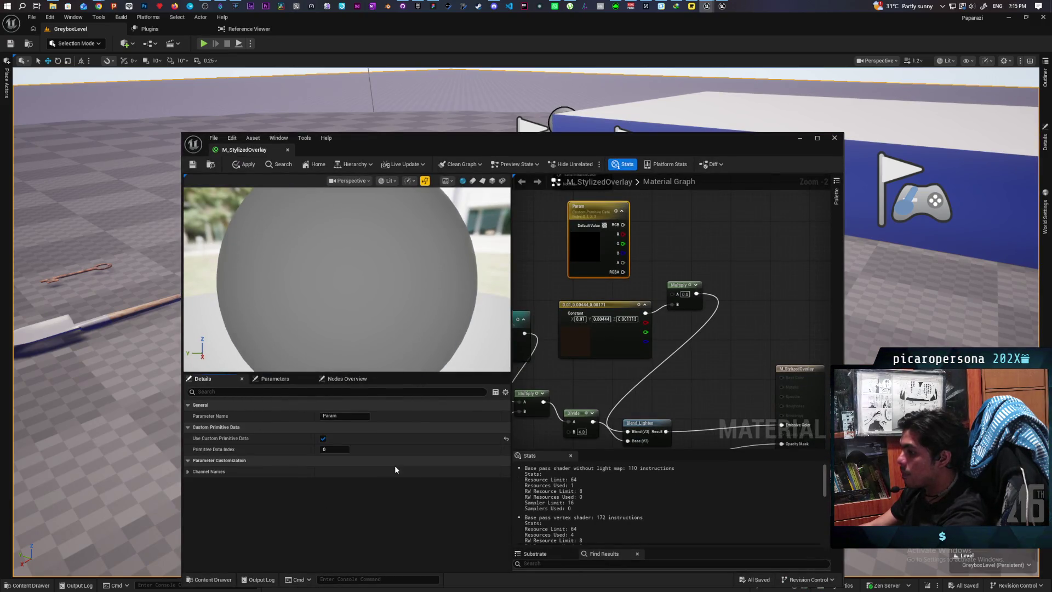
click(662, 242)
mouse_move(662, 242)
mouse_down()
mouse_move(681, 278)
mouse_move(649, 288)
mouse_move(694, 346)
mouse_up()
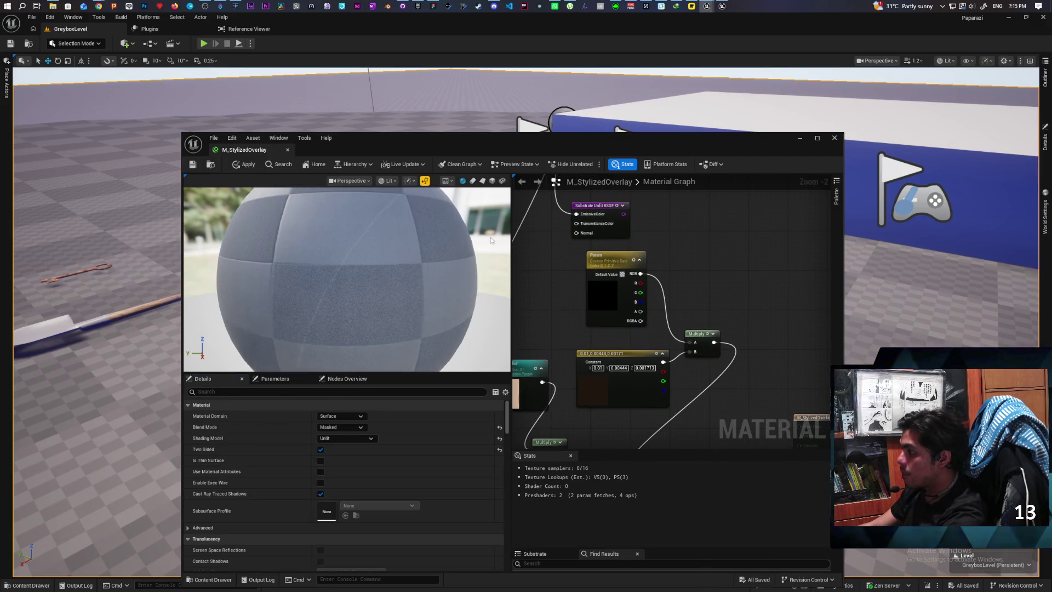
click(240, 165)
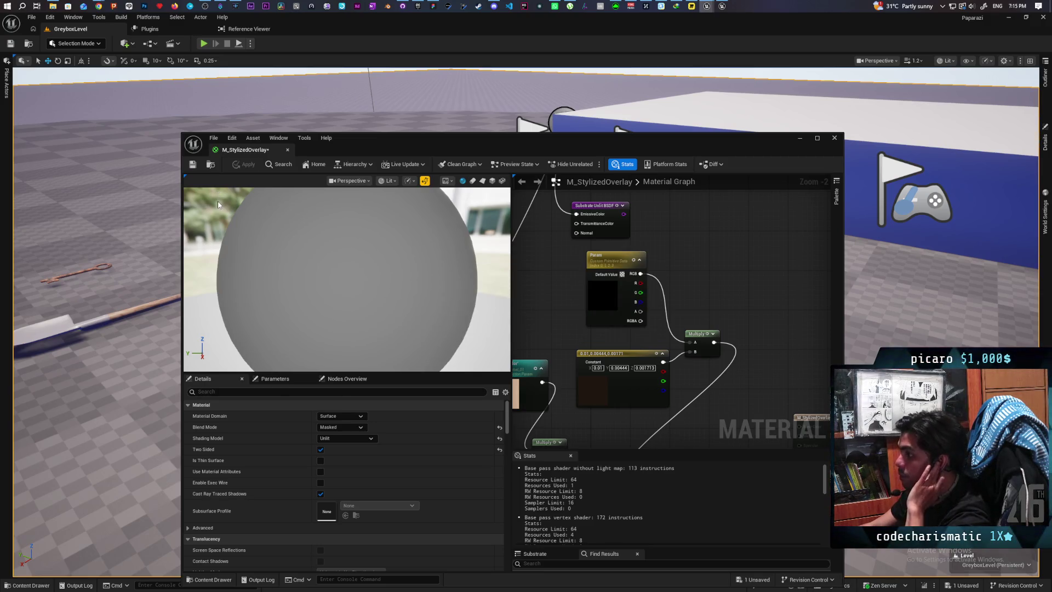
click(800, 138)
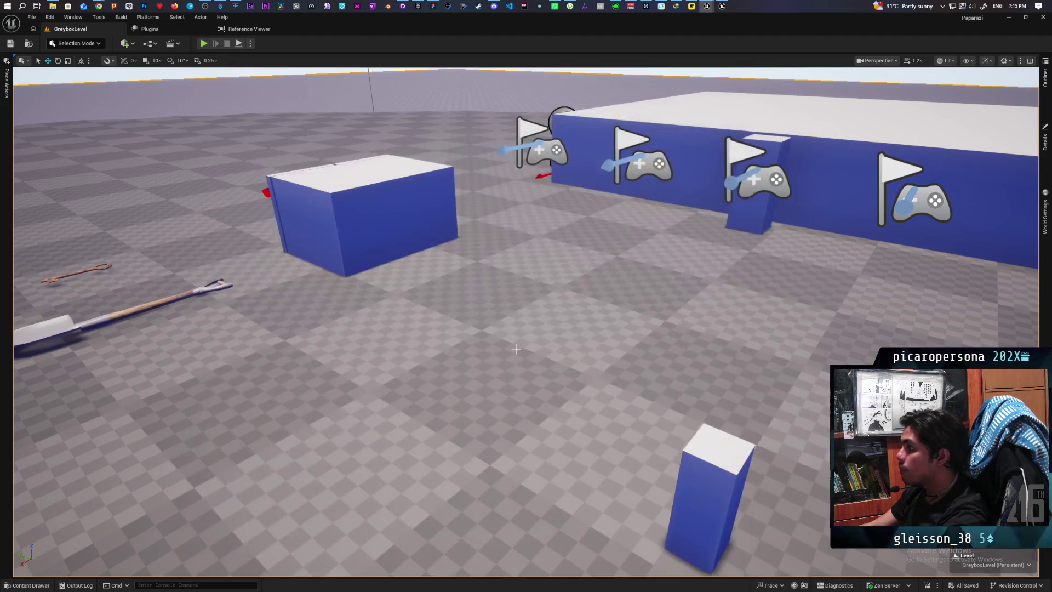
Playtest the greybox level as the pig, then stop and reopen TestMaterials in the content drawer
right_click(374, 139)
click(404, 391)
key(alt+p)
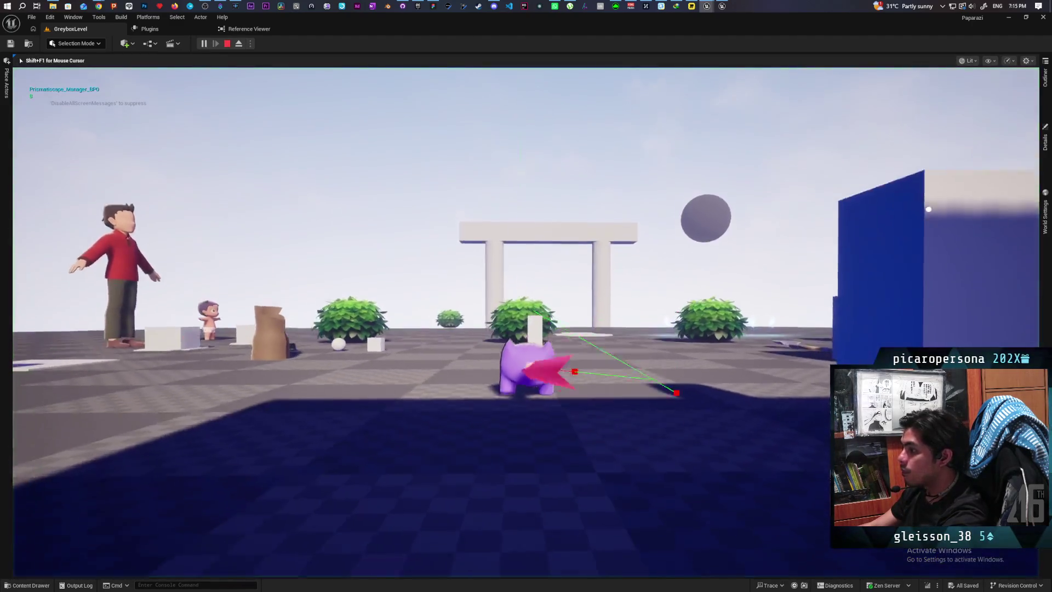
key(w)
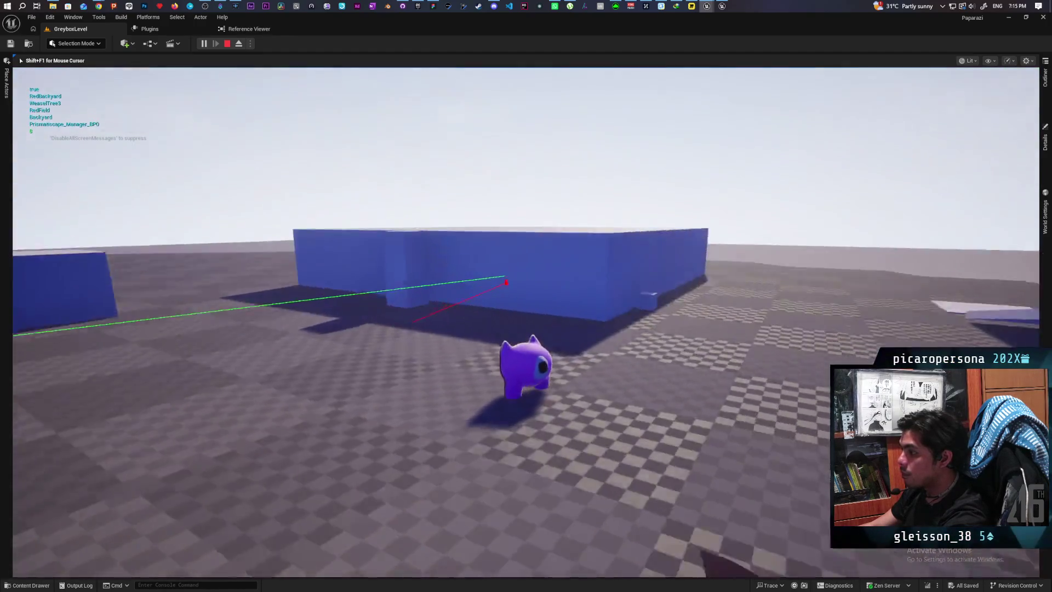
key(w)
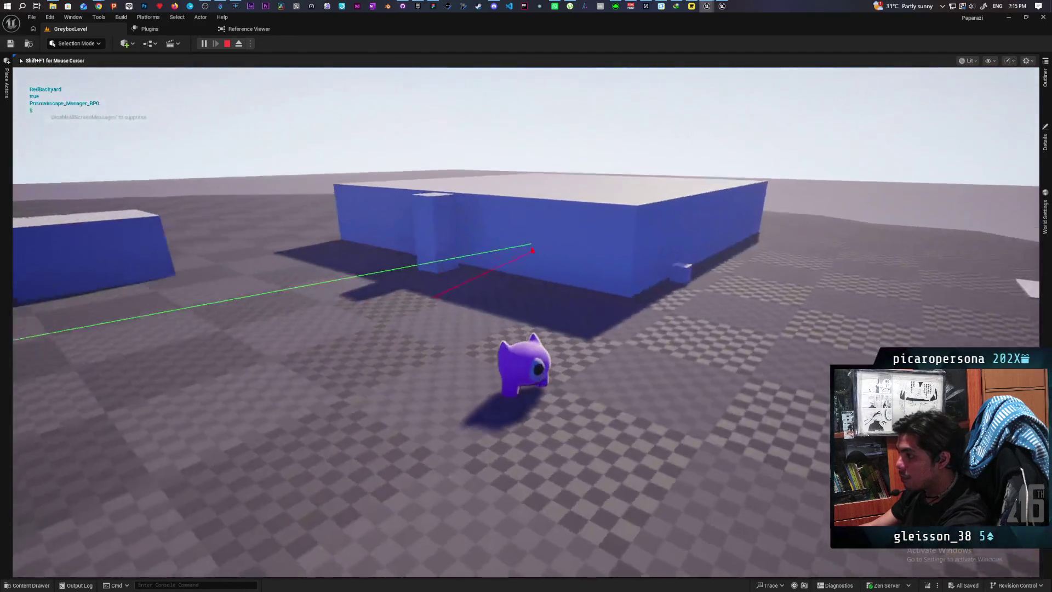
key(w)
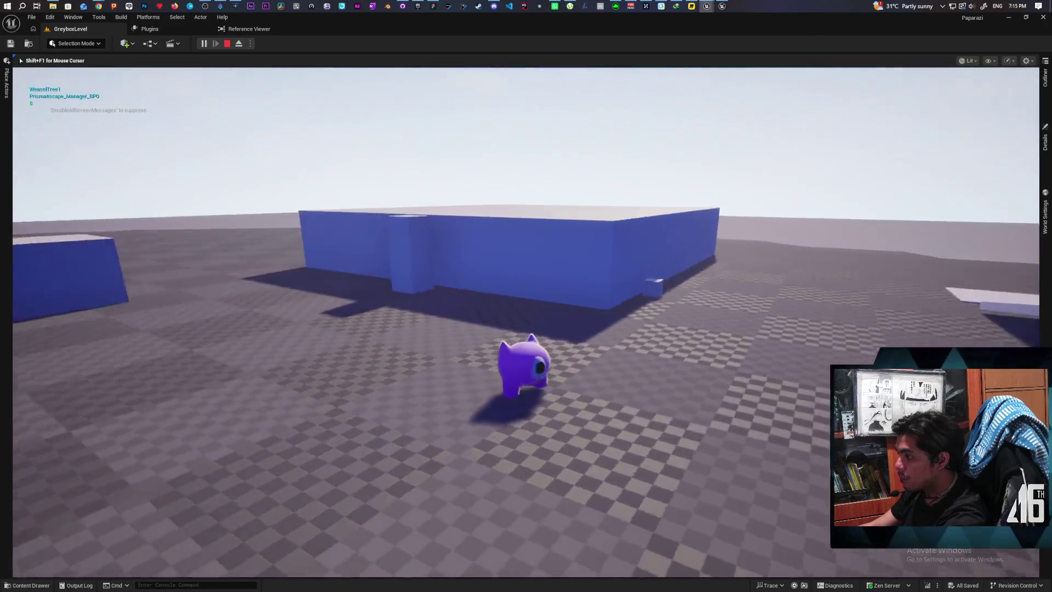
key(Escape)
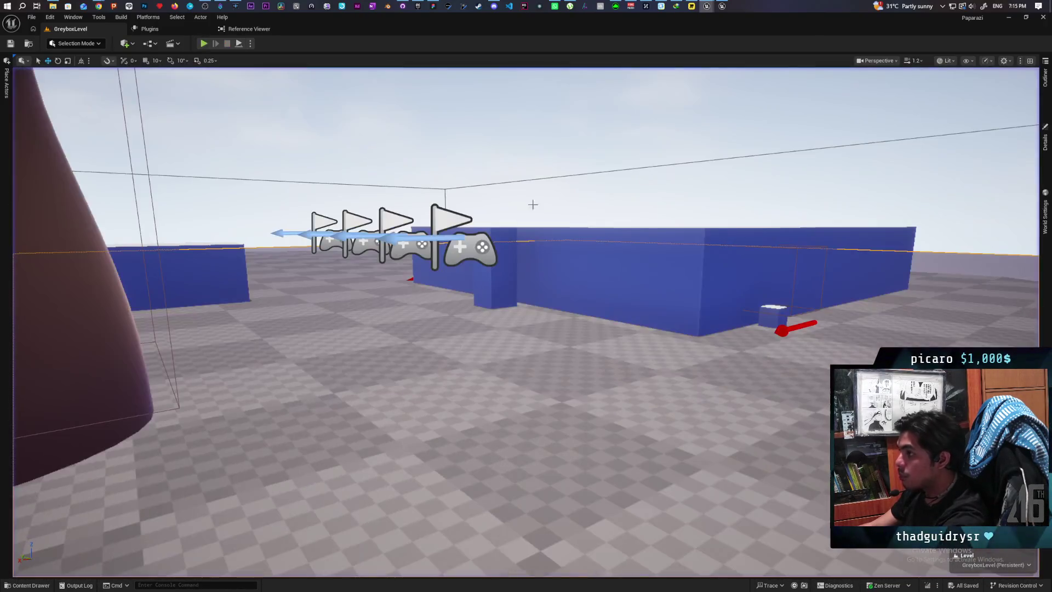
click(30, 585)
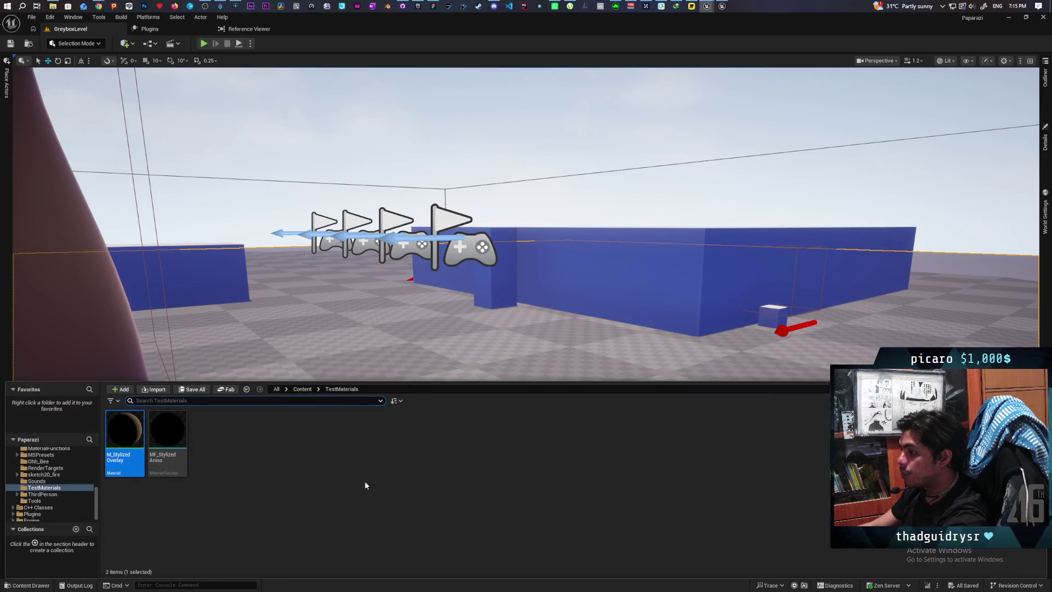
In M_StylizedOverlay, add a white Constant3Vector, connect it to Multiply B, and apply
double_click(125, 438)
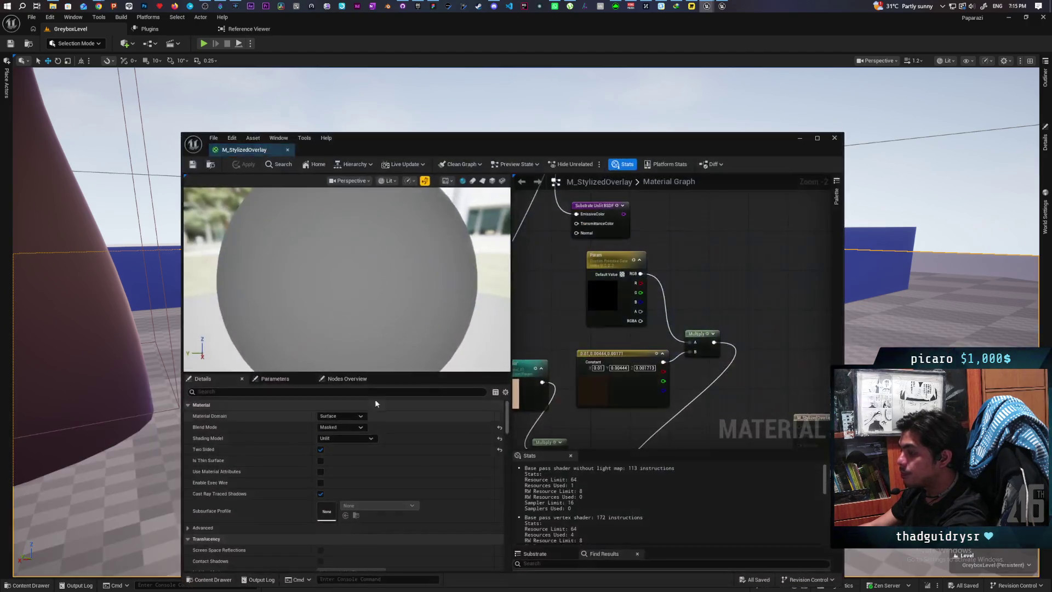
double_click(598, 388)
click(738, 297)
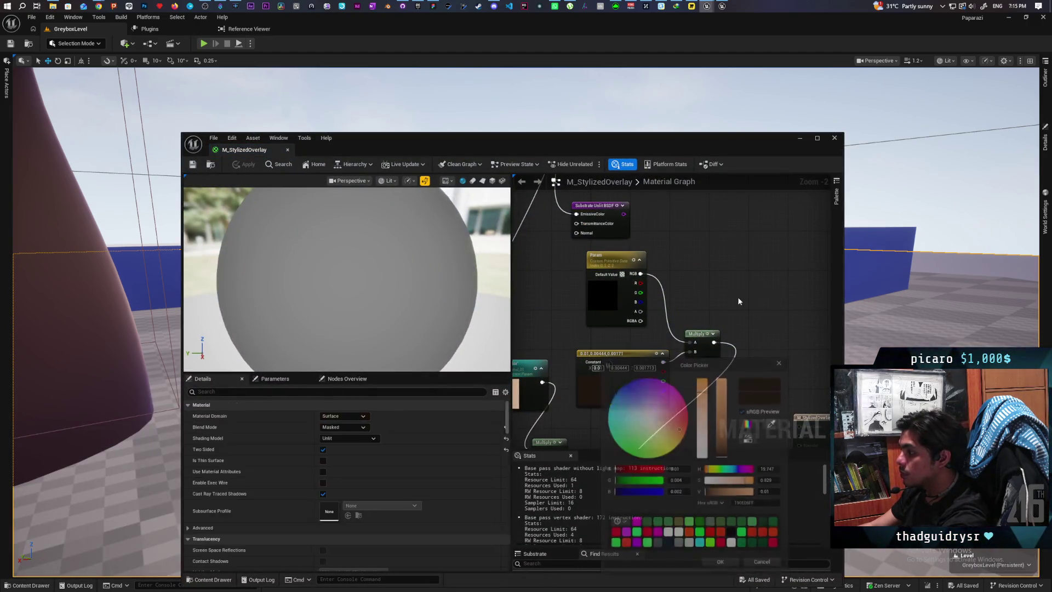
click(697, 265)
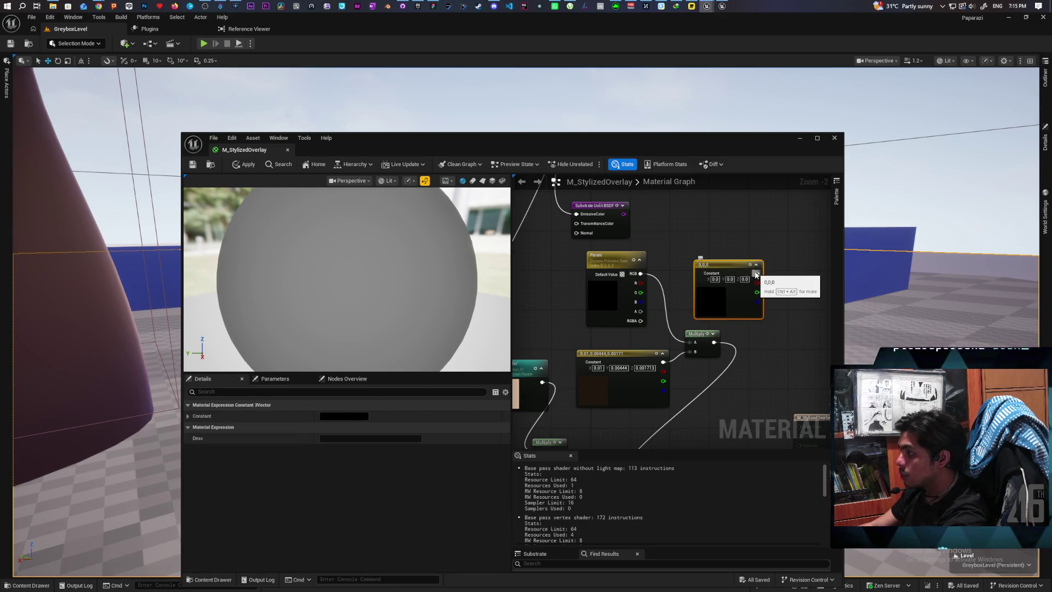
double_click(715, 296)
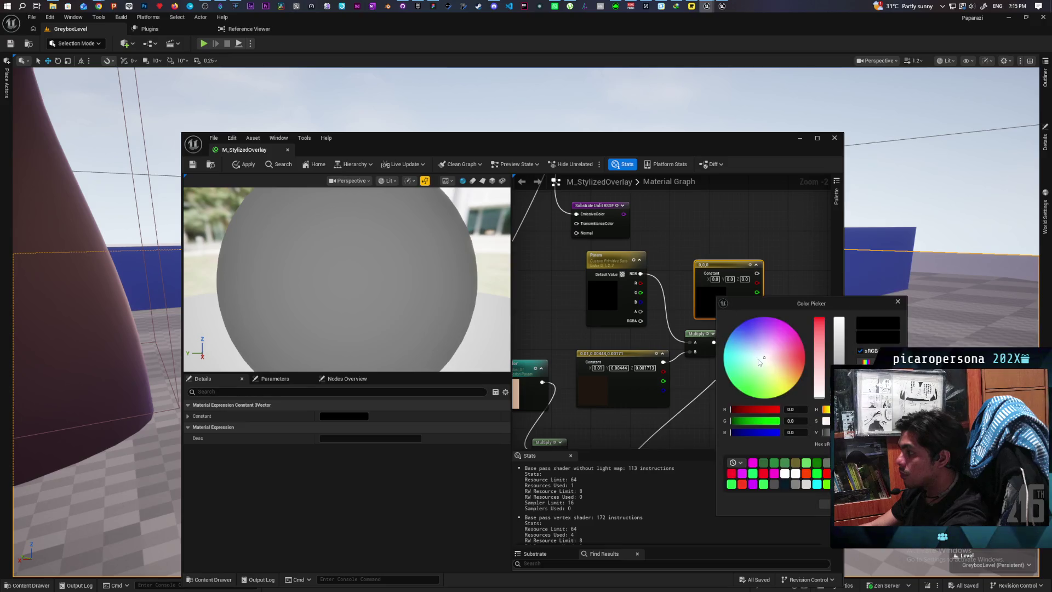
click(755, 306)
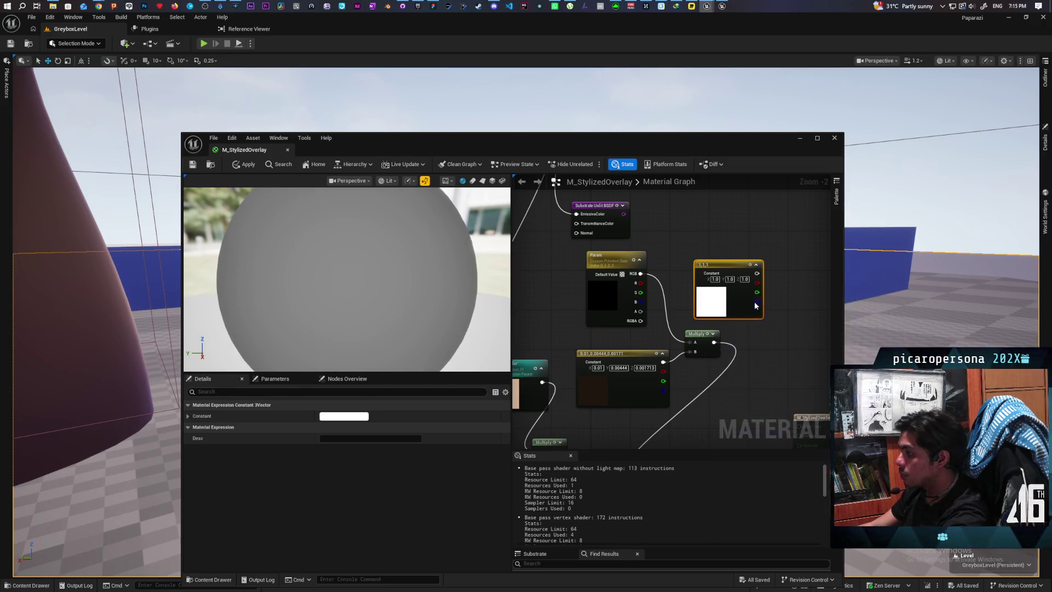
drag(757, 278, 690, 351)
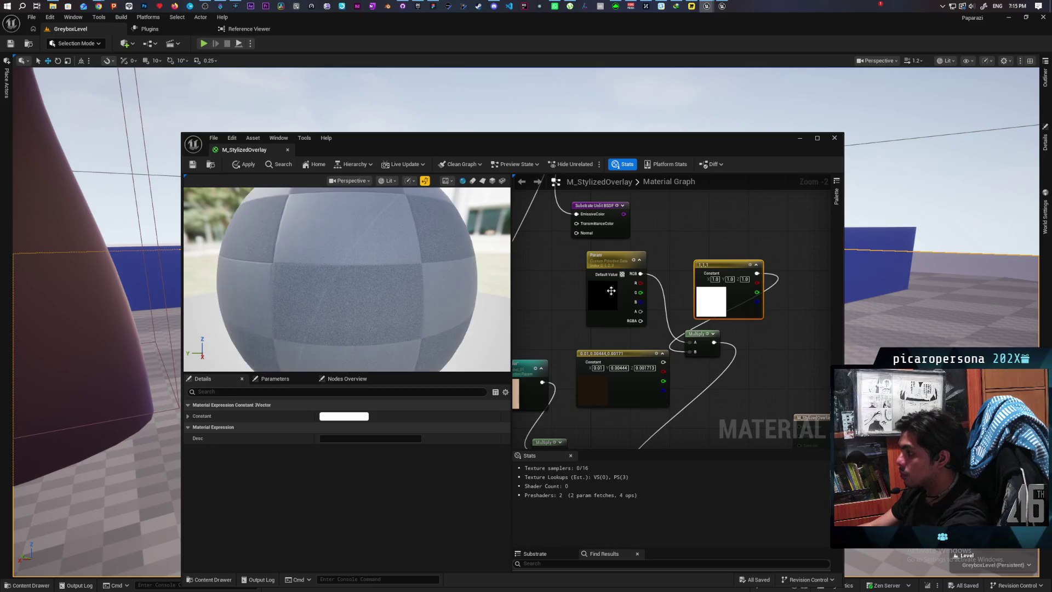
click(245, 163)
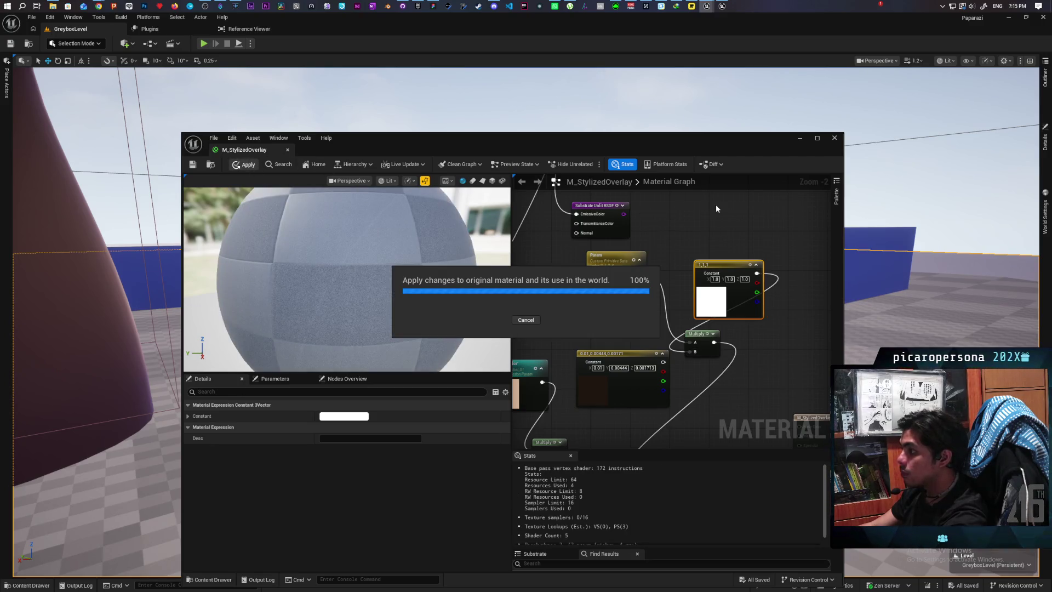
Minimize the material editor and Play From Here in the greybox level
click(800, 139)
right_click(406, 124)
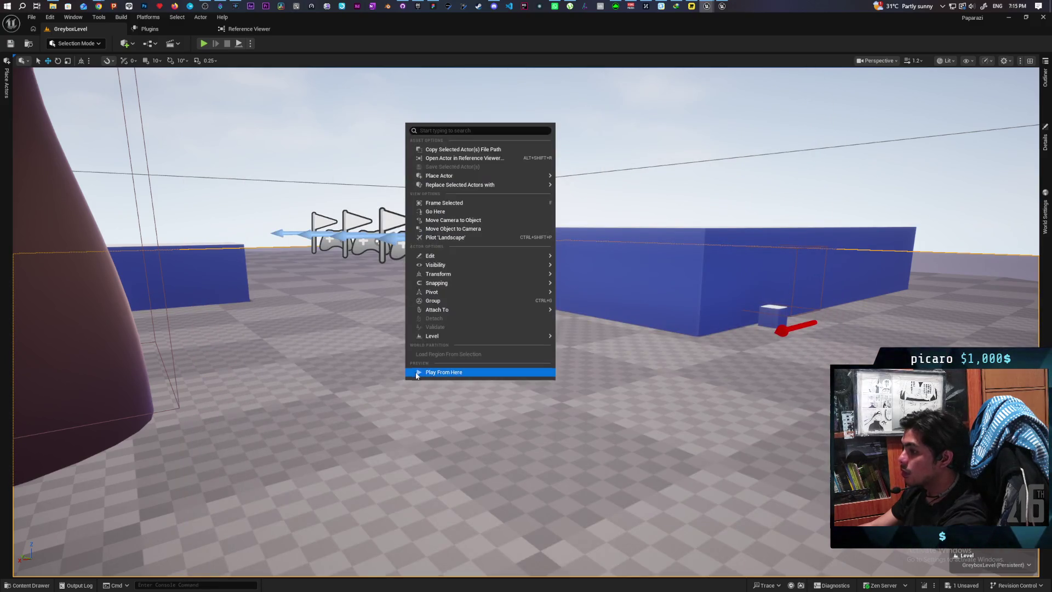
click(202, 44)
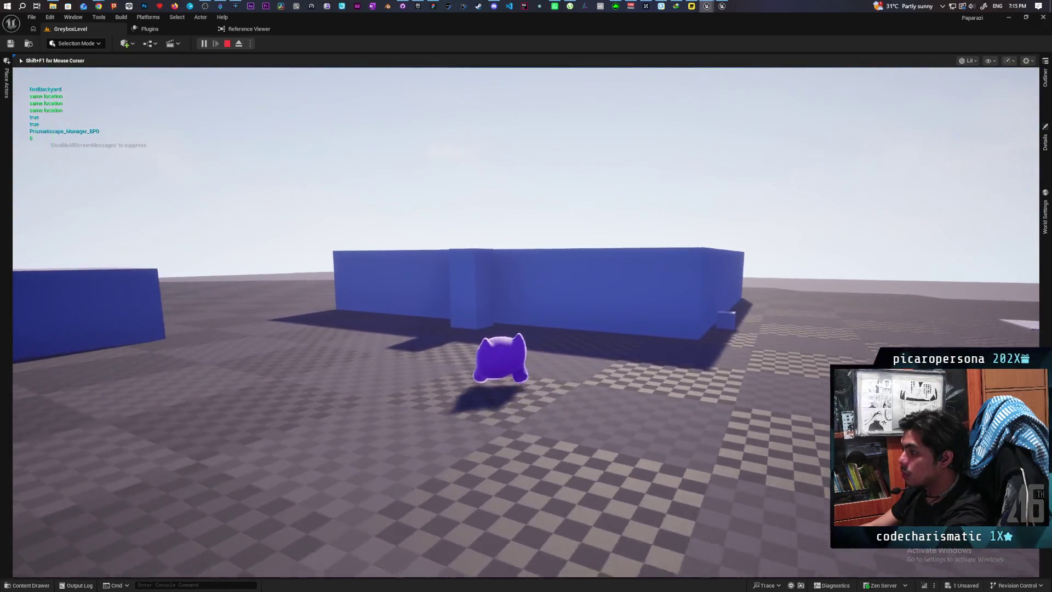
Jump and move the purple character around, then stop the play session with Esc
key(space)
key(w)
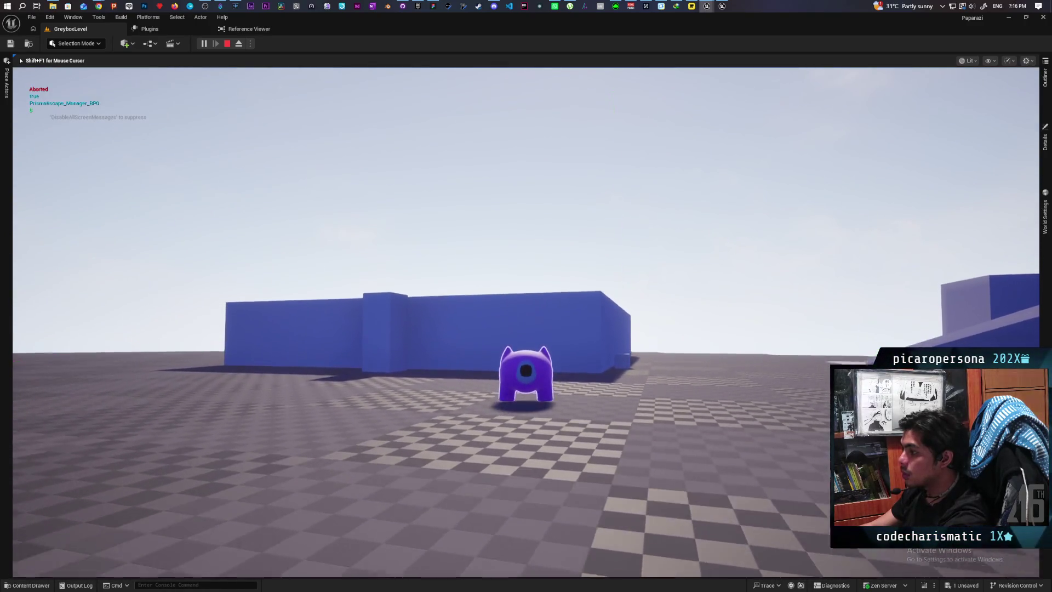
key(Escape)
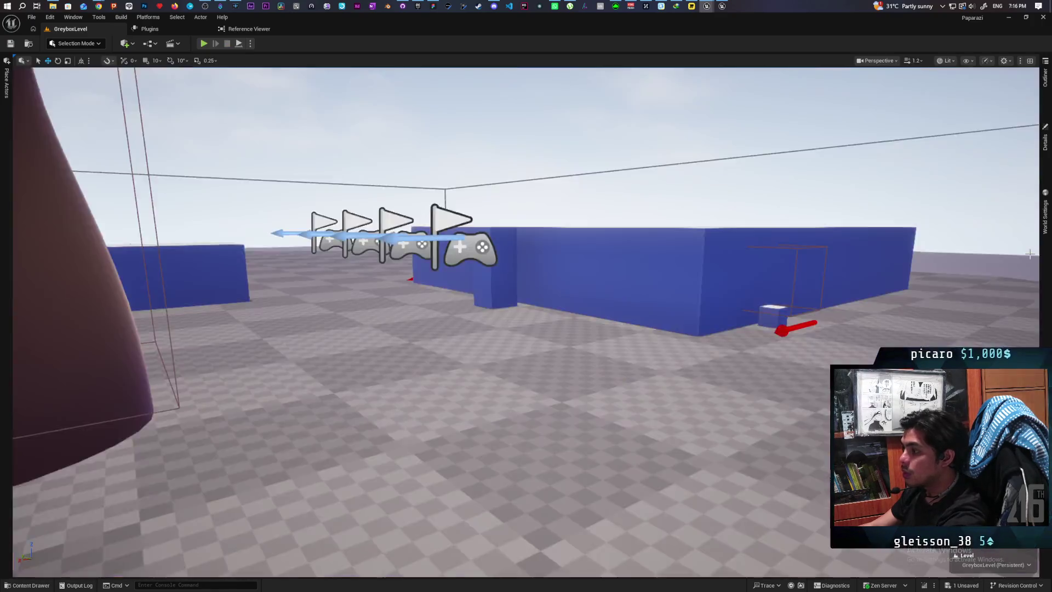
Browse the level's actor list and landscape details, then bring the content drawer back up
click(1046, 77)
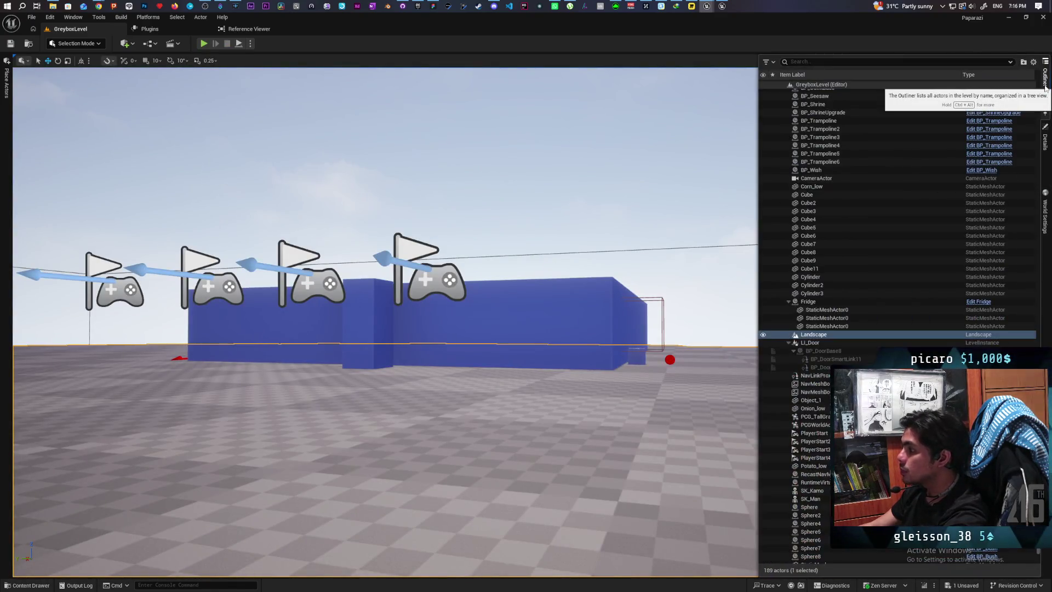
click(26, 587)
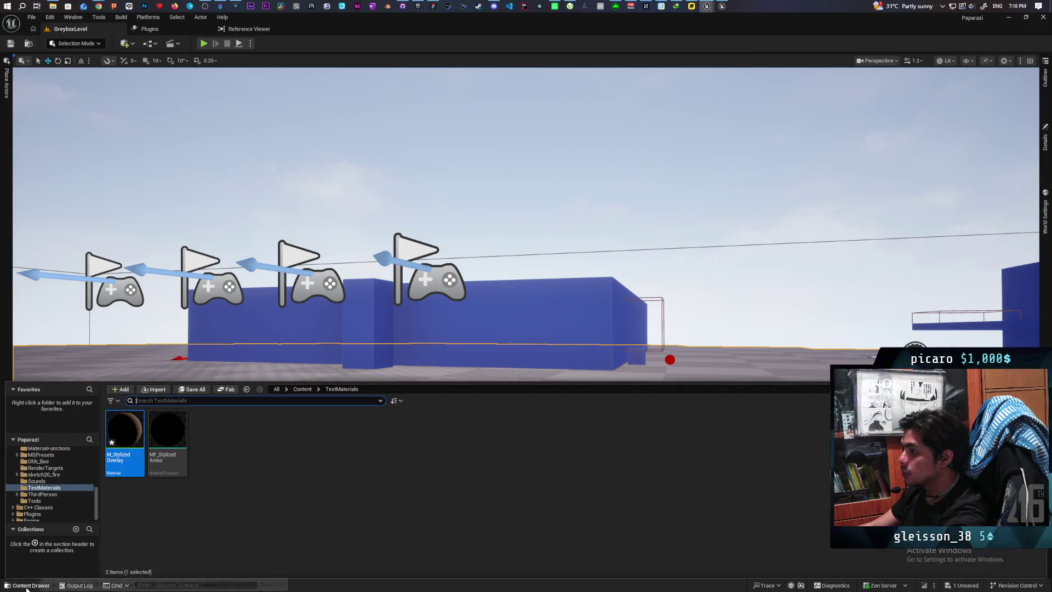
mouse_move(132, 427)
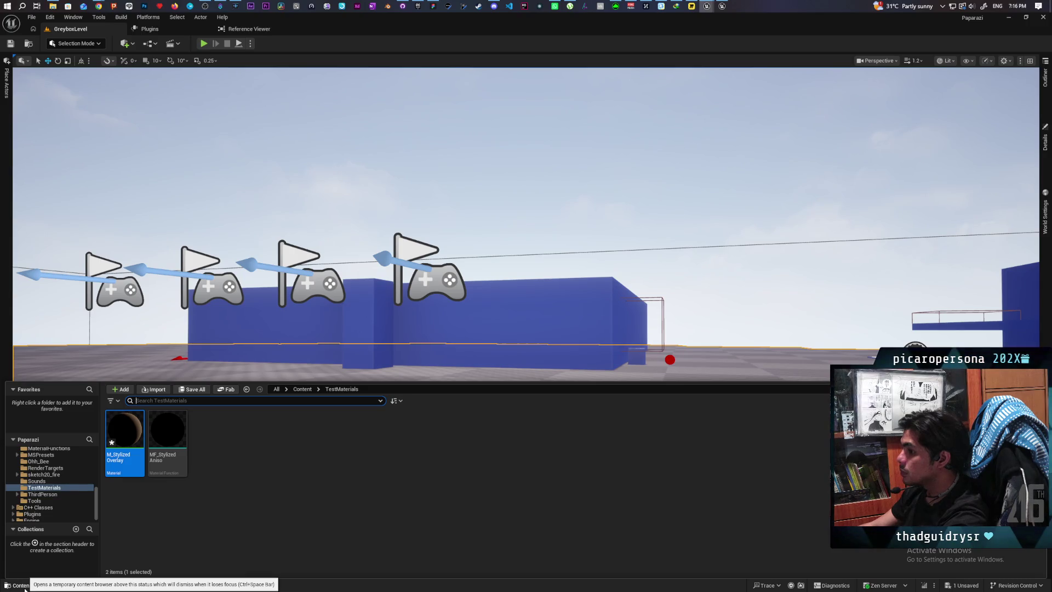
click(1045, 142)
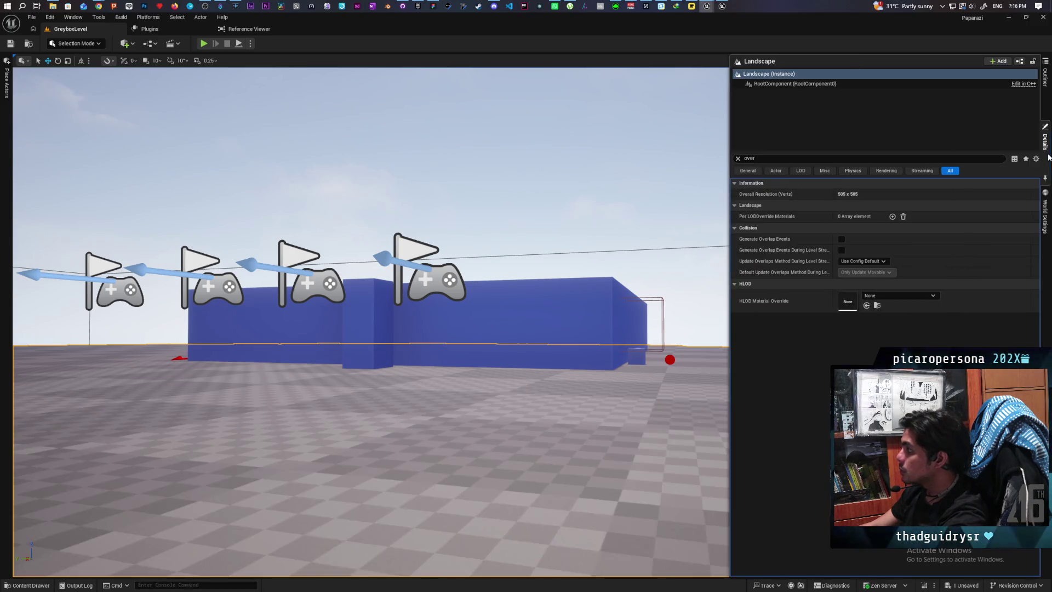
click(1049, 90)
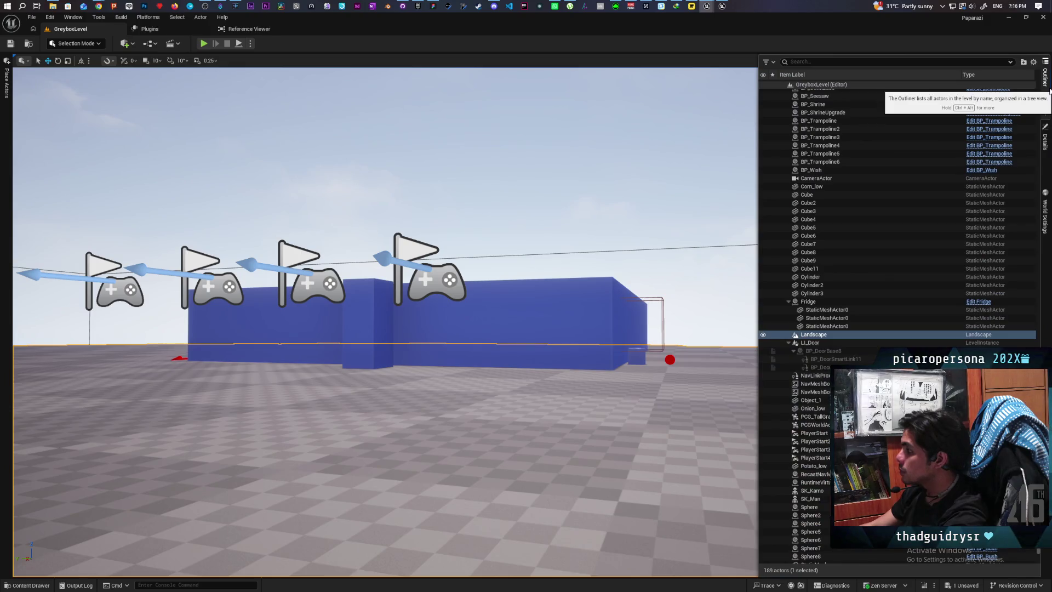
key(ctrl+space)
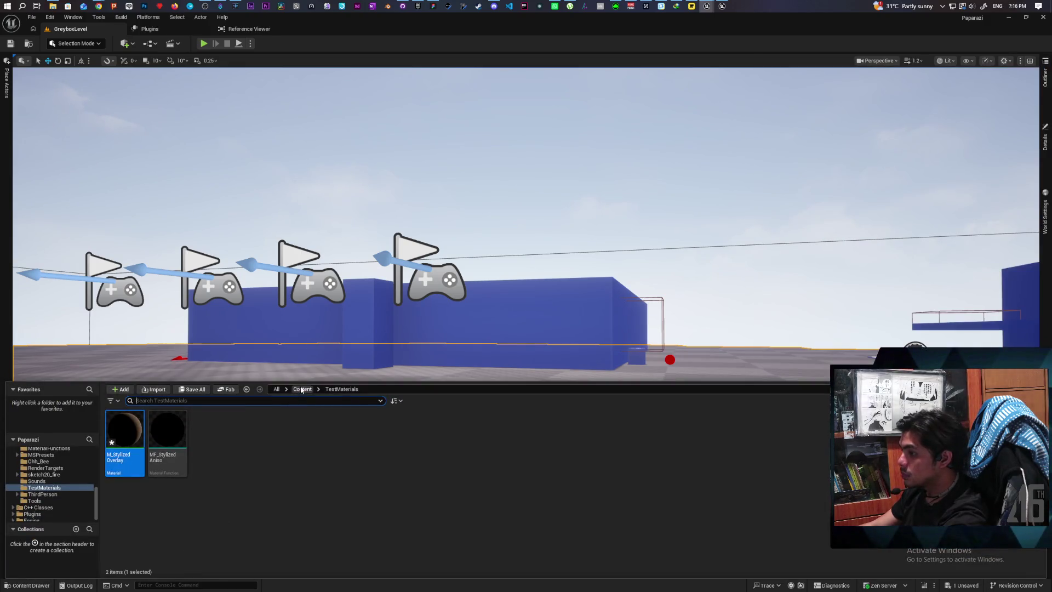
Navigate from Content to ThirdPerson/Blueprints and open BP_Oni
click(302, 389)
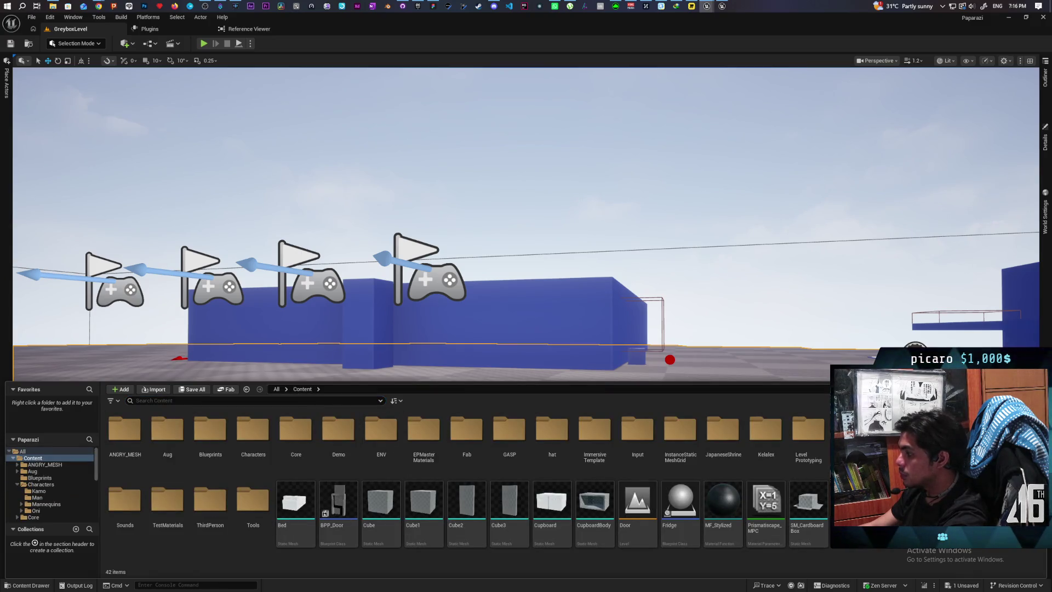
double_click(214, 498)
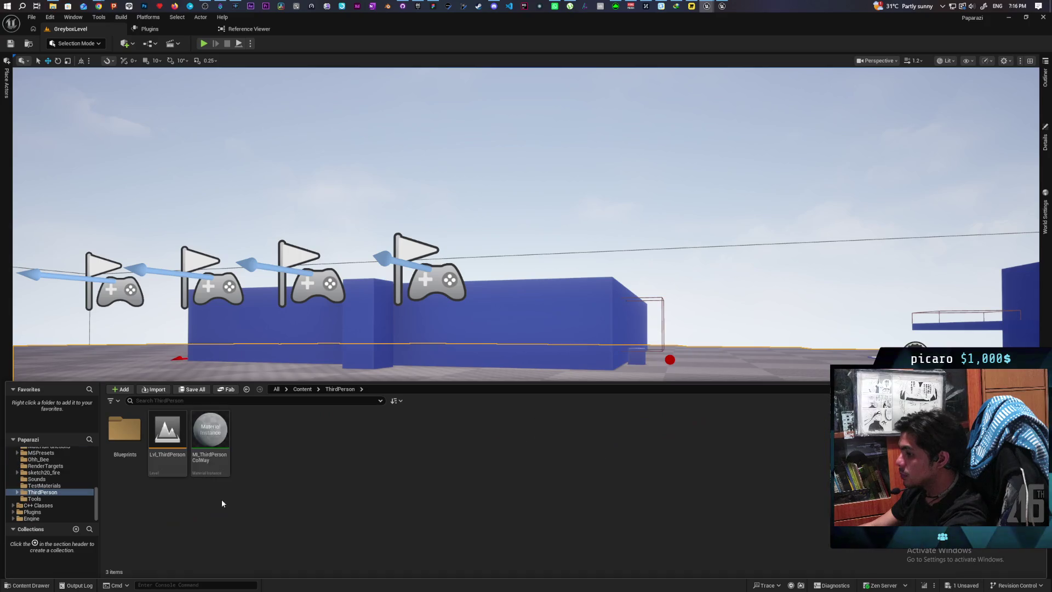
double_click(125, 430)
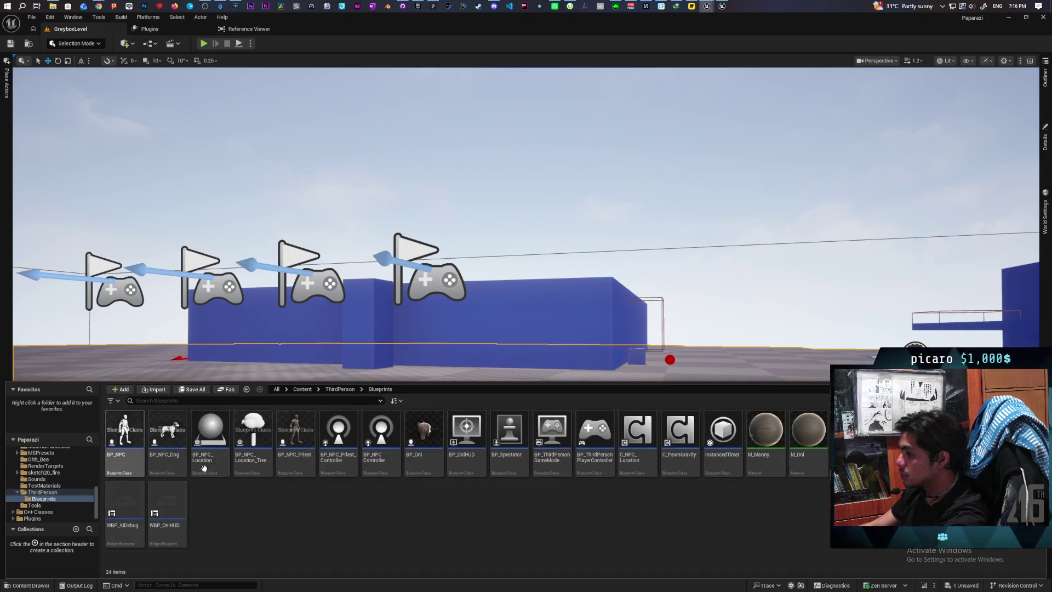
double_click(423, 439)
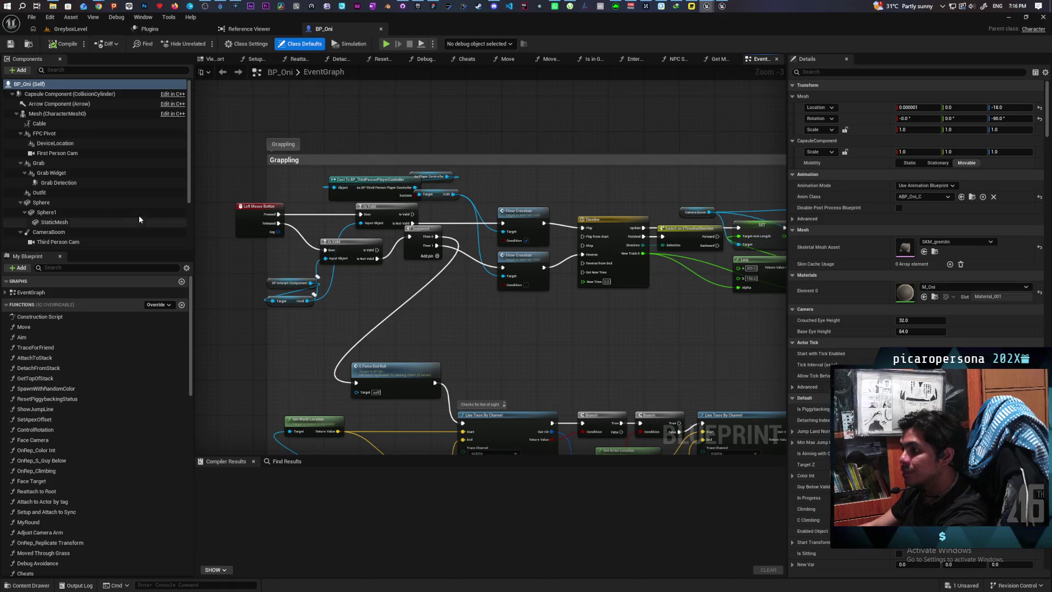
Filter the BP_Oni Mesh details by 'CUSTOM' to inspect Custom Primitive Data Defaults' Color entry
click(43, 112)
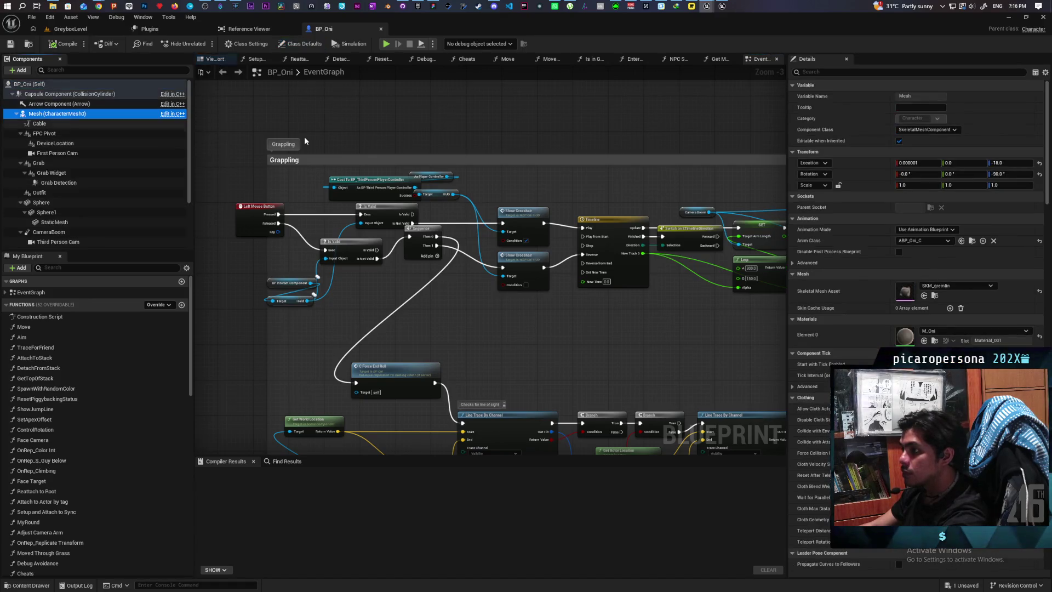
click(828, 73)
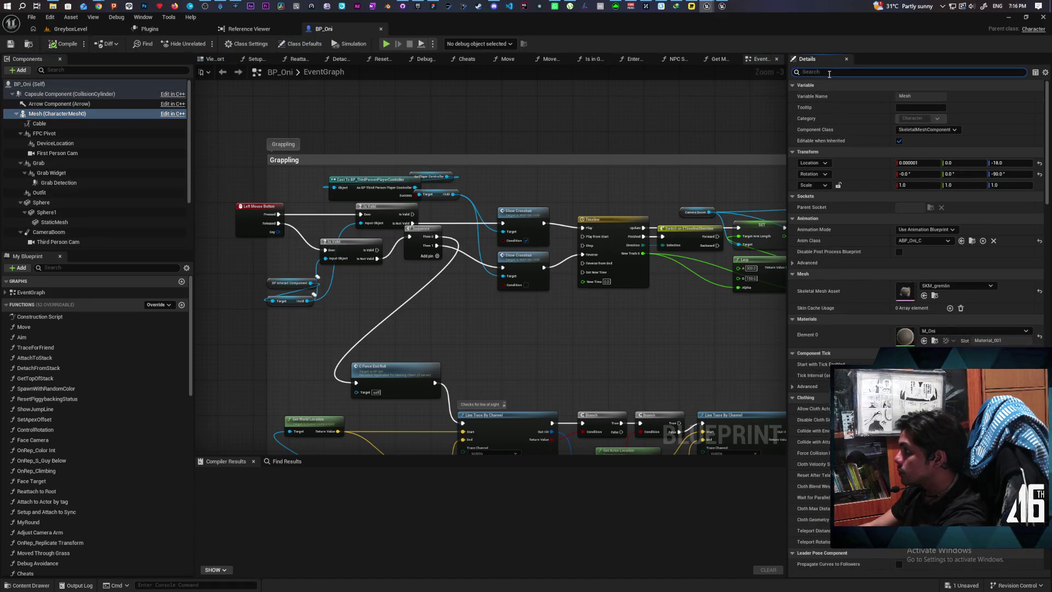
text(CUSTOM)
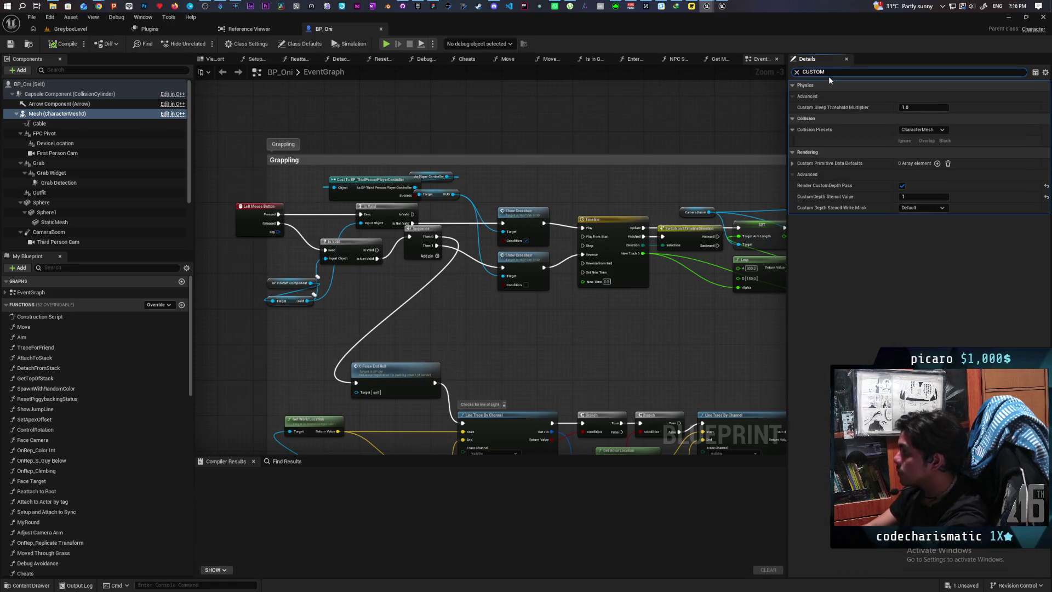
click(794, 164)
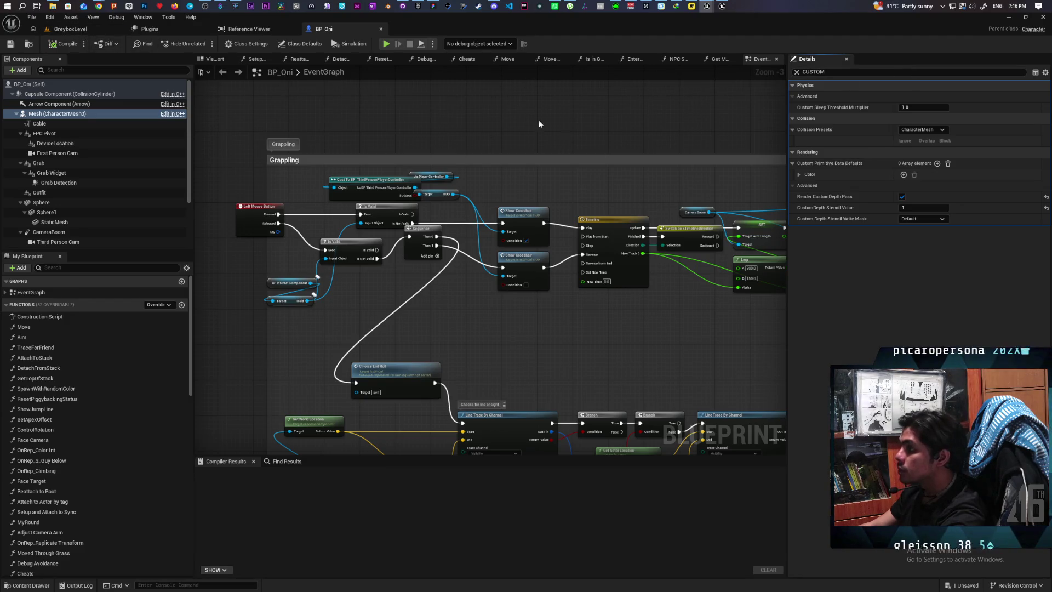
click(797, 73)
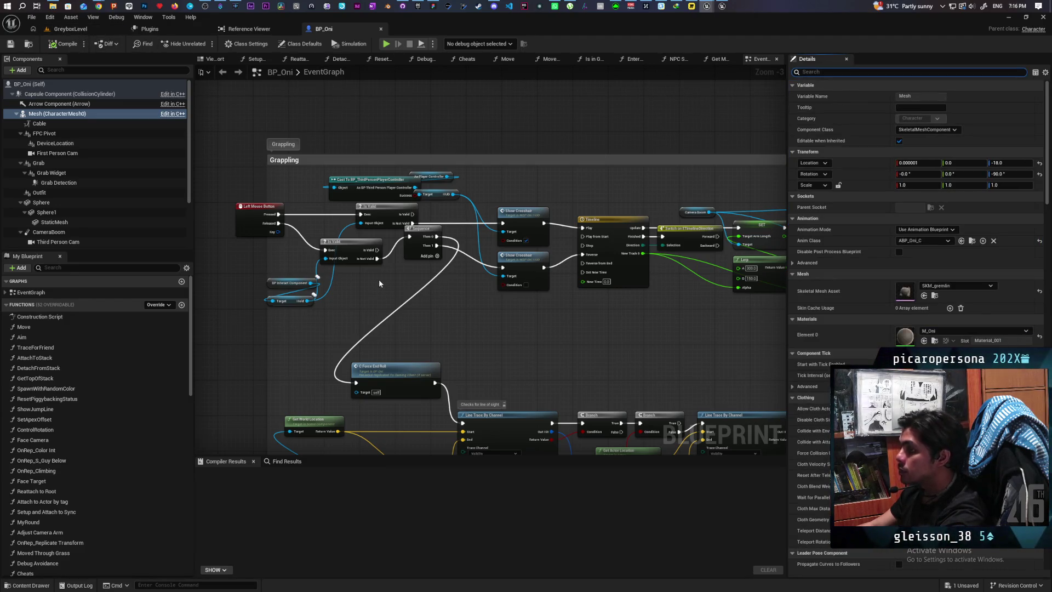
click(27, 585)
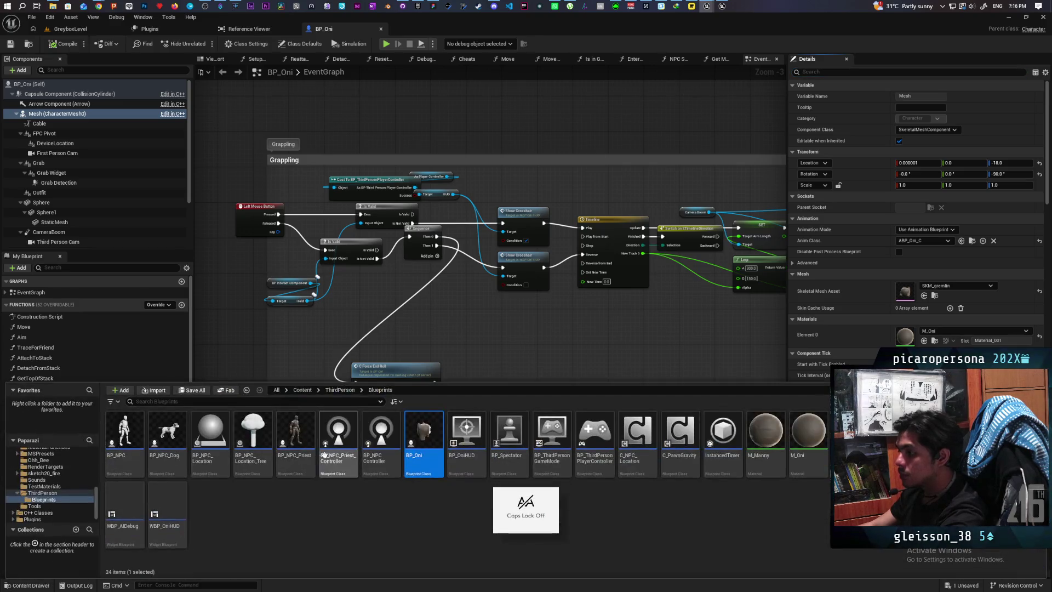
Search the content root for 'verla' and open M_StylizedOverlay
click(302, 390)
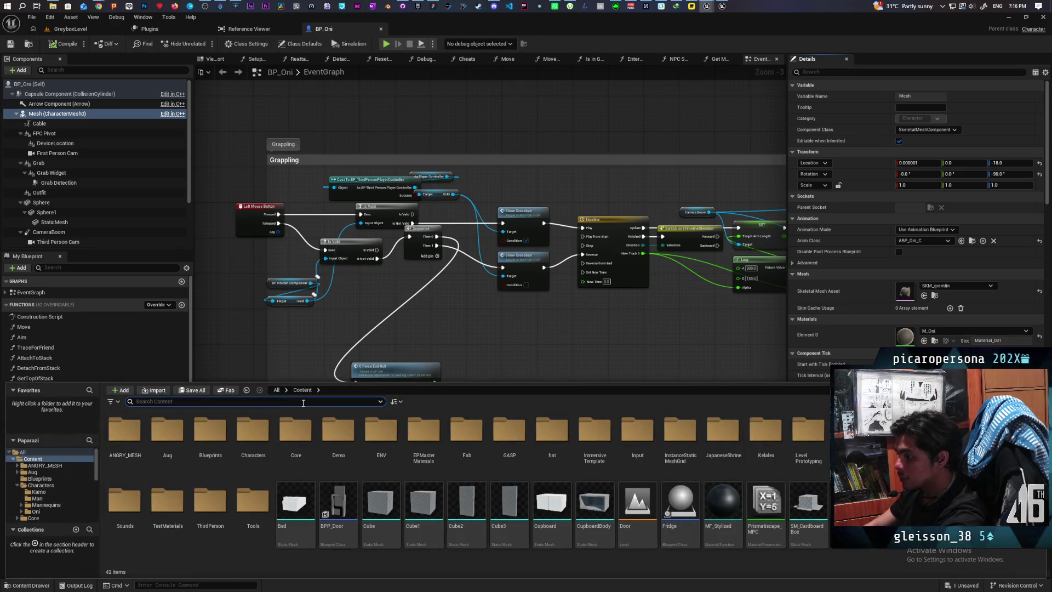
text(overla)
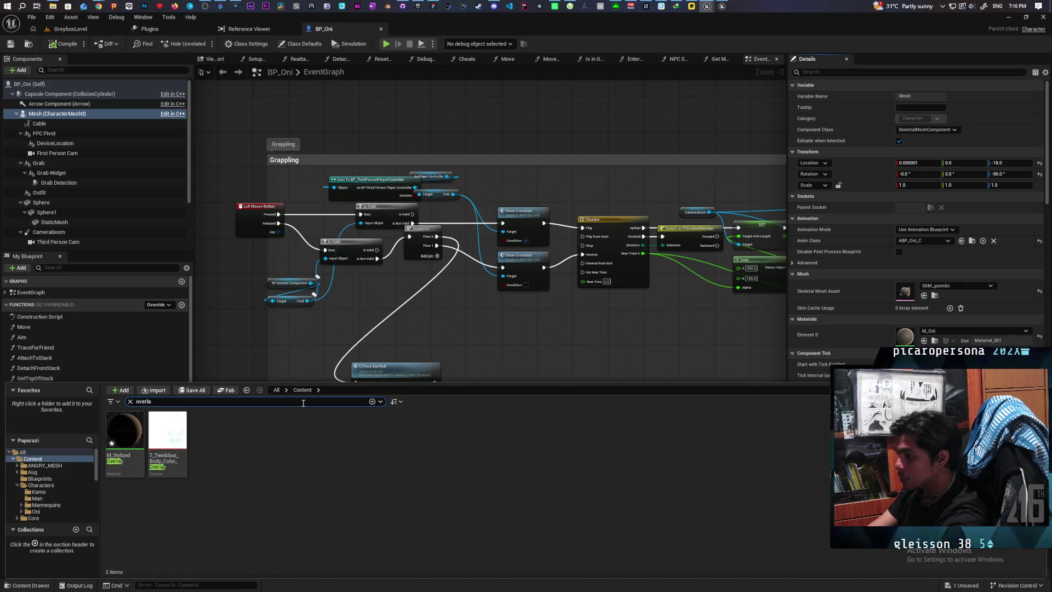
double_click(124, 431)
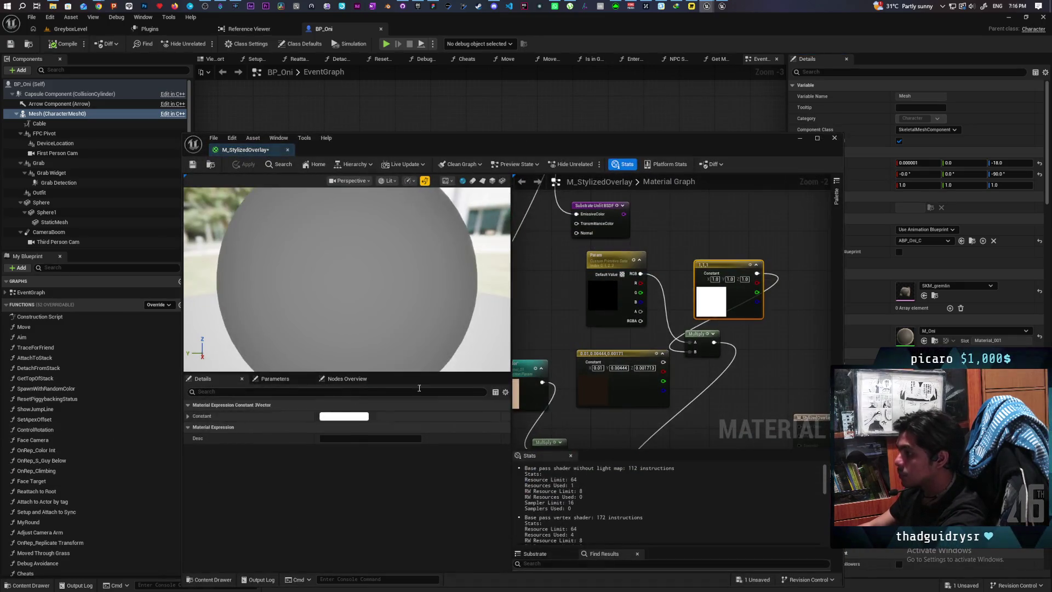
Rename the Param node to Color and save the material with Ctrl+S
click(618, 256)
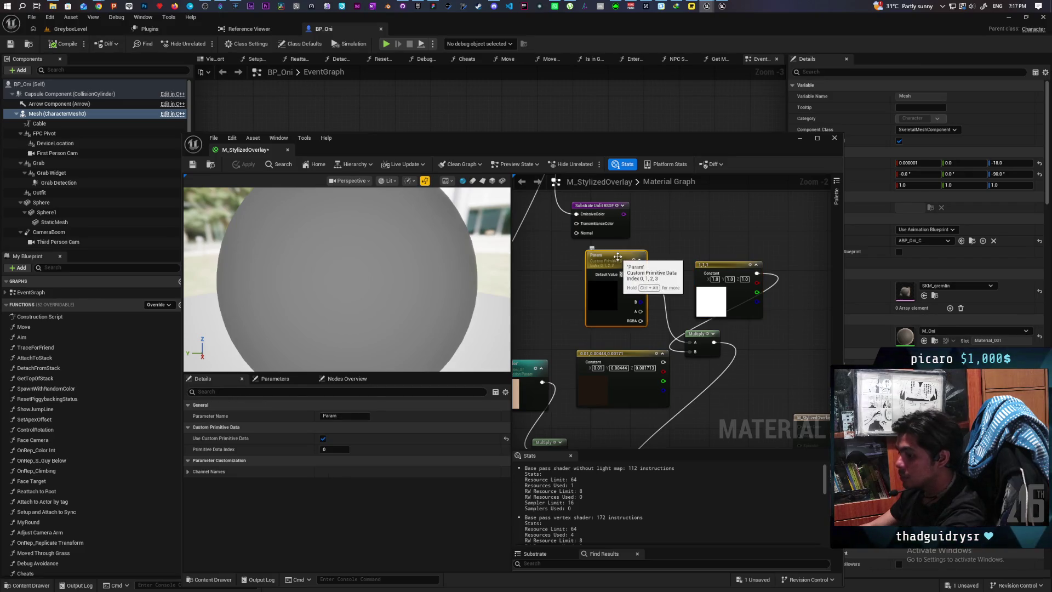
key(F2)
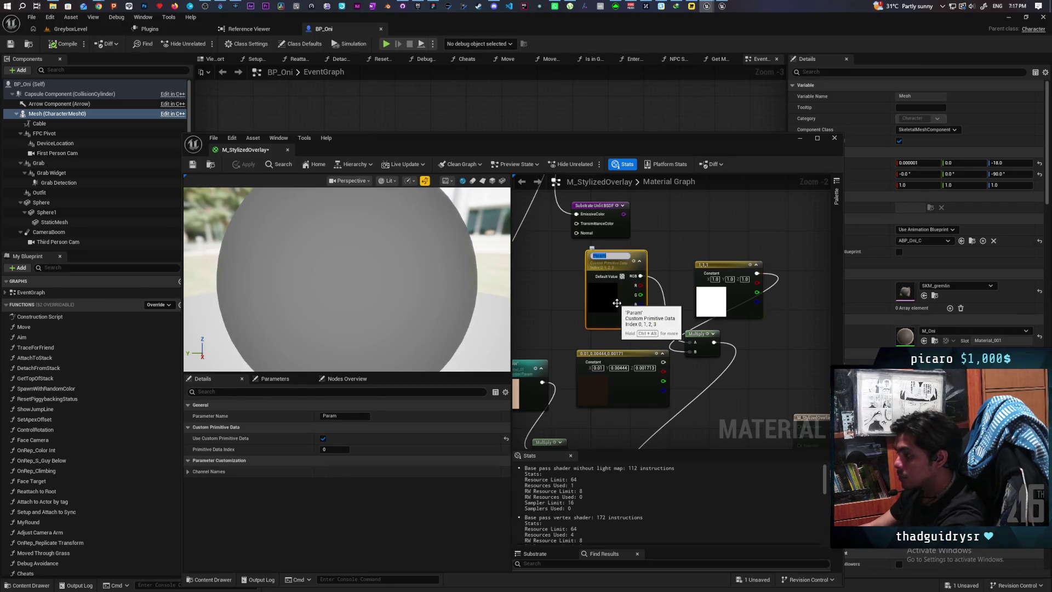
text(Color)
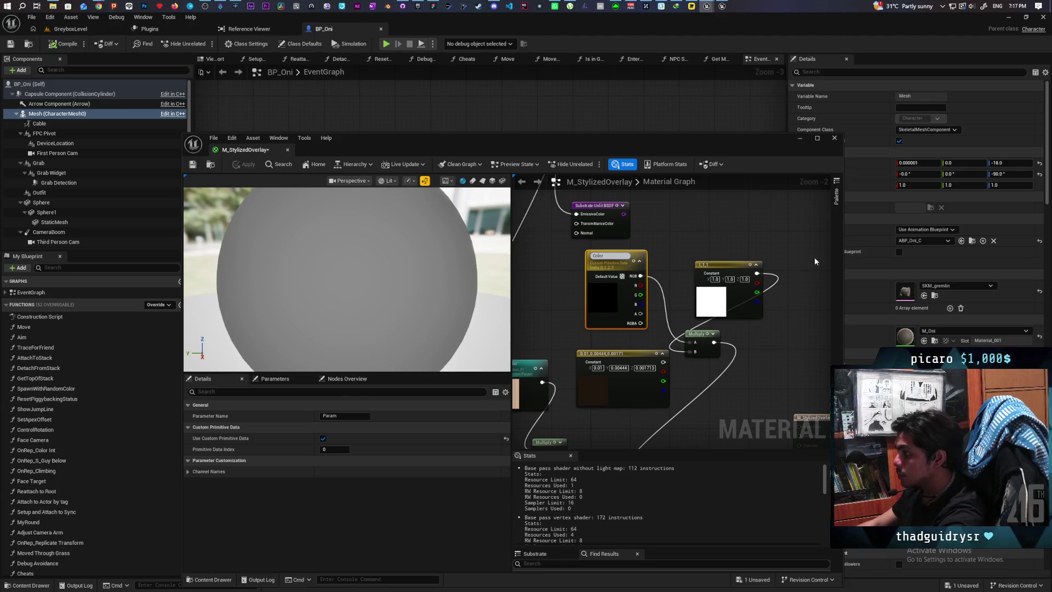
click(745, 230)
key(ctrl+s)
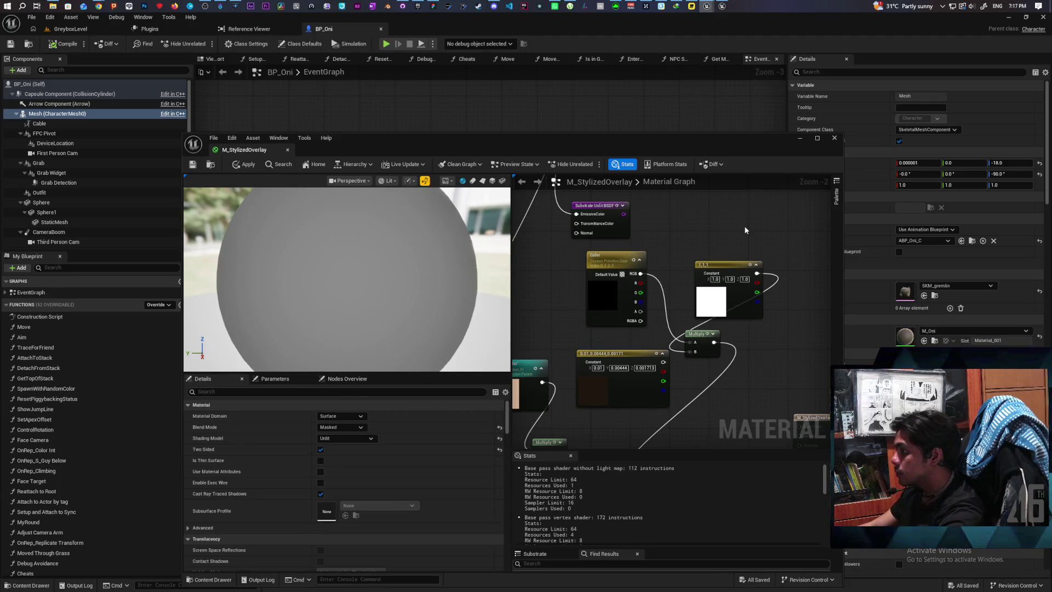
click(70, 29)
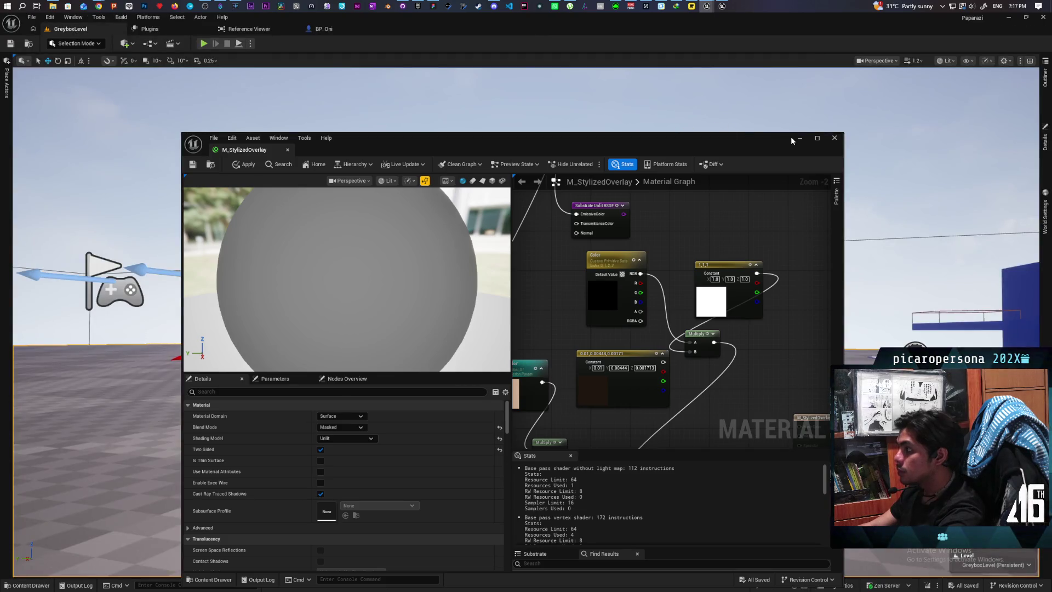
Minimize the material editor, Play From Here in the greybox level, then stop with Esc
click(799, 138)
right_click(400, 418)
click(438, 410)
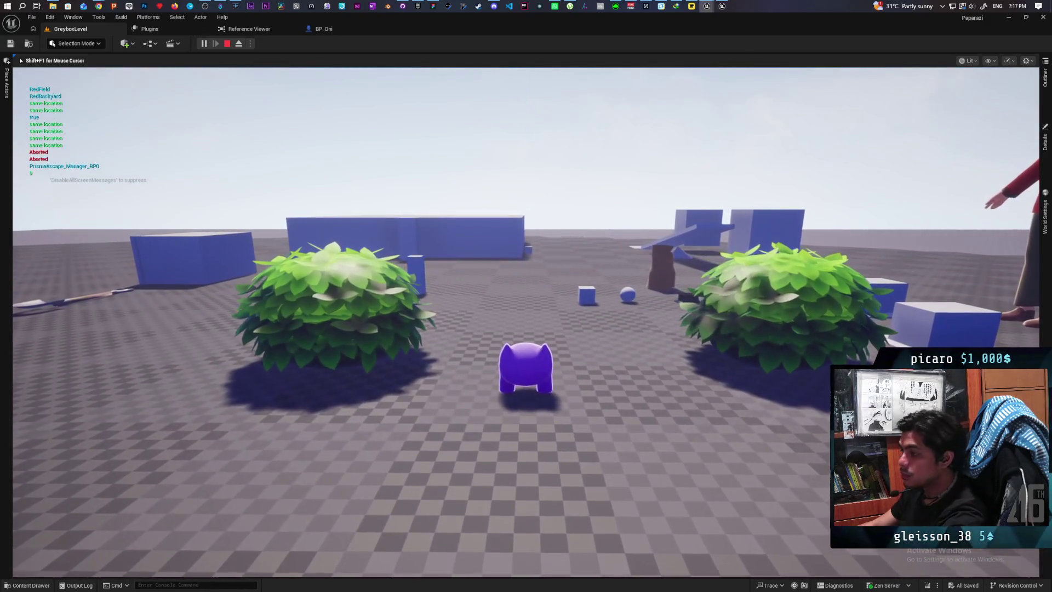
key(Escape)
Google 'can overlay material share custom primitive data with material ue5' and expand the AI Overview
mouse_move(99, 6)
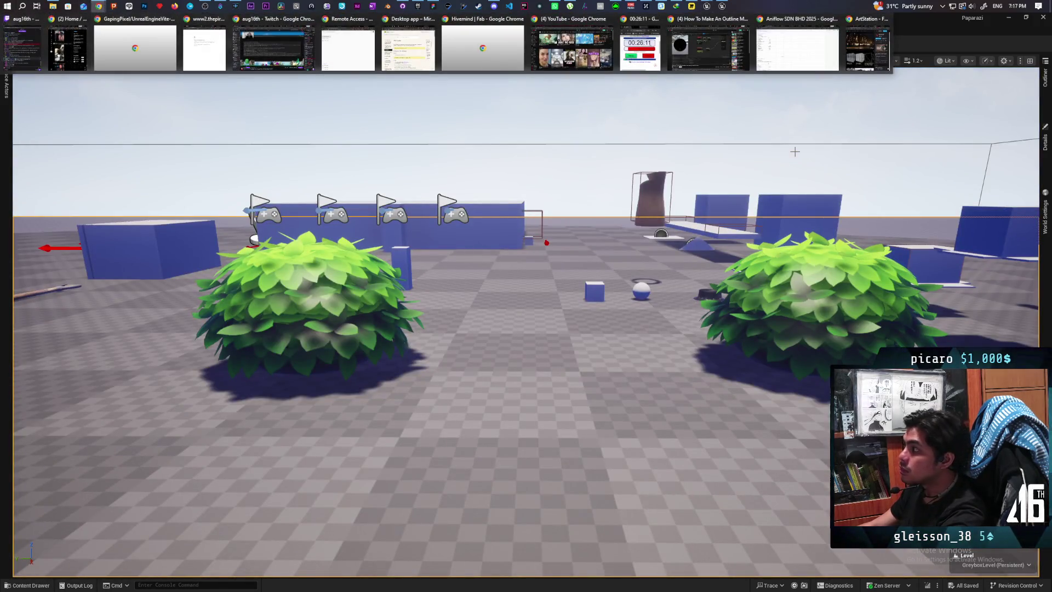
click(704, 48)
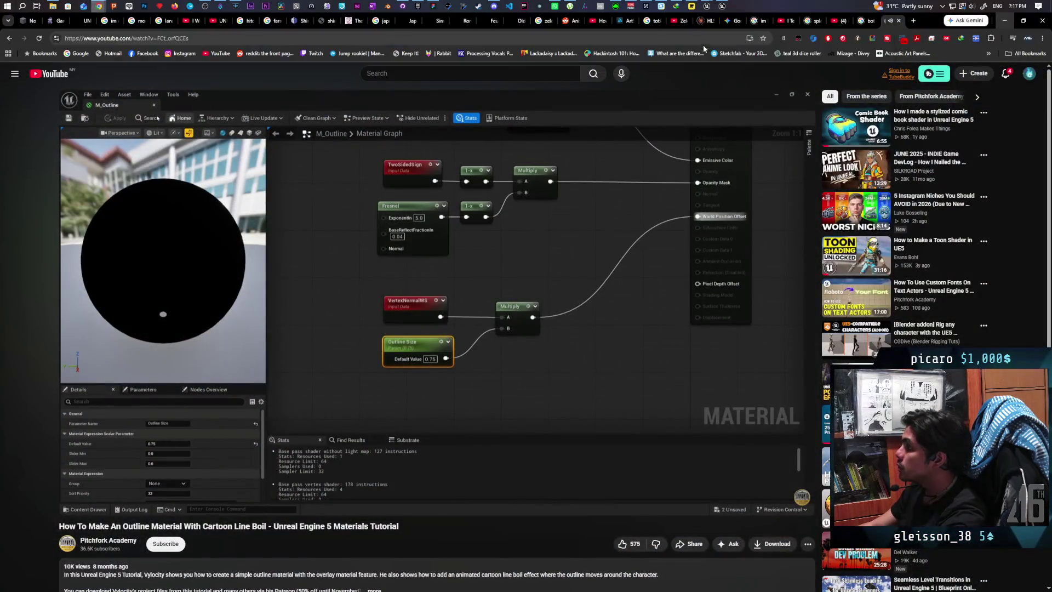
click(913, 20)
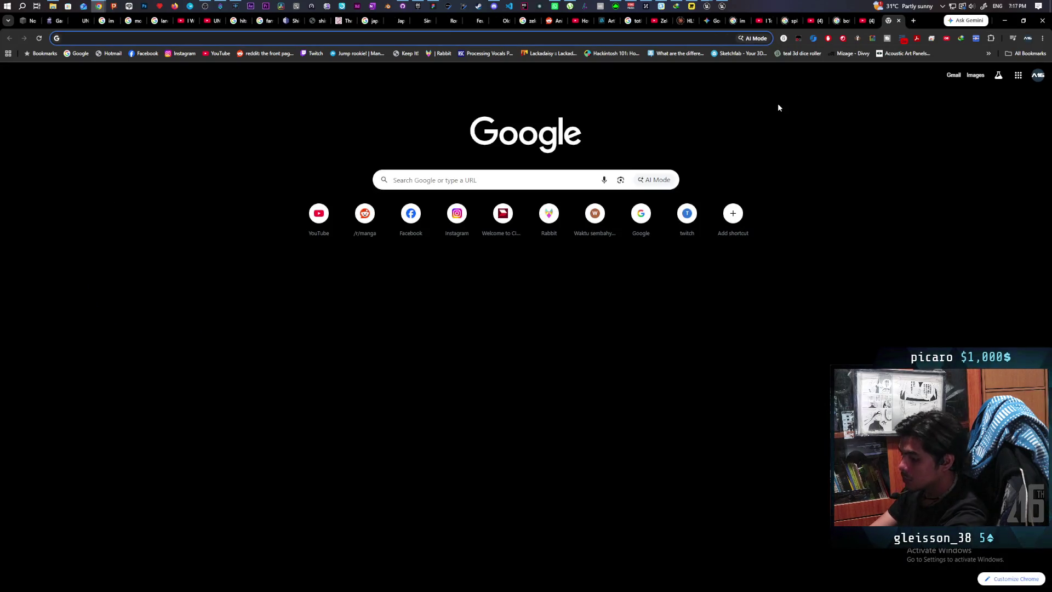
text(can)
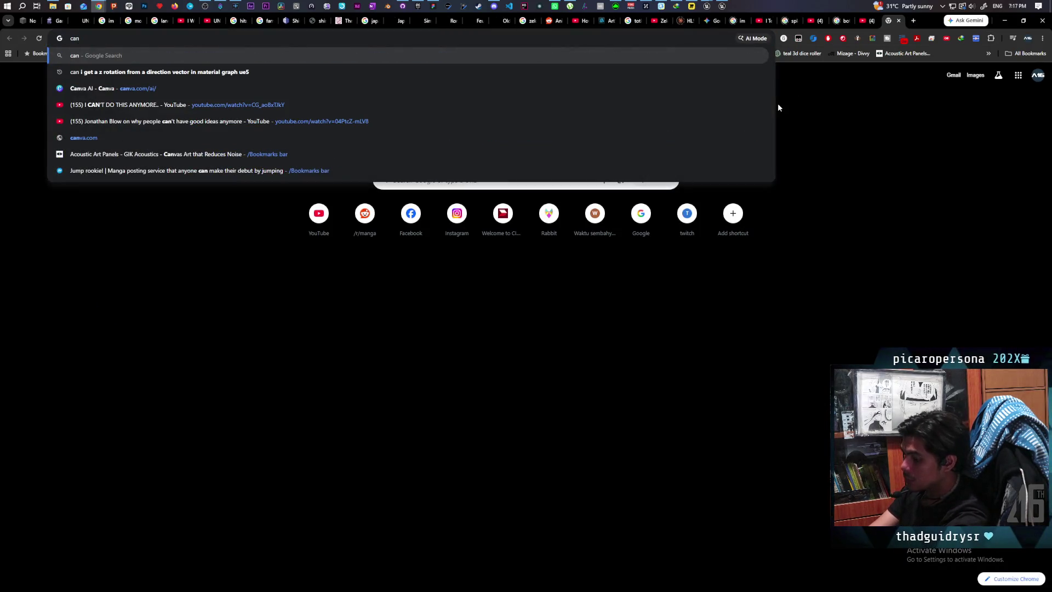
text( overlay mater)
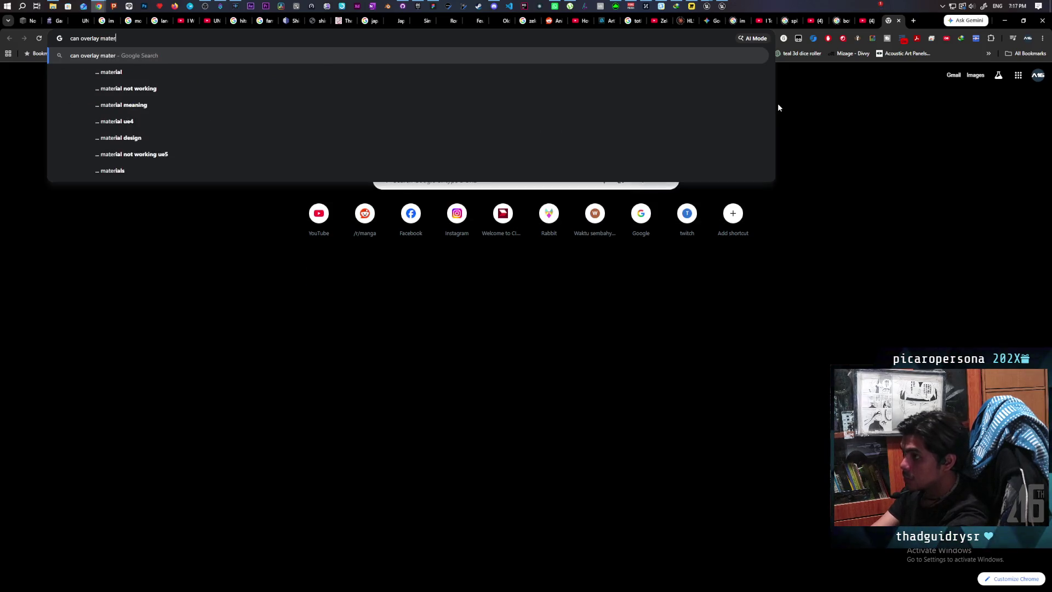
text(ial share )
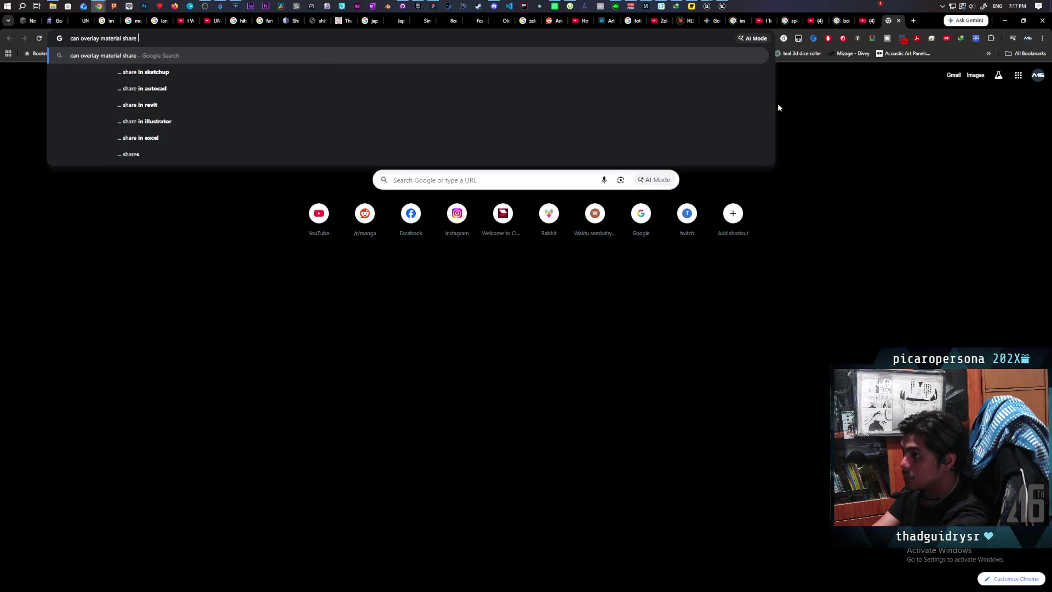
text(cus)
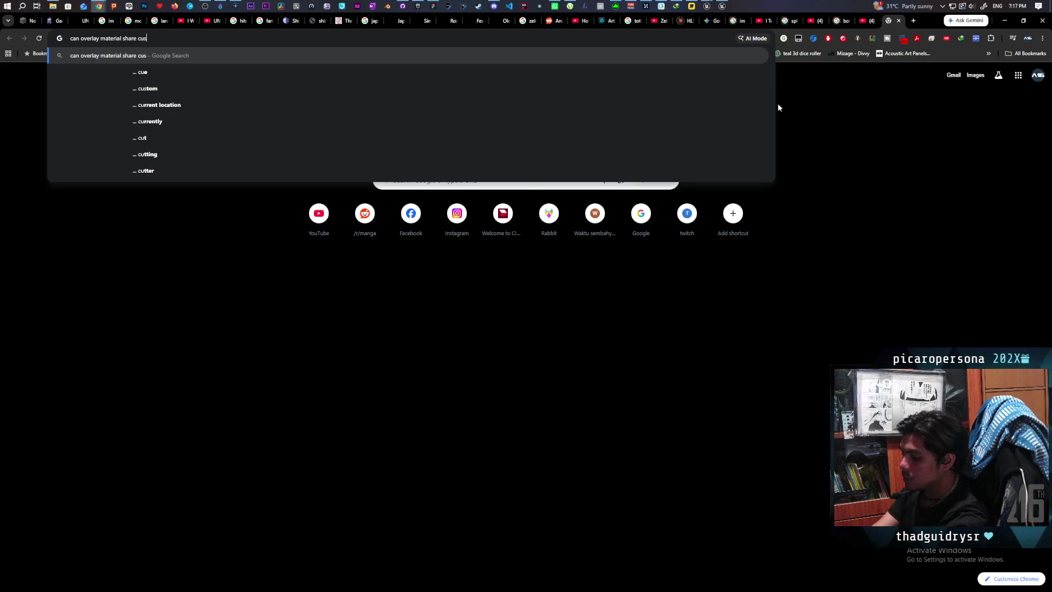
text(tom primit)
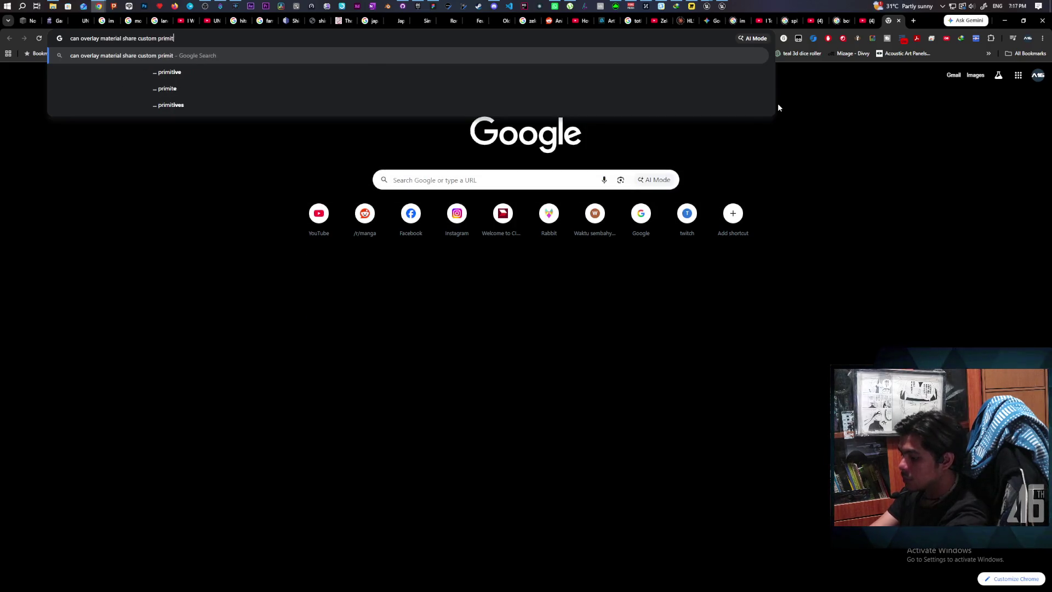
text(ive data with)
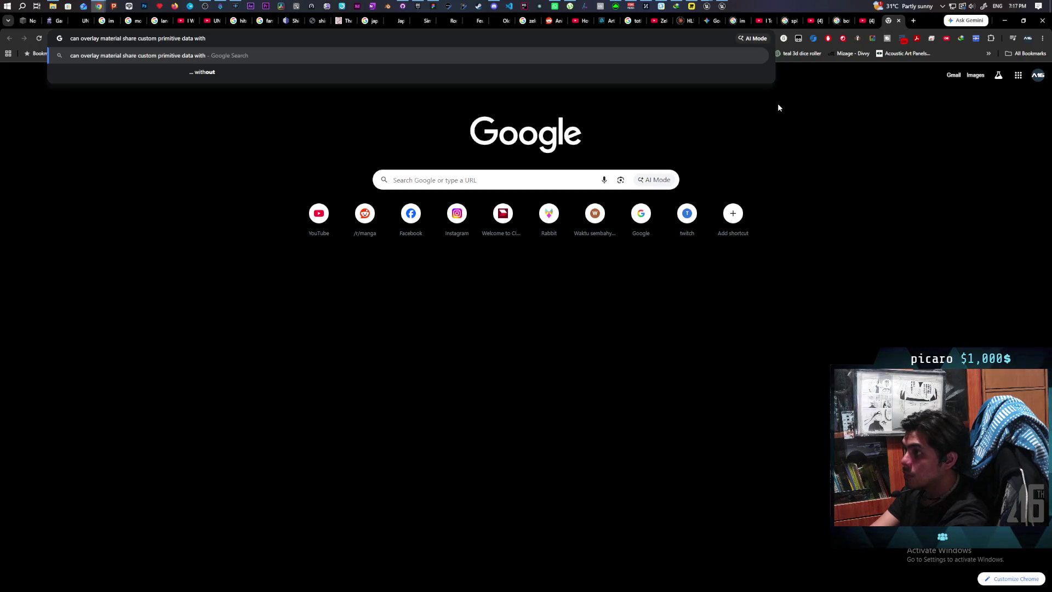
text( material)
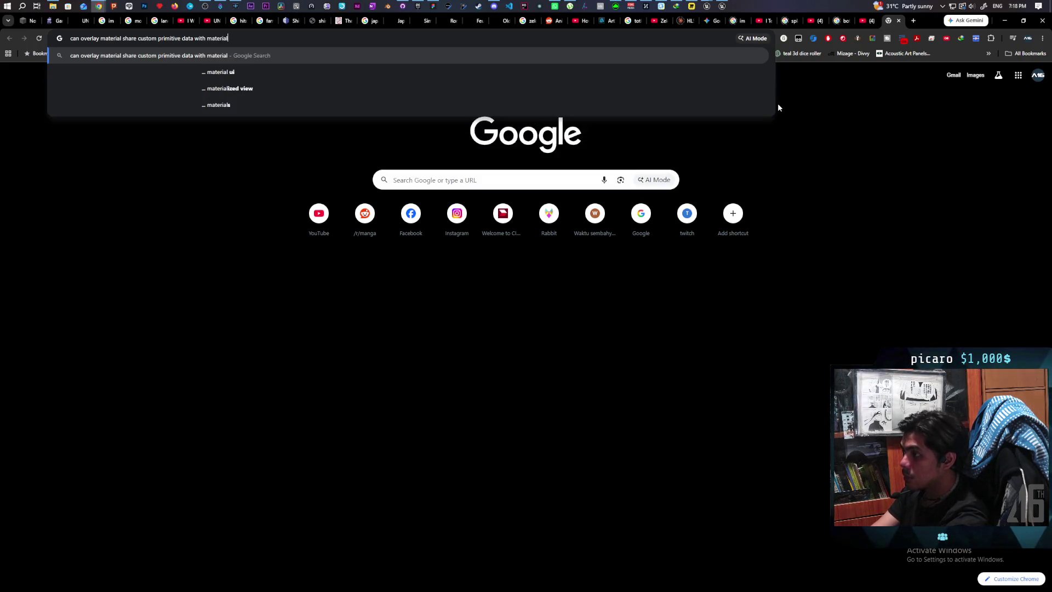
text( ue5)
key(Return)
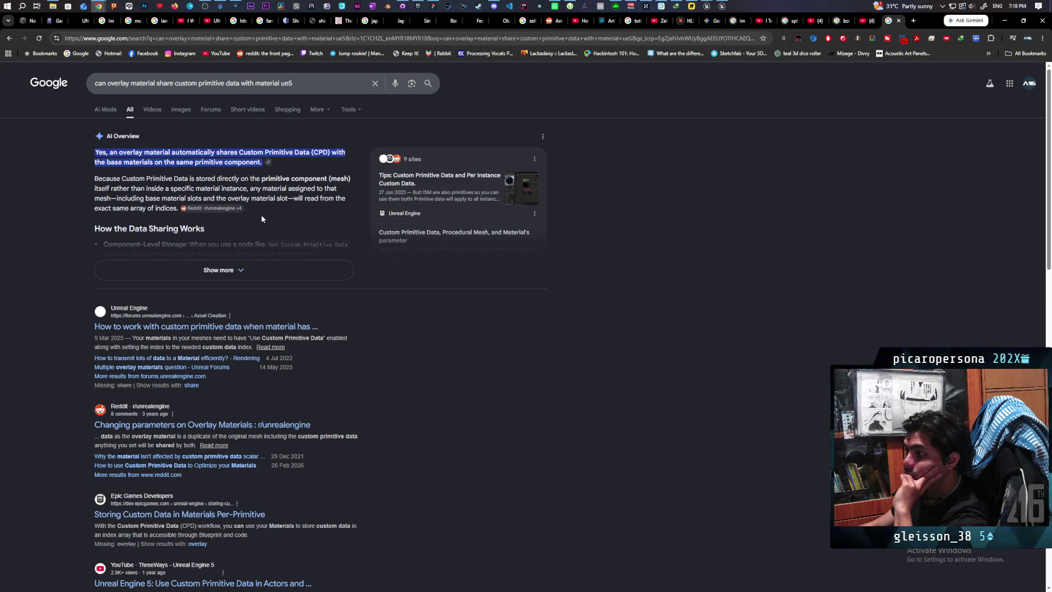
click(227, 271)
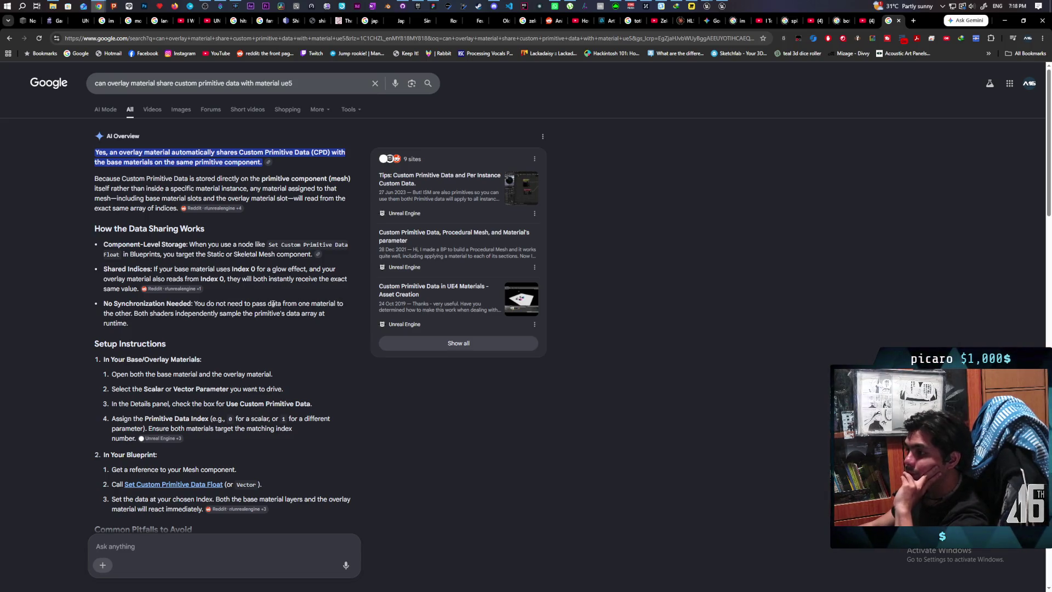
Read through the AI Overview's setup steps and pitfalls, then switch back to Unreal Engine
scroll(286, 299, down, 2)
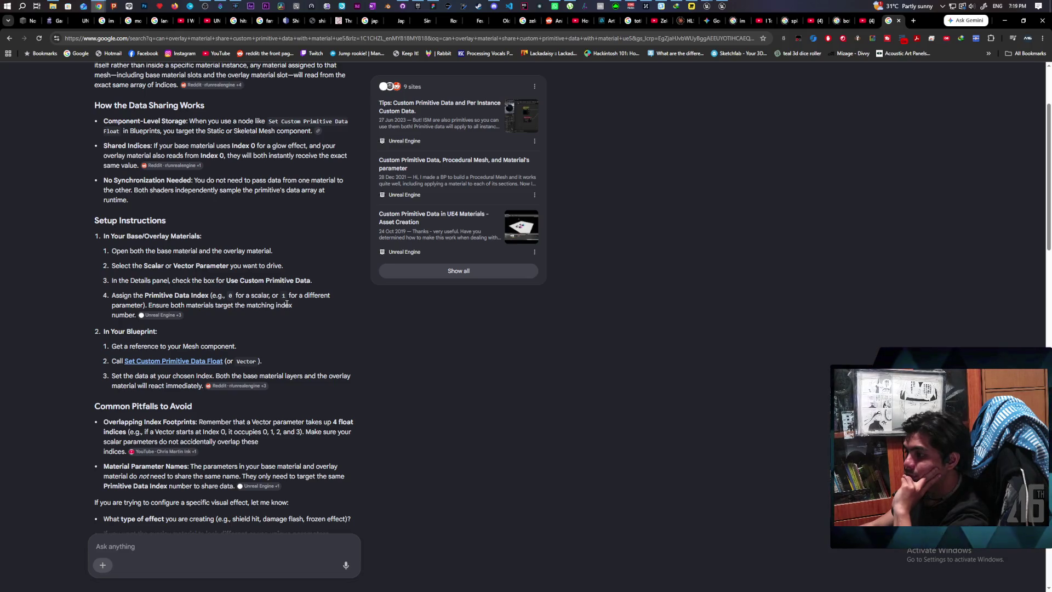
scroll(286, 304, down, 1)
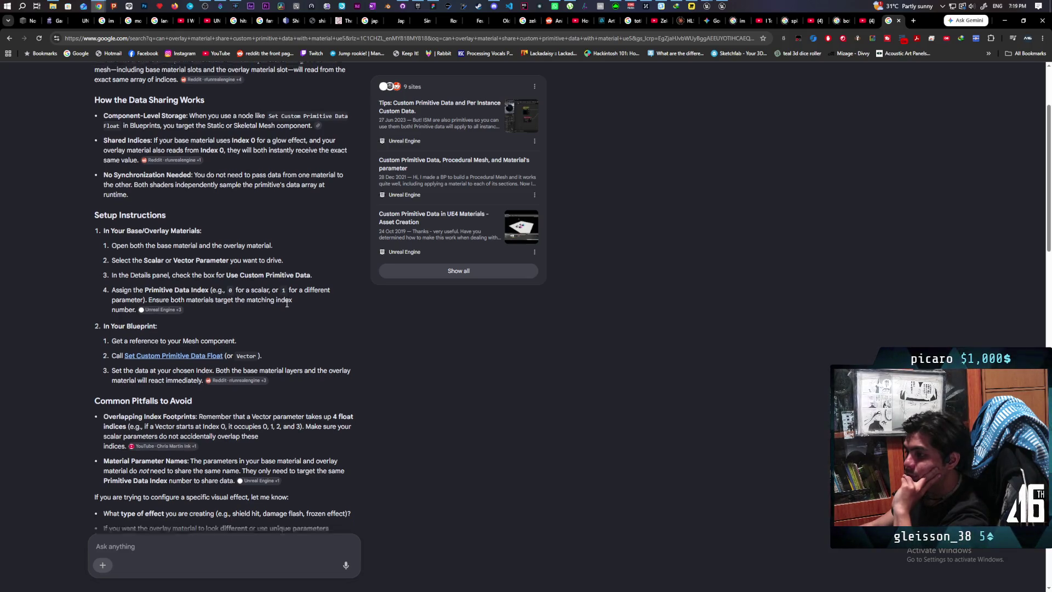
scroll(286, 303, down, 2)
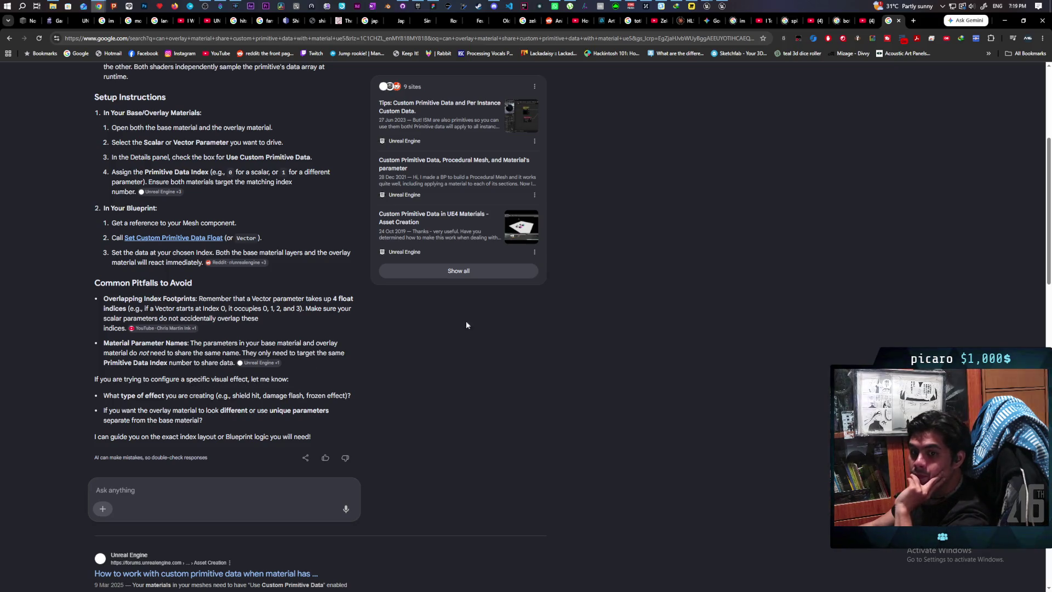
key(alt+Tab)
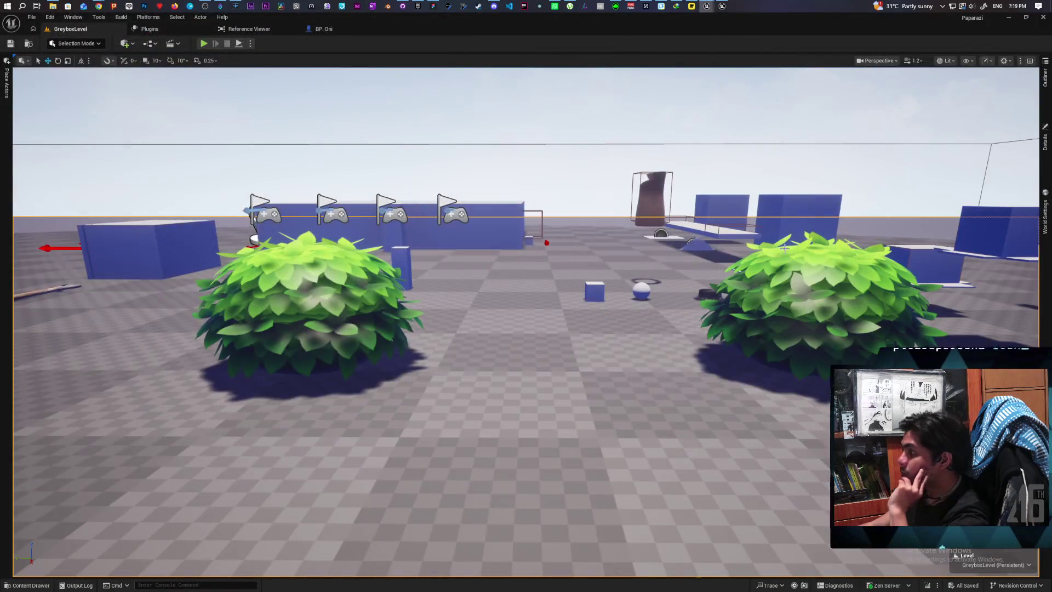
In BP_Oni, set the character mesh's Overlay Material to M_StylizedOverlay
click(324, 29)
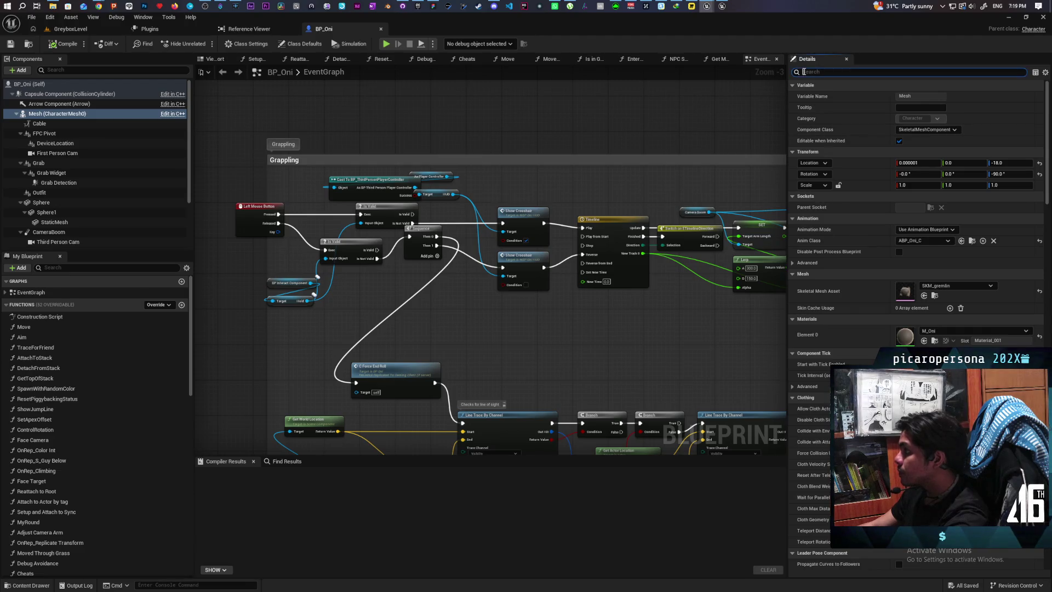
text(overl)
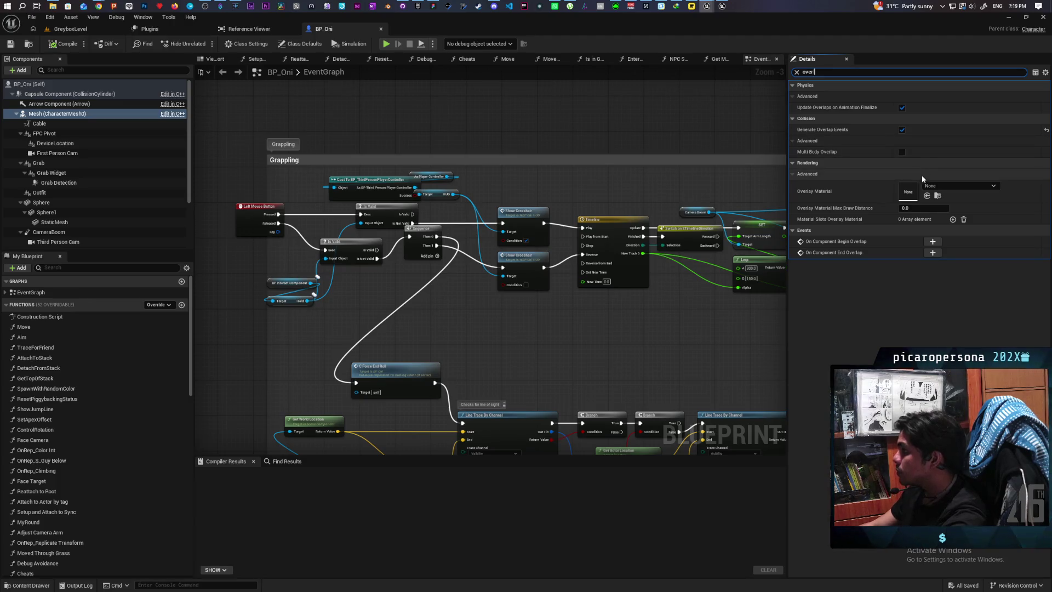
click(943, 185)
text(overlay)
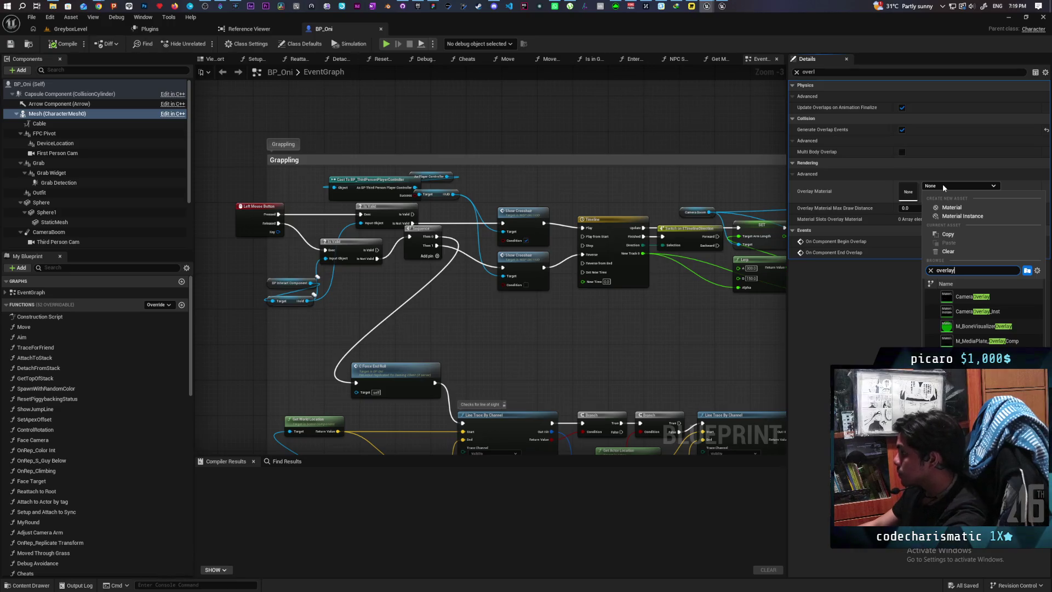
click(983, 326)
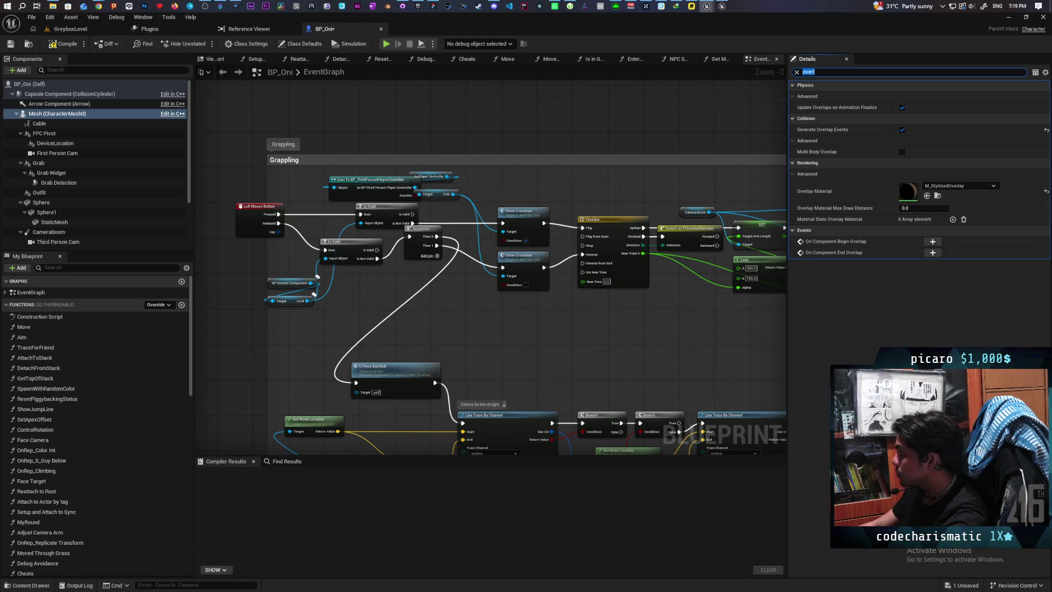
click(888, 325)
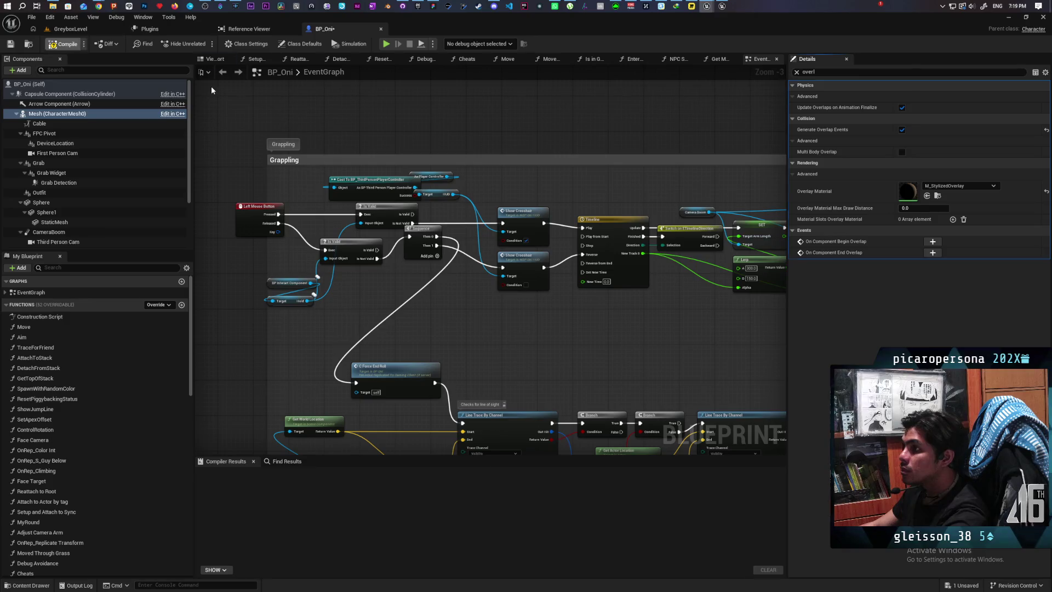
Compile and save BP_Oni, then go back to the GreyboxLevel tab
key(F7)
key(ctrl+s)
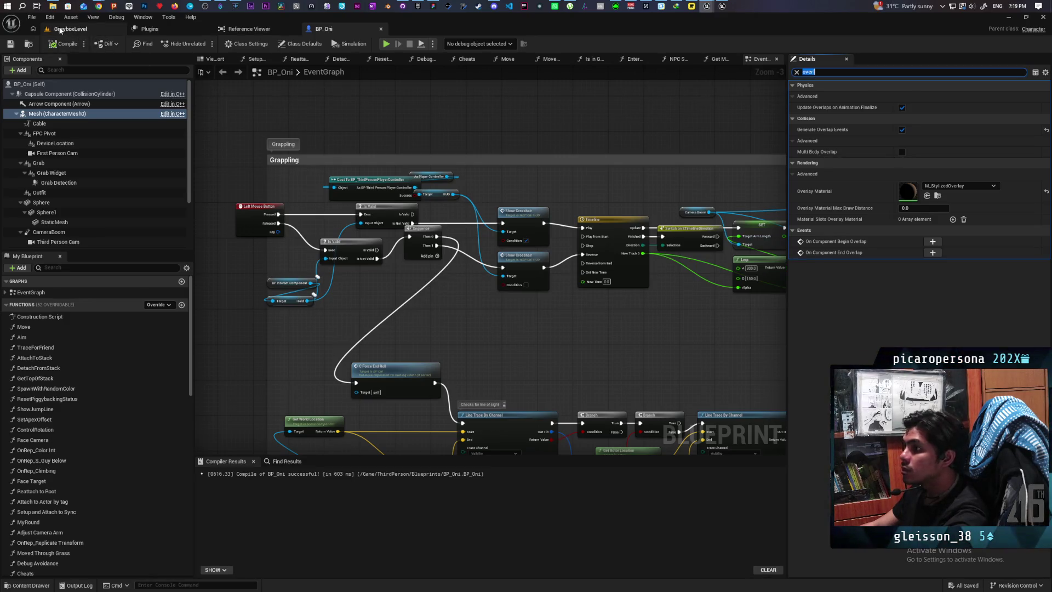
click(70, 28)
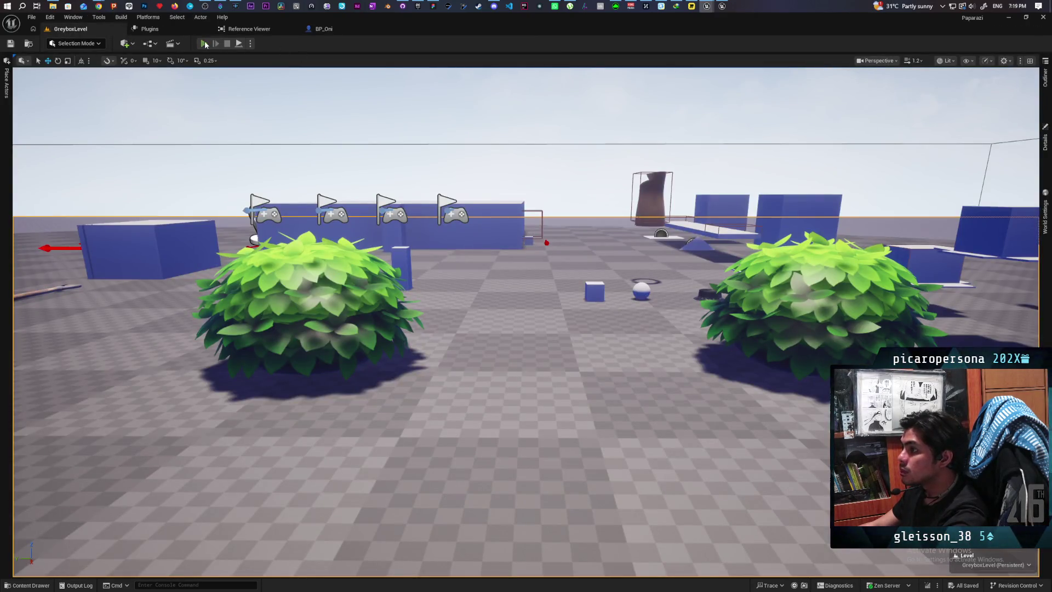
click(204, 43)
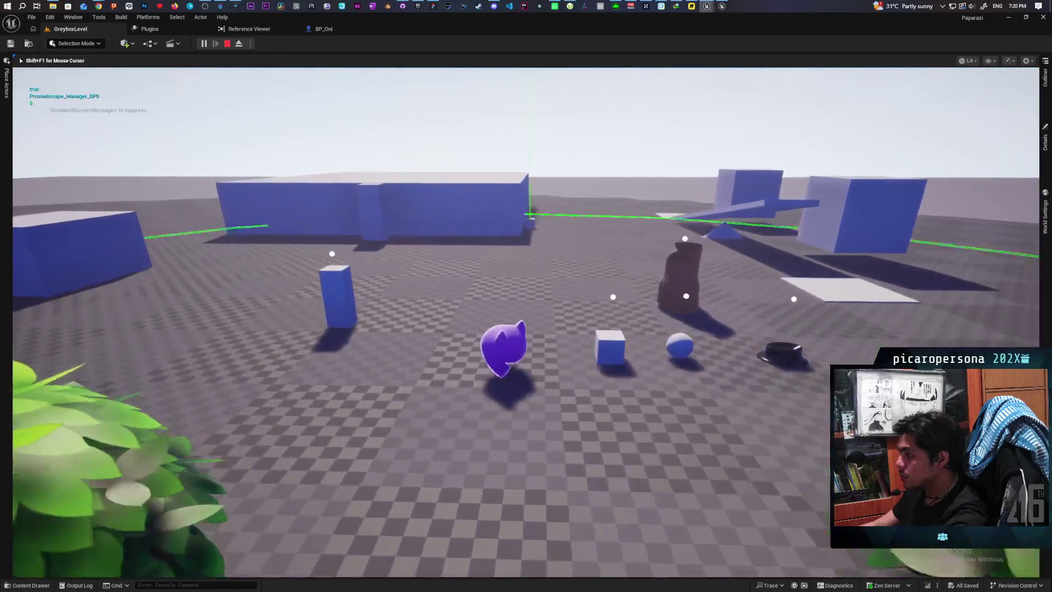
key(Escape)
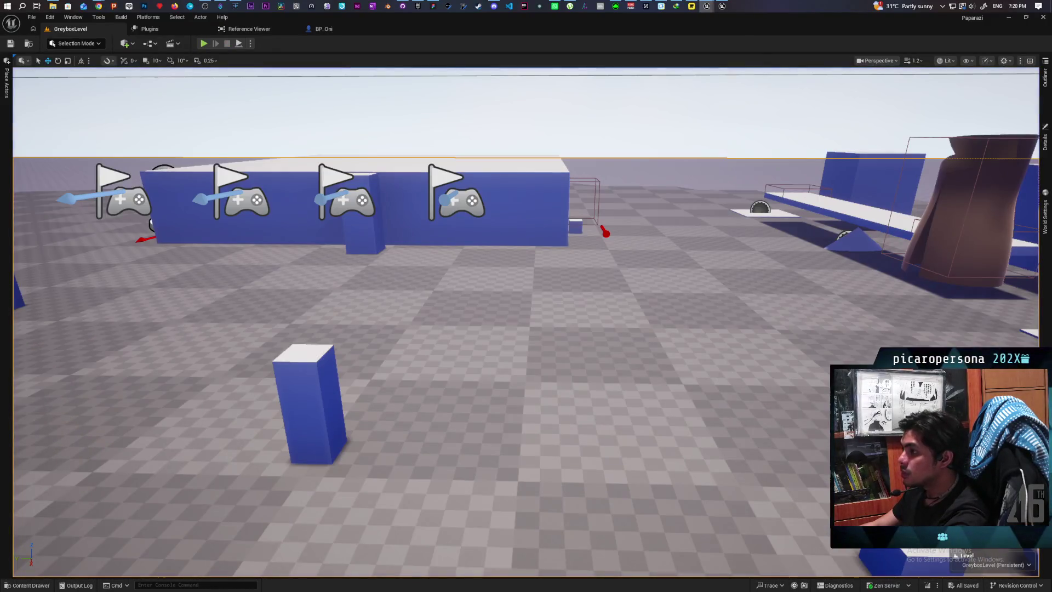
click(329, 30)
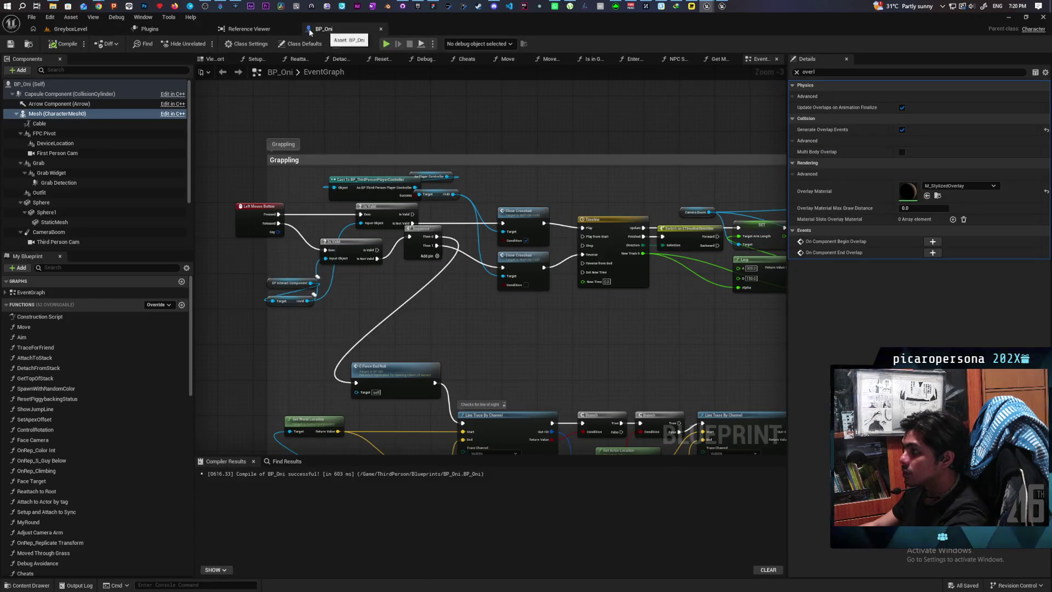
Open M_StylizedOverlay and wire the Color parameter's RGB into Blend_Lighten's Blend input
click(31, 585)
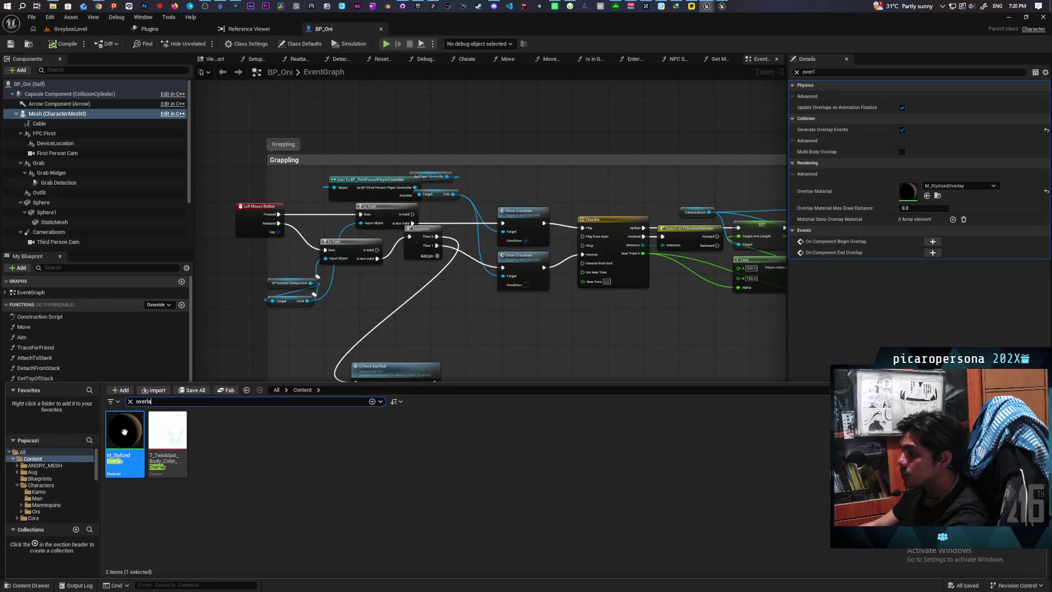
double_click(125, 432)
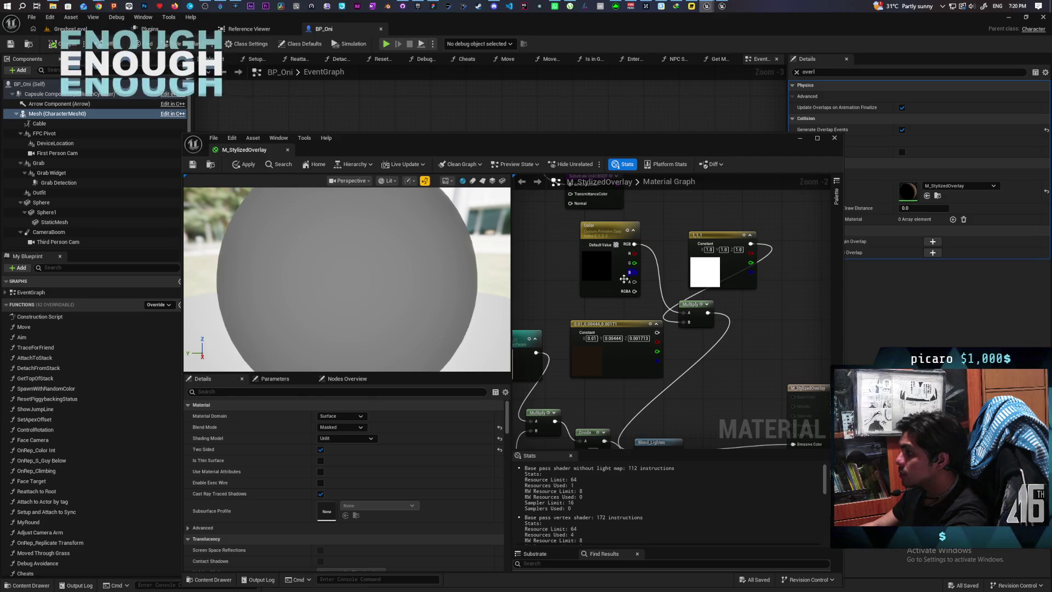
click(604, 287)
drag(718, 355, 699, 303)
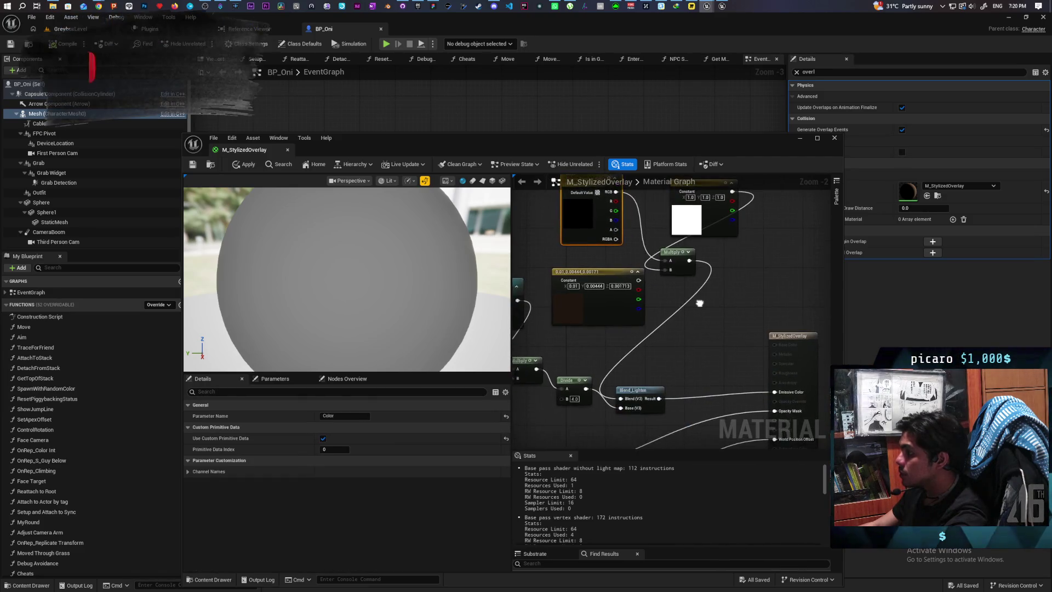
drag(630, 230, 635, 255)
mouse_move(619, 217)
mouse_down()
mouse_move(666, 293)
mouse_move(655, 404)
mouse_move(626, 423)
mouse_up()
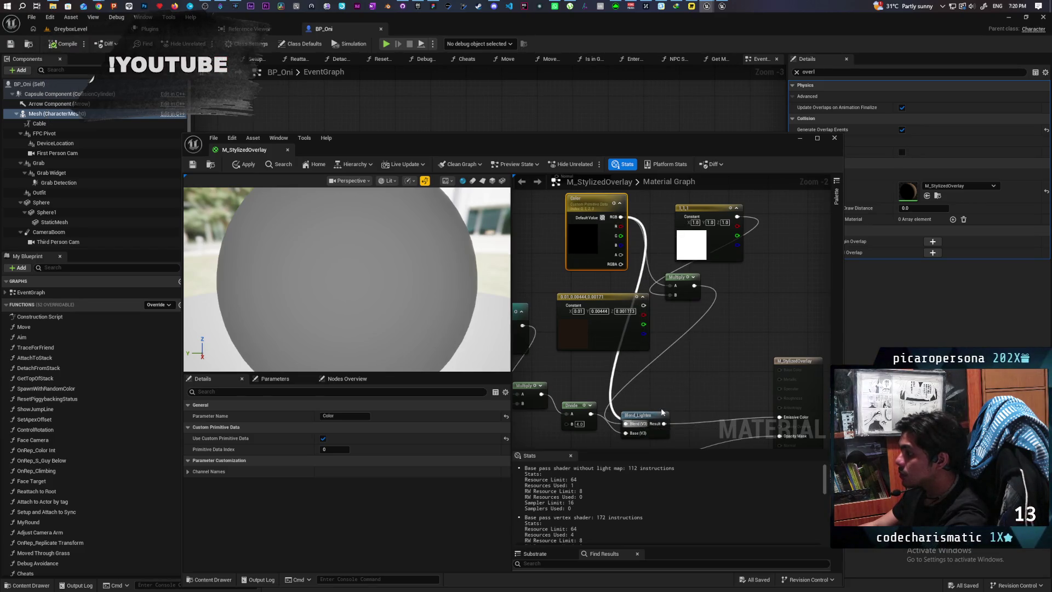
Apply and save the material, then start playing the GreyboxLevel
click(247, 165)
key(ctrl+s)
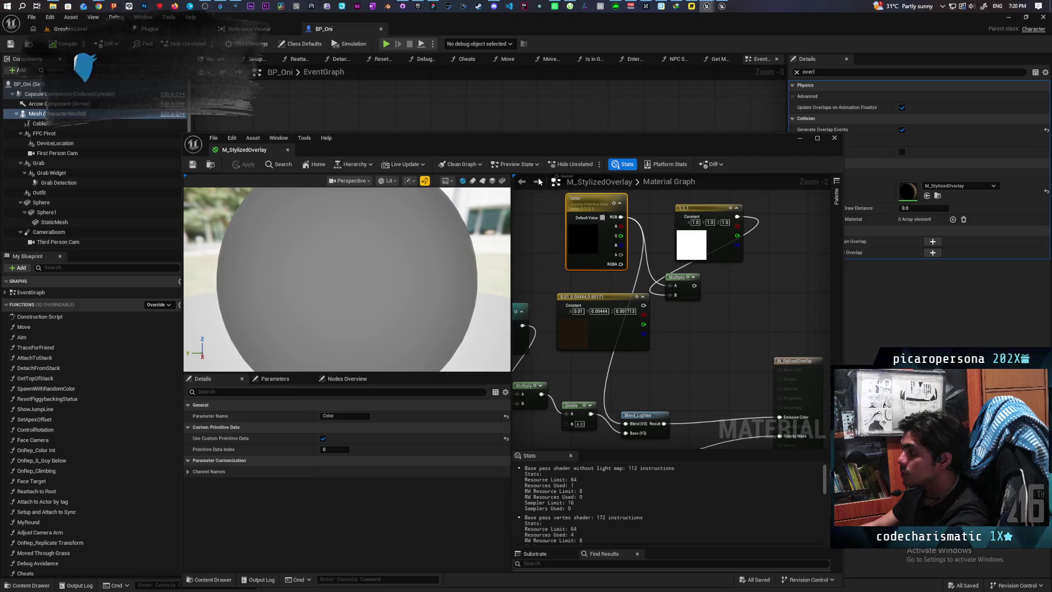
click(799, 138)
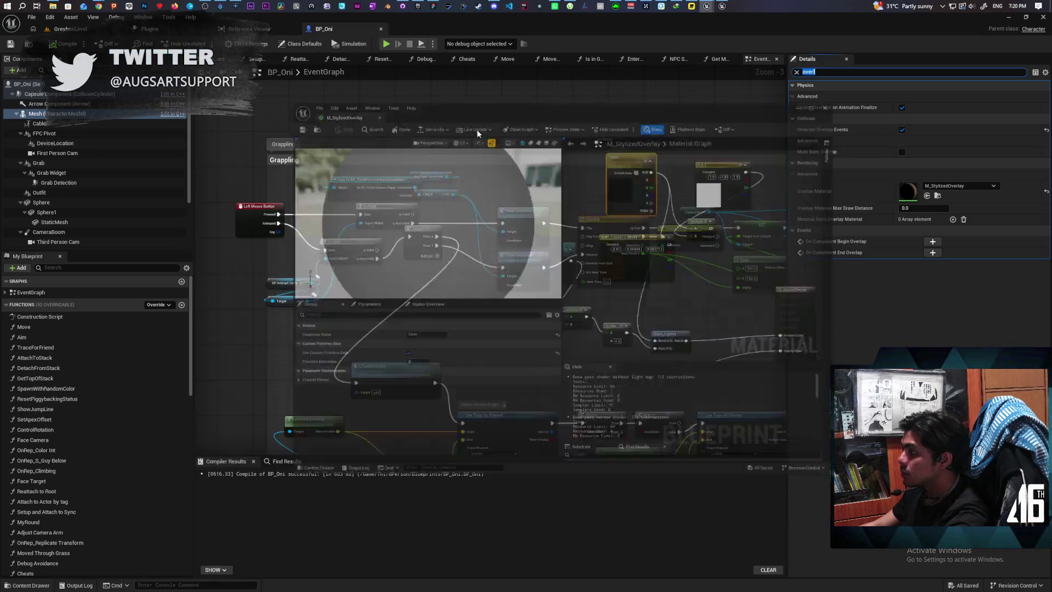
click(71, 29)
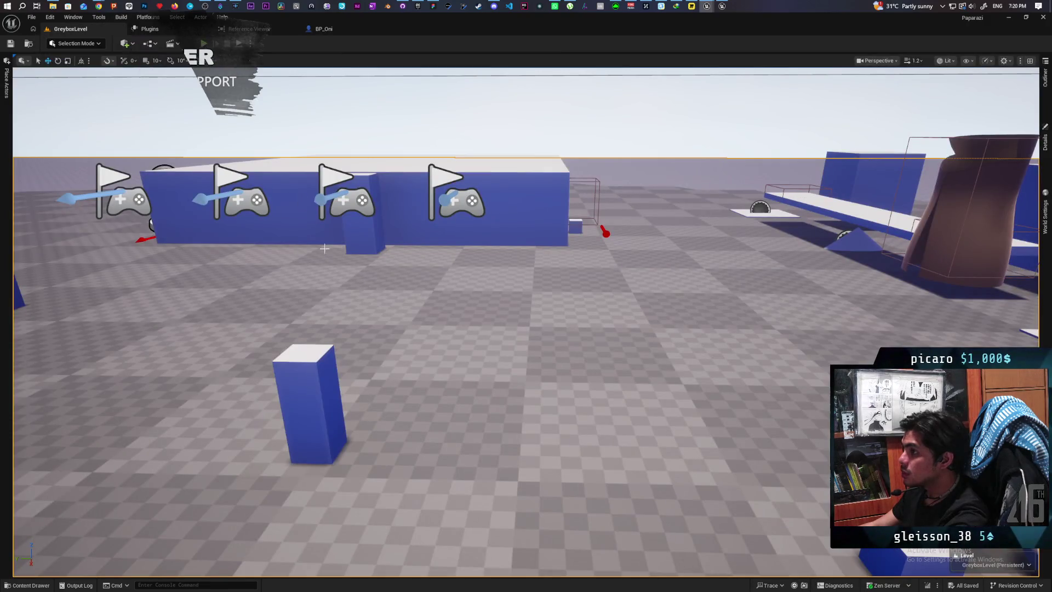
click(204, 43)
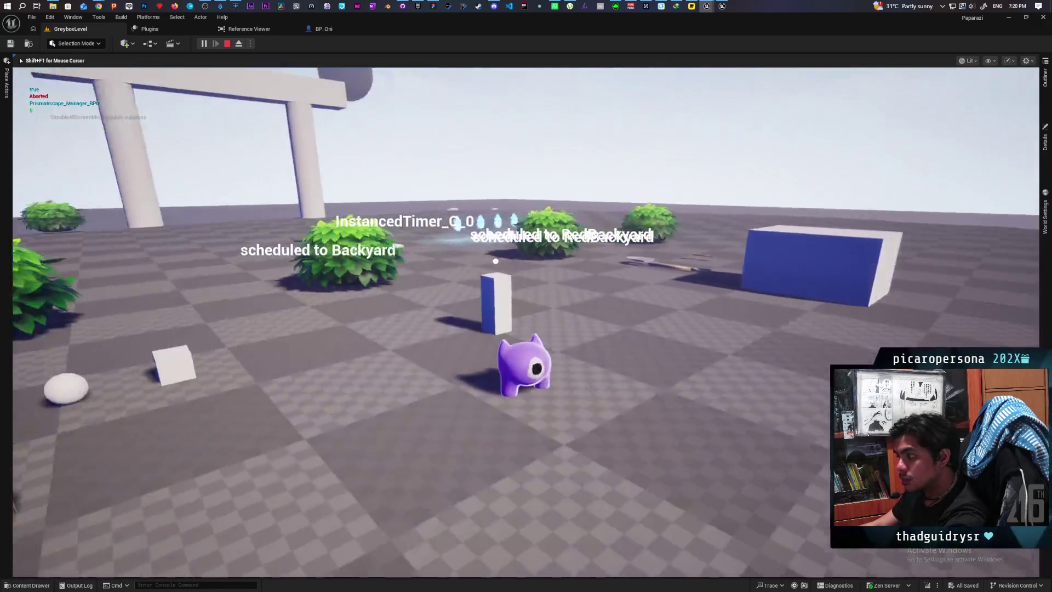
key(Escape)
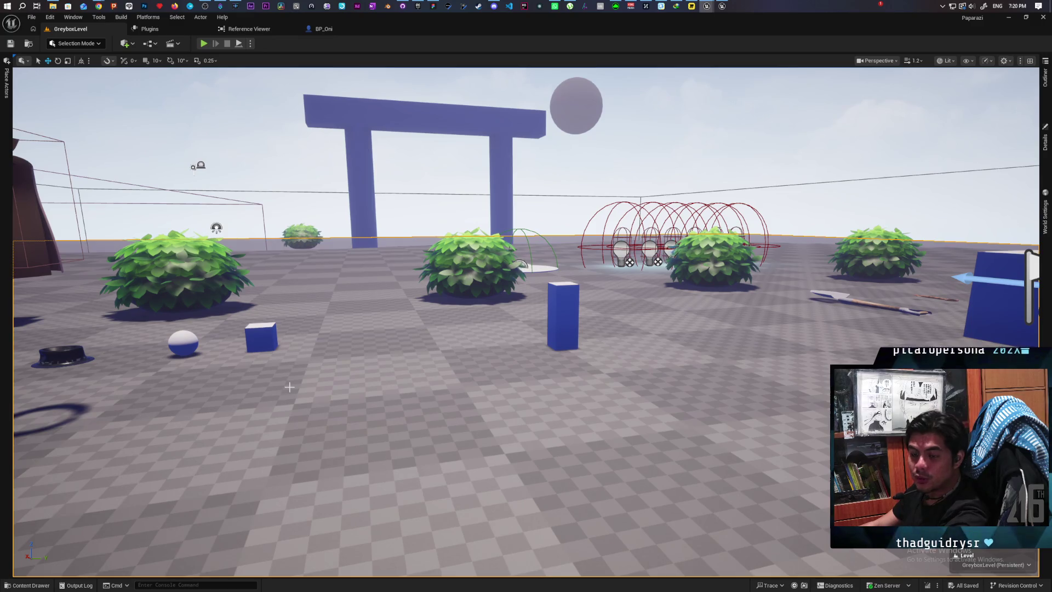
key(alt+p)
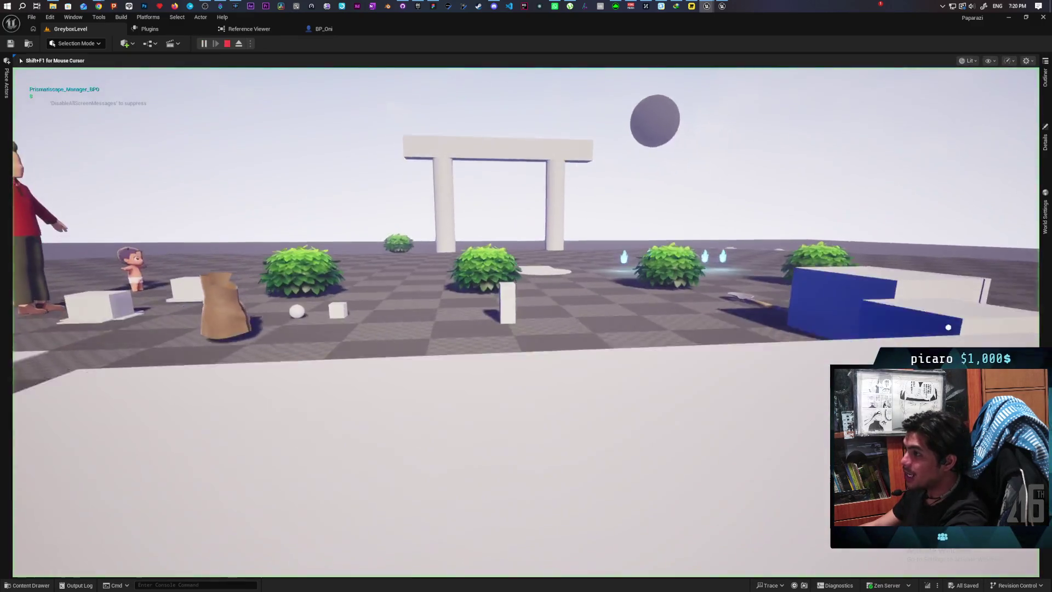
key(w)
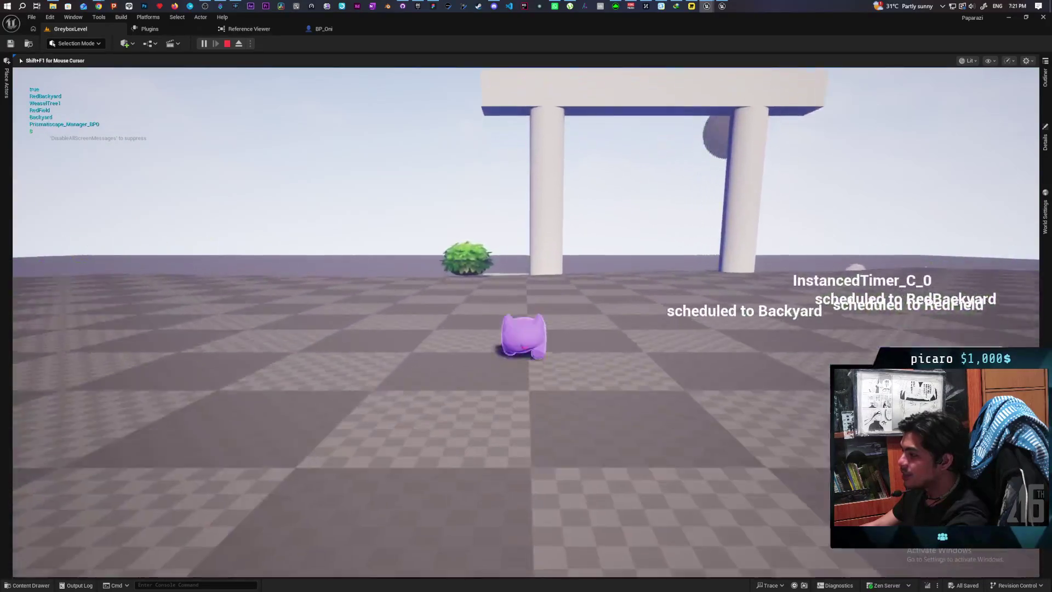
key(w)
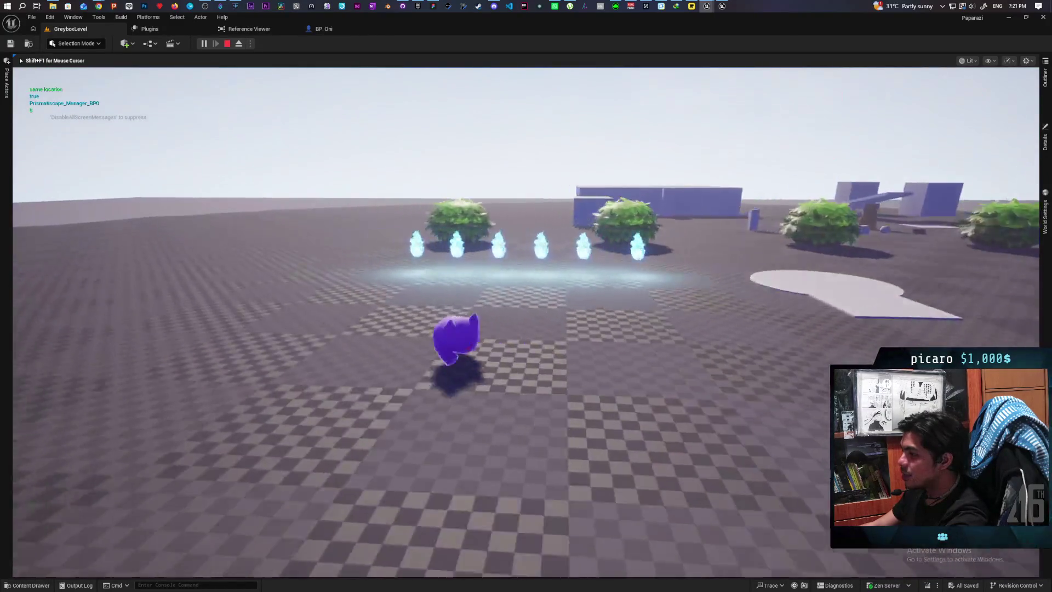
key(w)
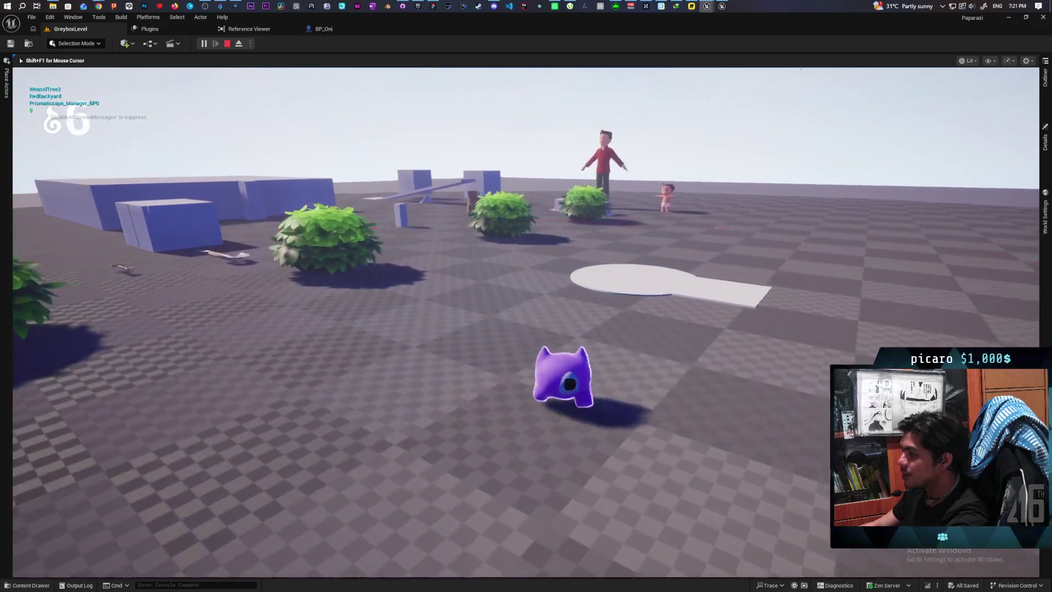
key(w)
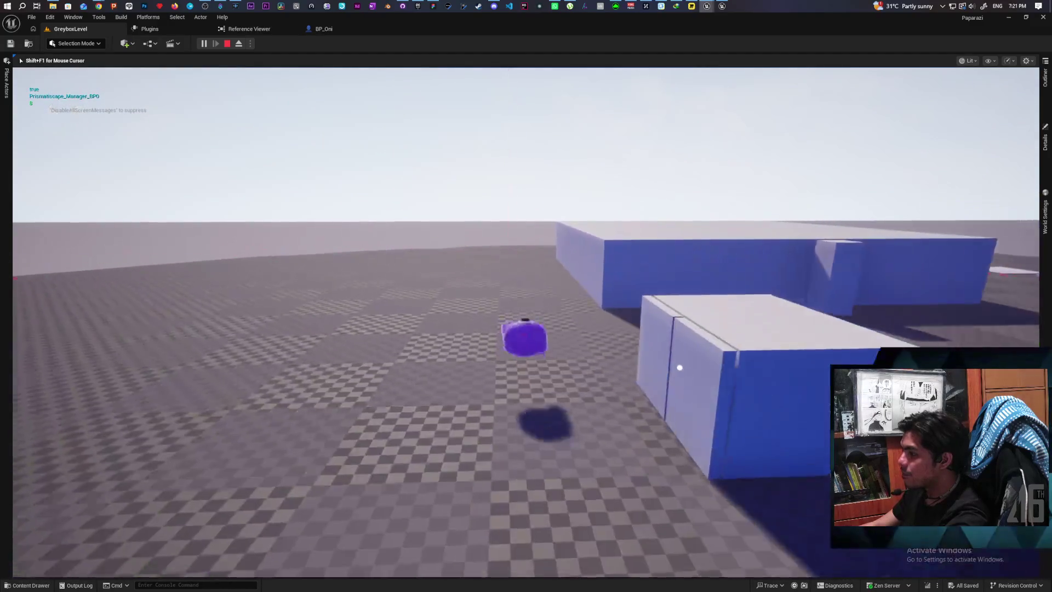
key(w)
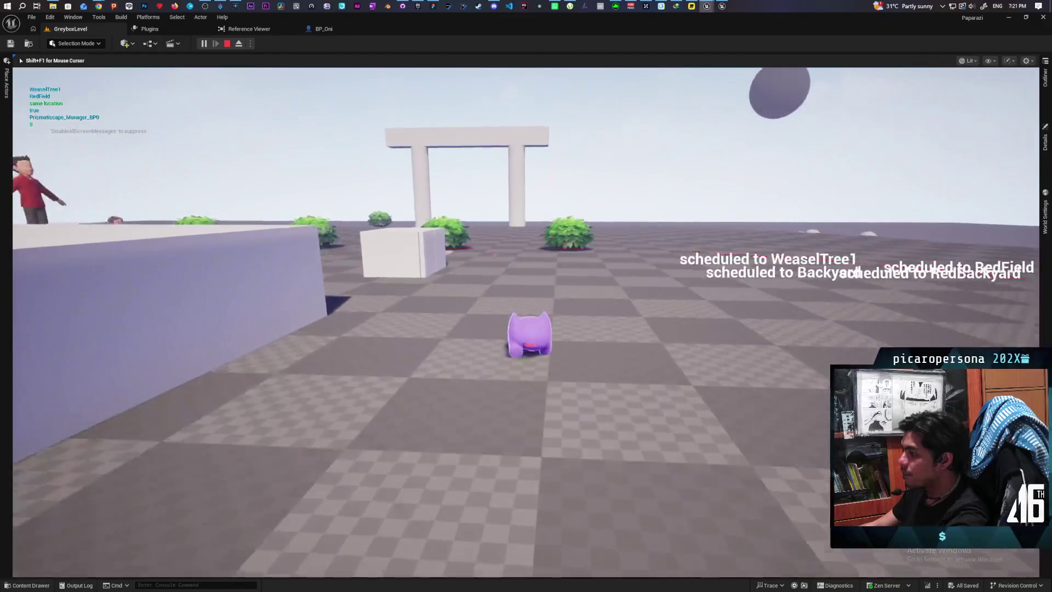
key(w)
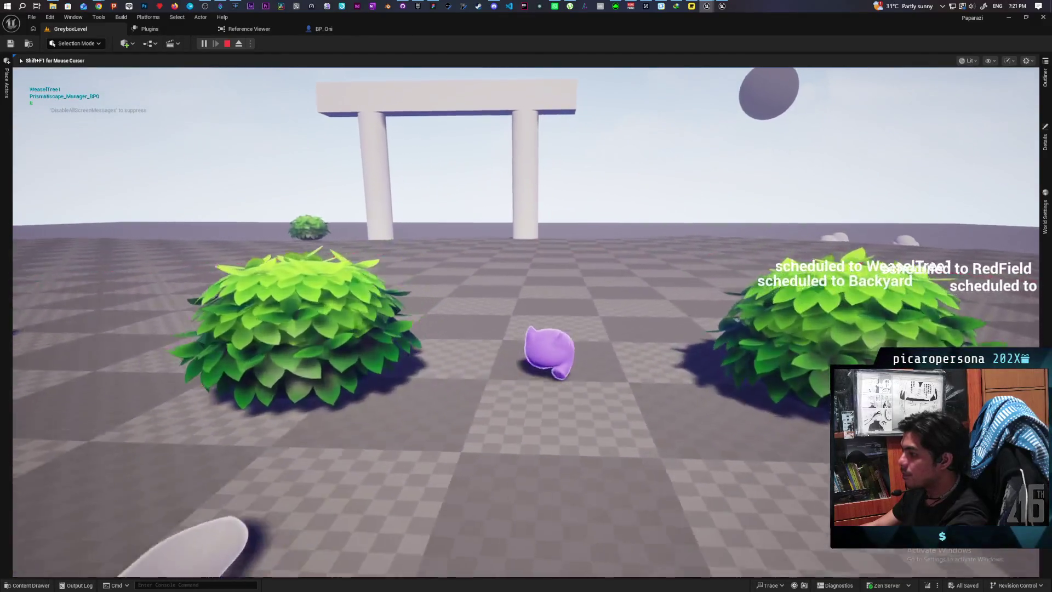
key(w)
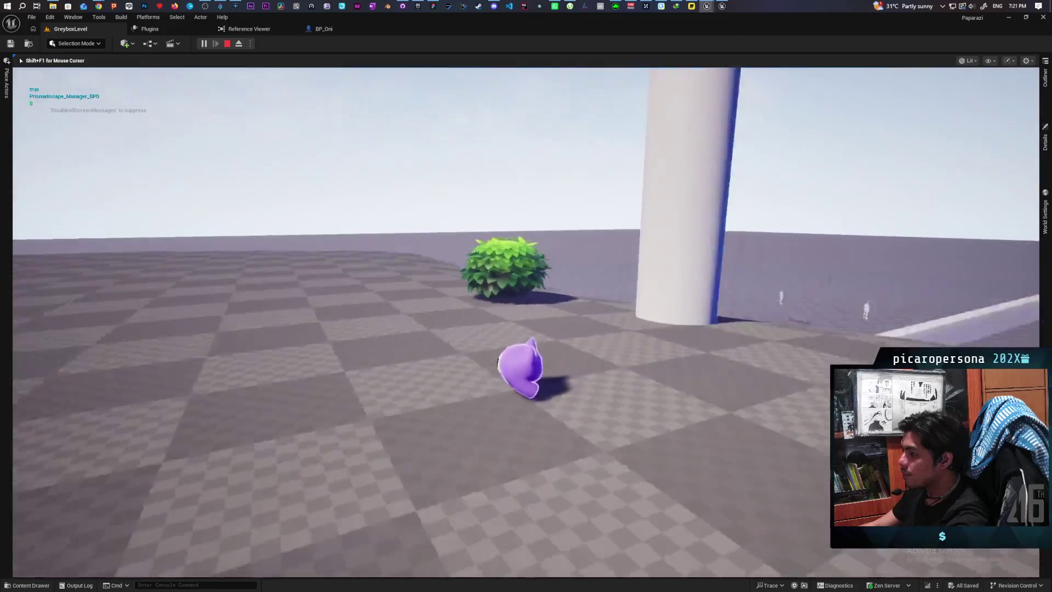
key(w)
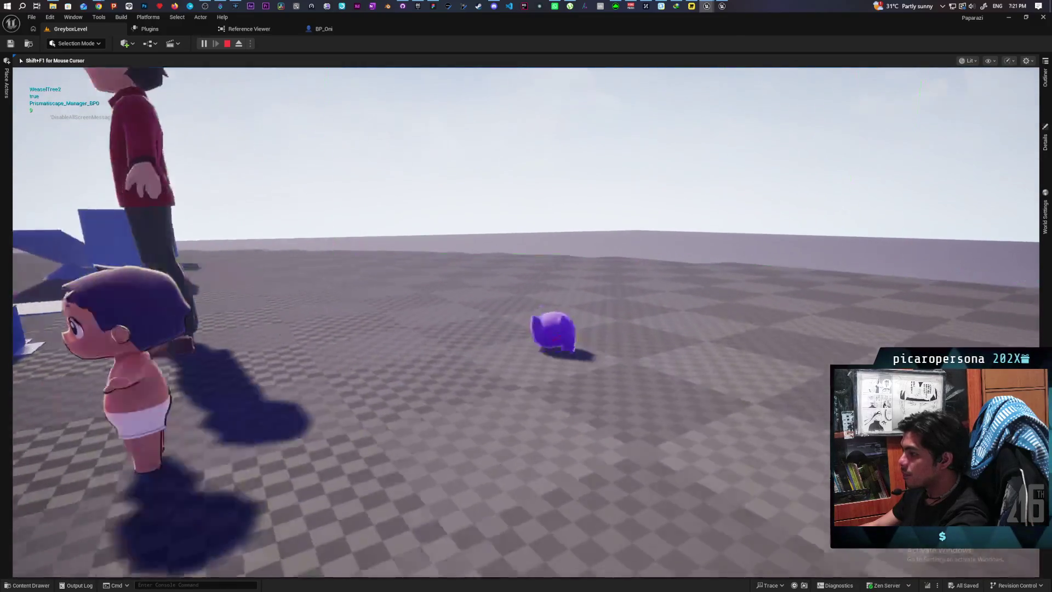
key(w)
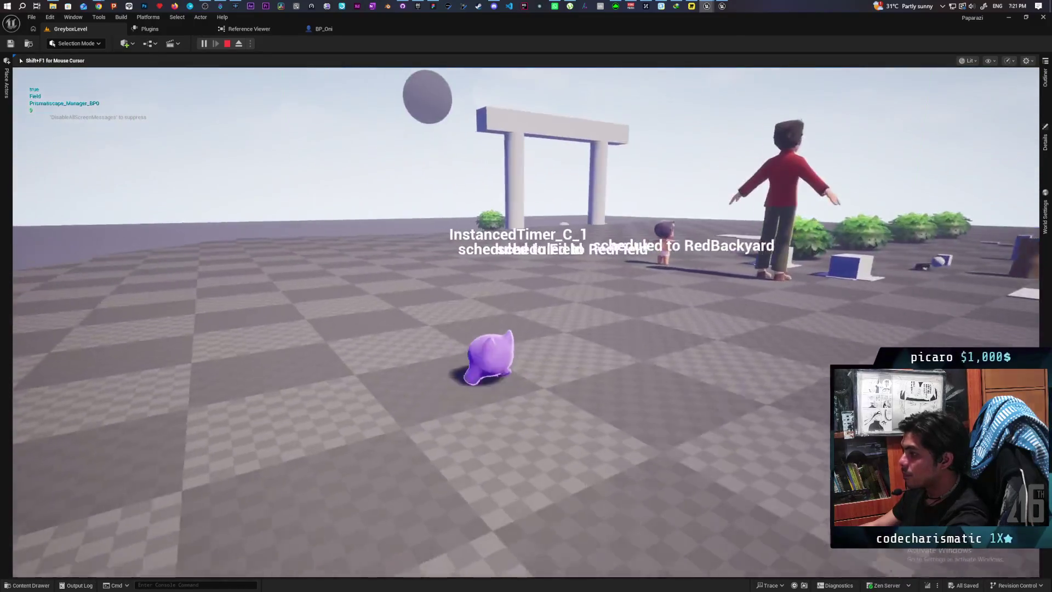
key(w)
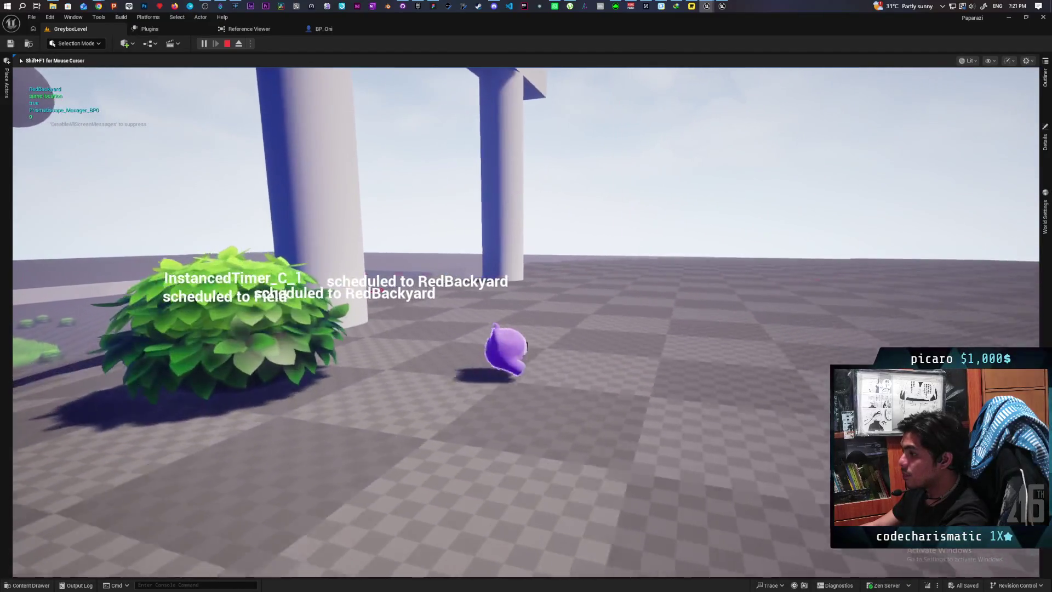
key(w)
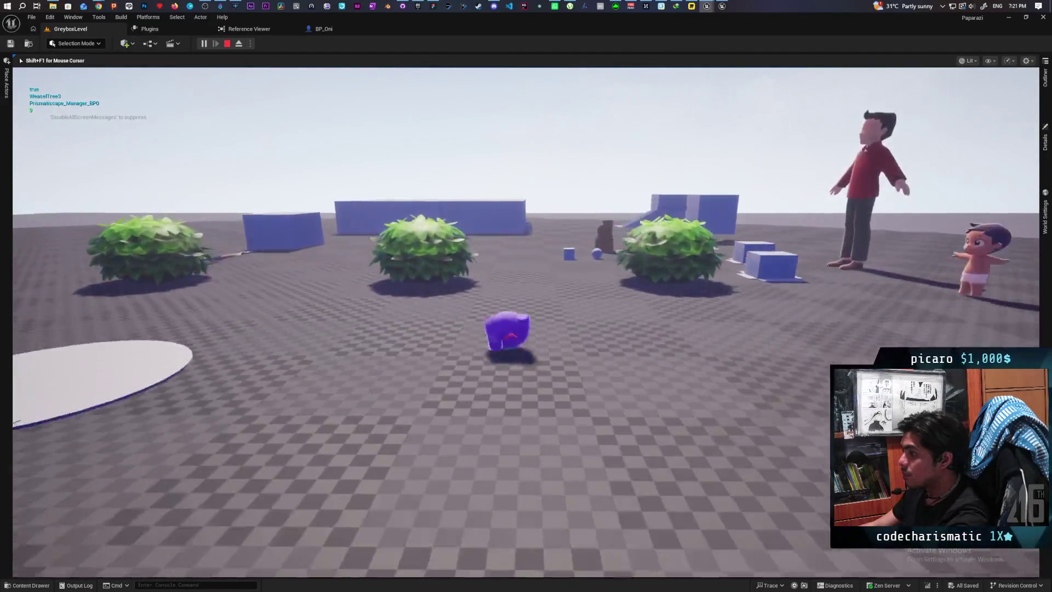
key(w)
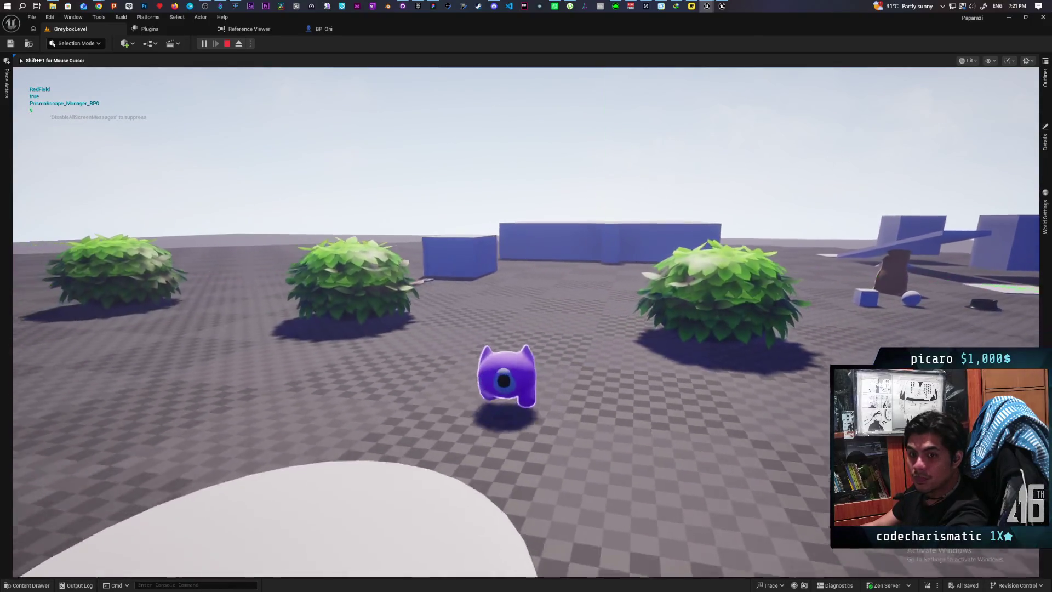
key(w)
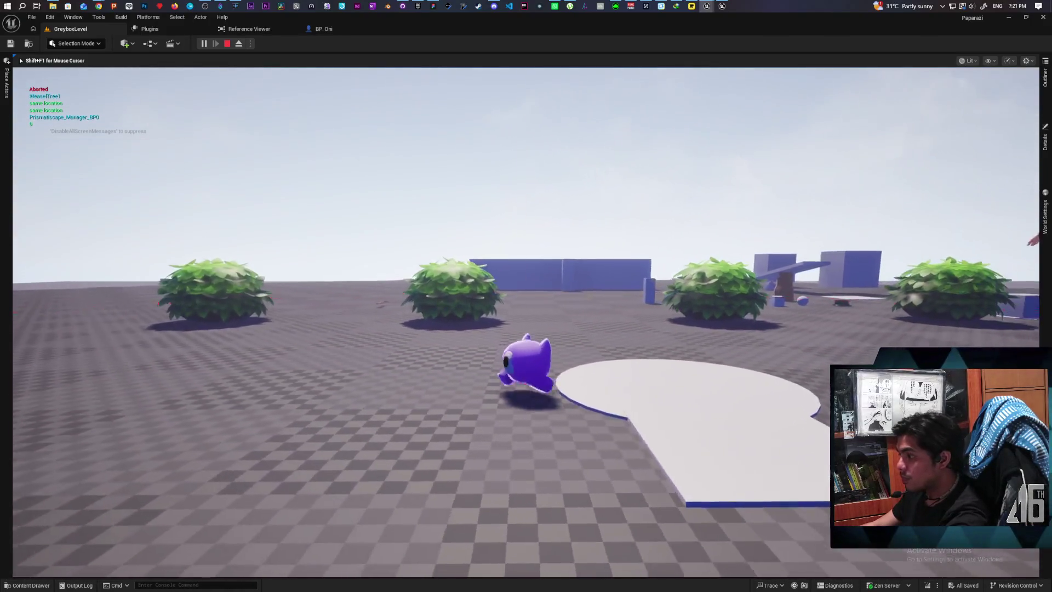
key(s)
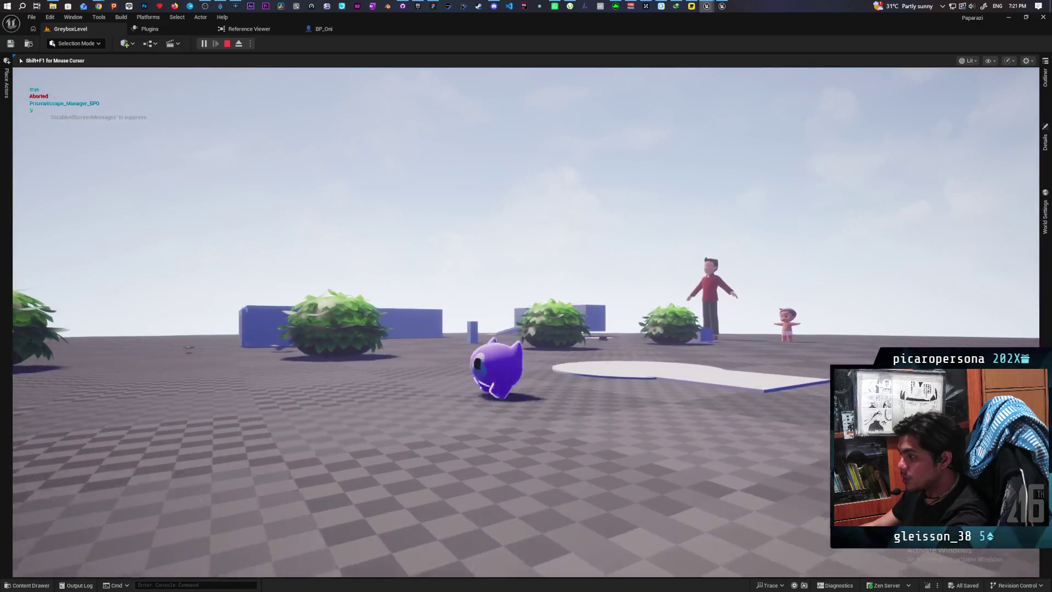
key(shift+F1)
key(Escape)
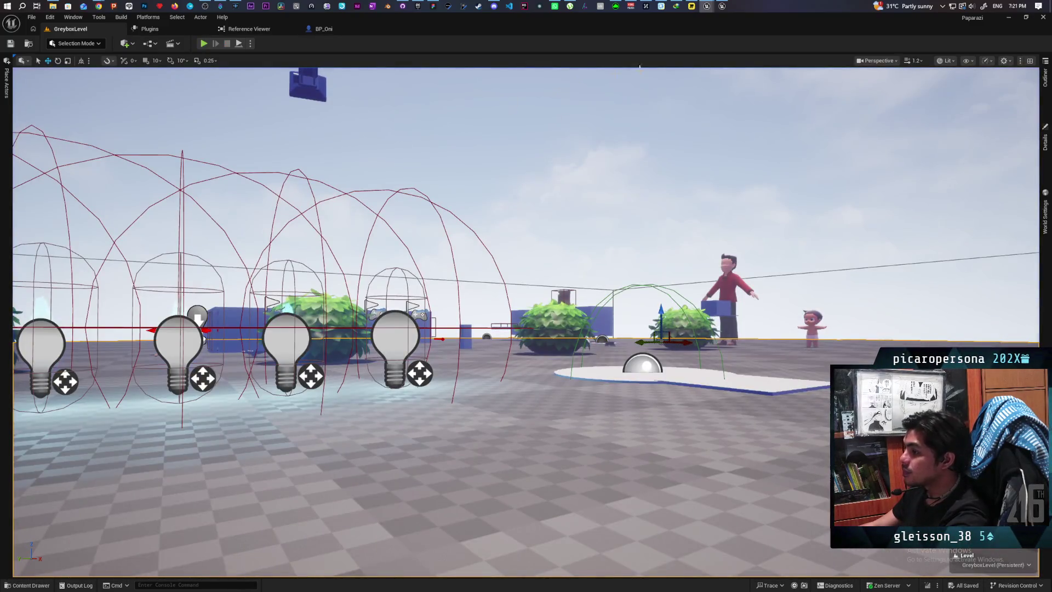
Return to the Google AI answer on custom primitive data and begin a follow-up with 'im'
mouse_move(709, 4)
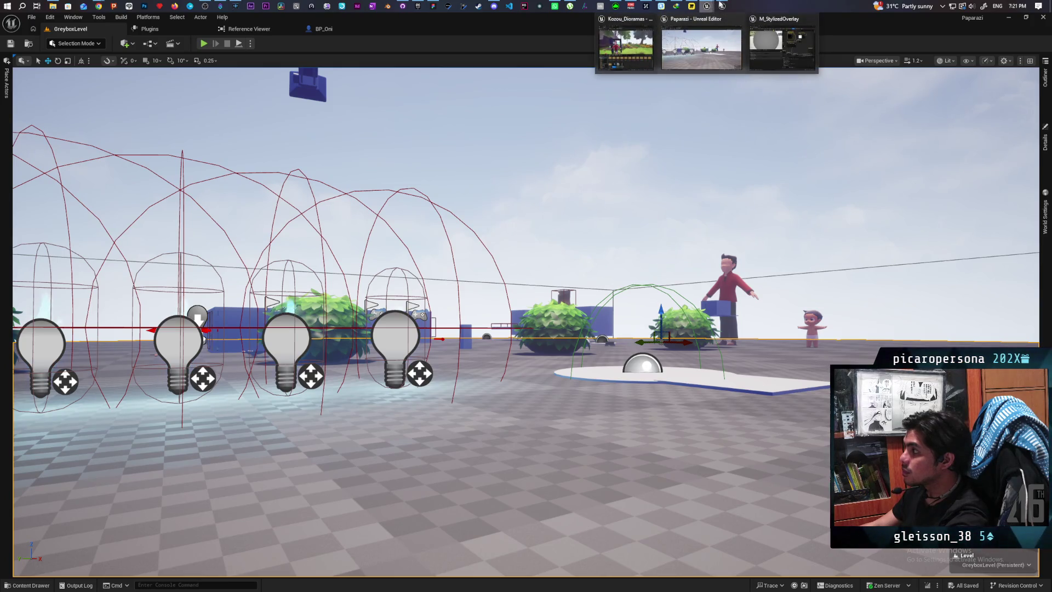
mouse_move(99, 6)
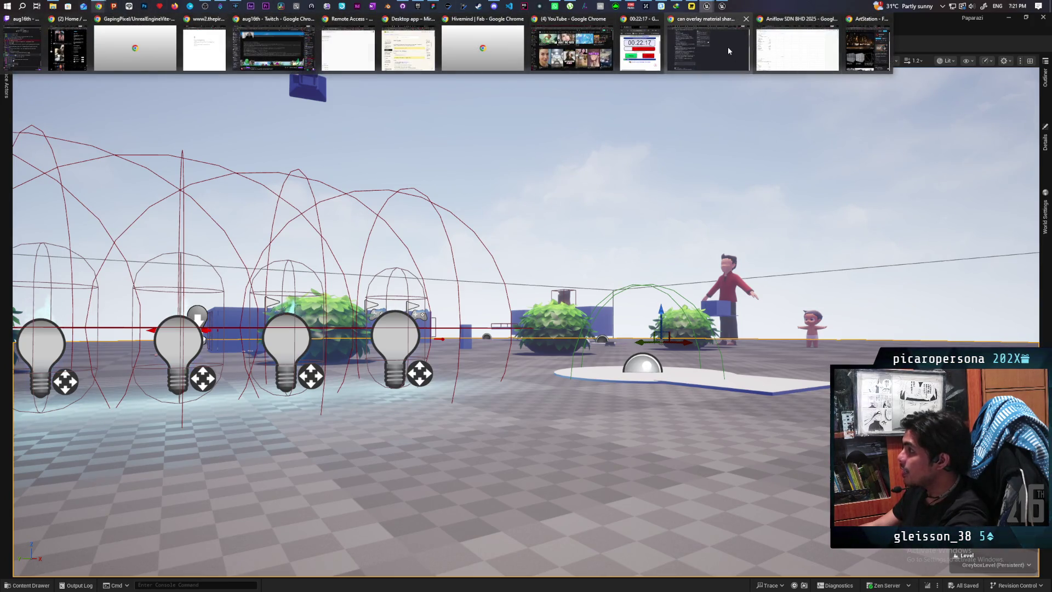
click(729, 51)
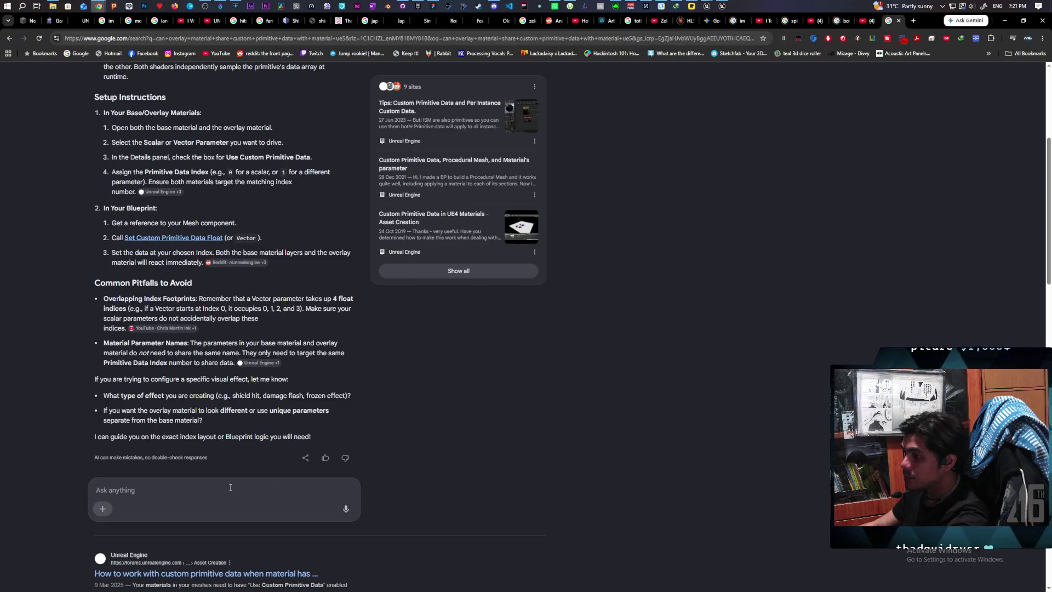
text(im using)
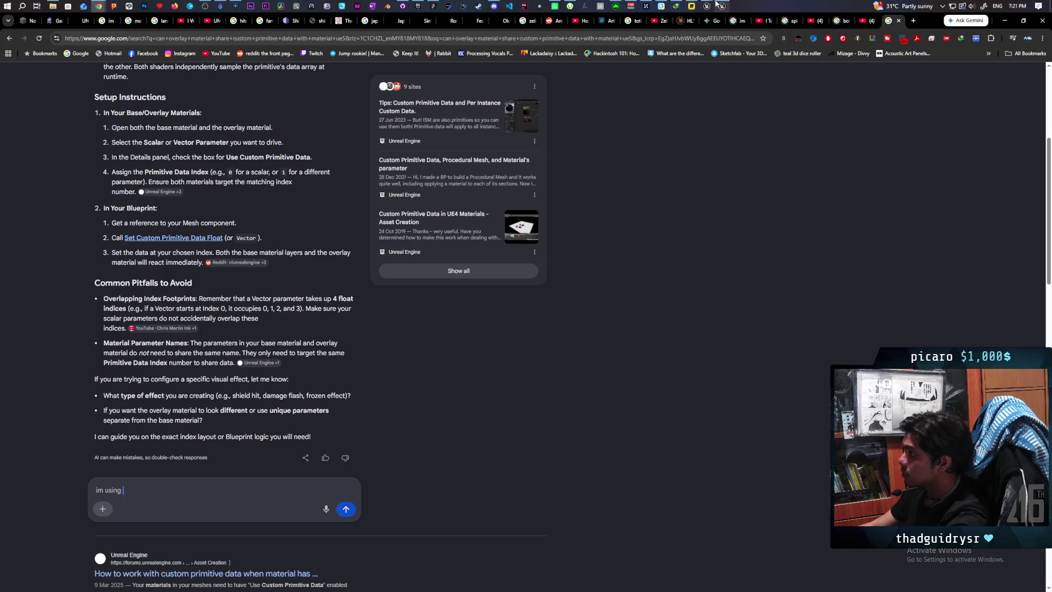
Bring the Paparazi Unreal editor forward and clear the Content Drawer's 'overlay' filter to search Oni assets
mouse_move(708, 6)
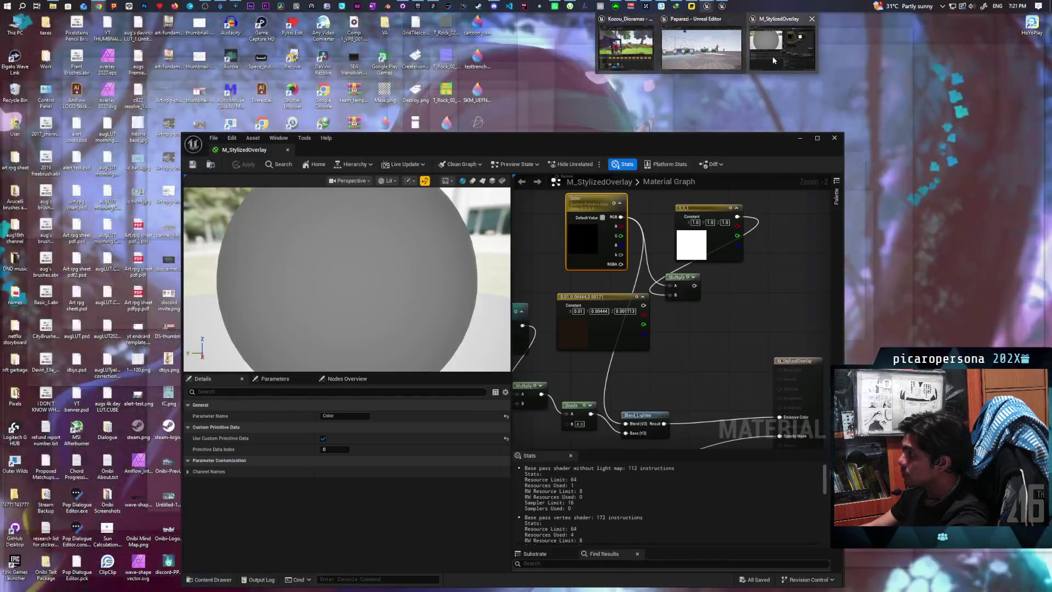
mouse_move(639, 50)
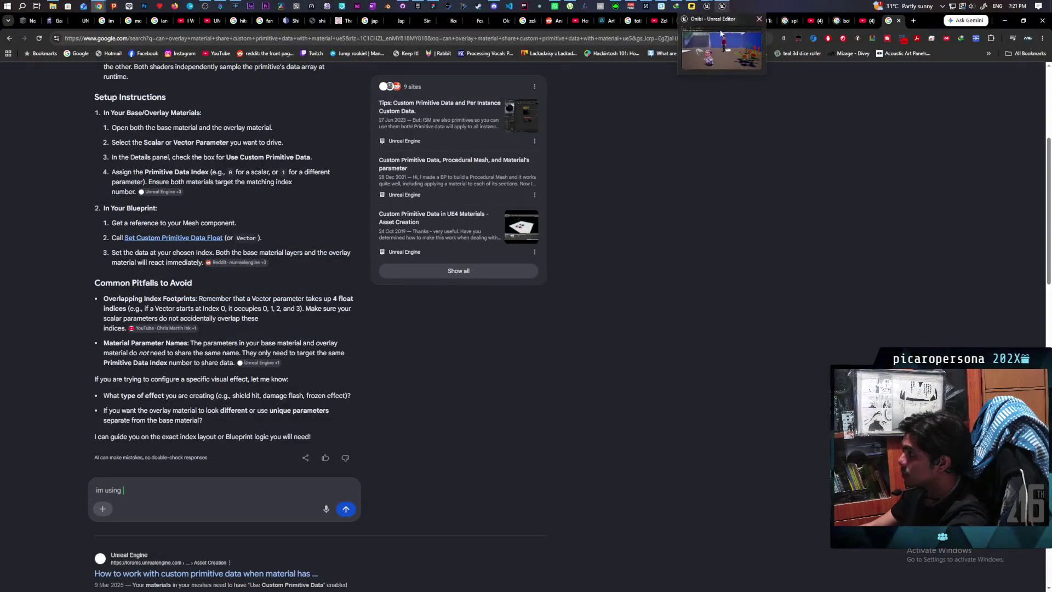
mouse_move(716, 25)
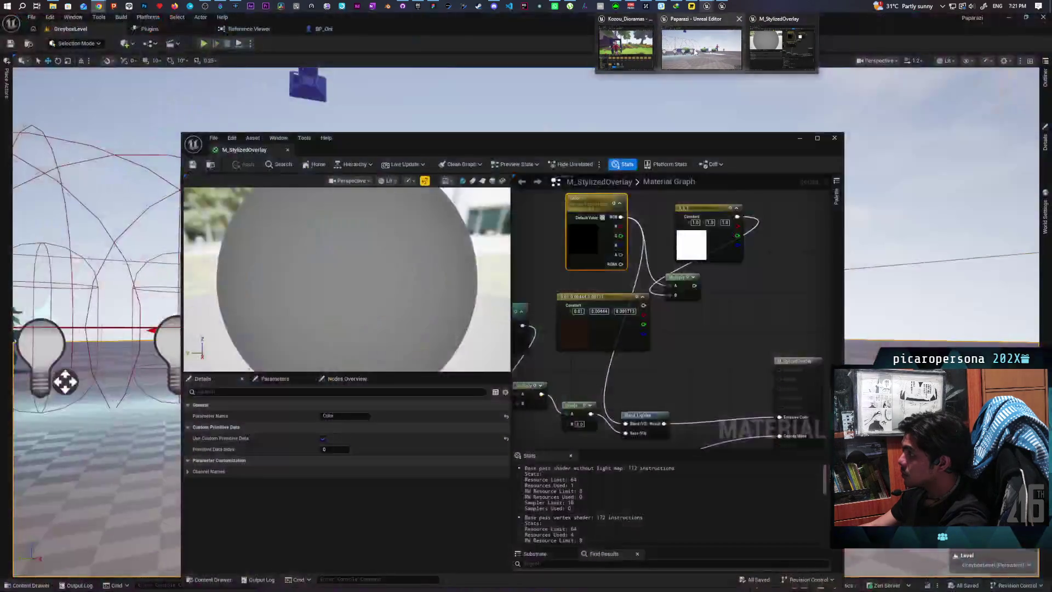
click(707, 44)
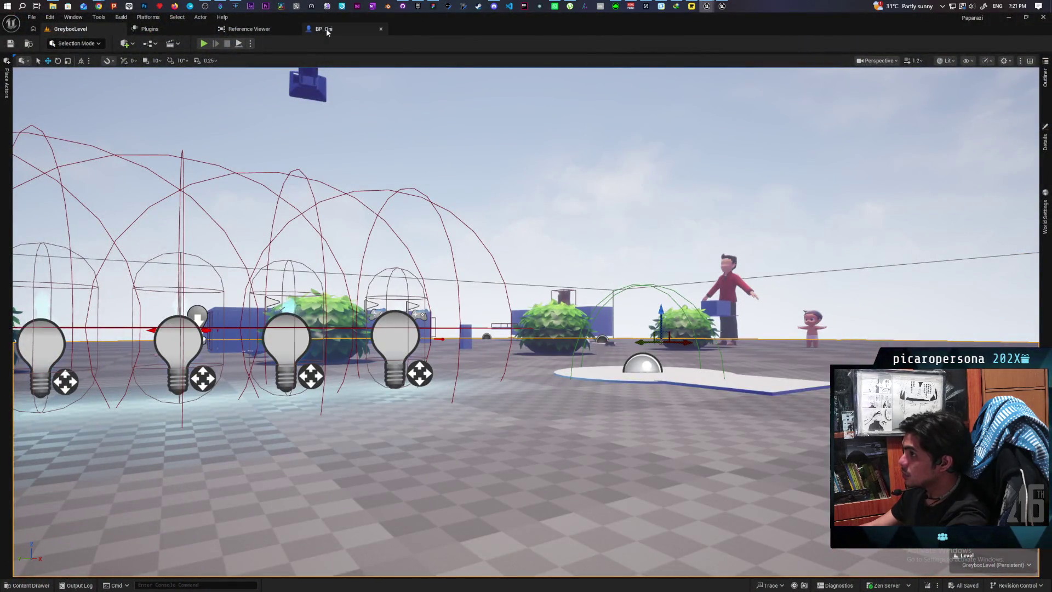
click(30, 585)
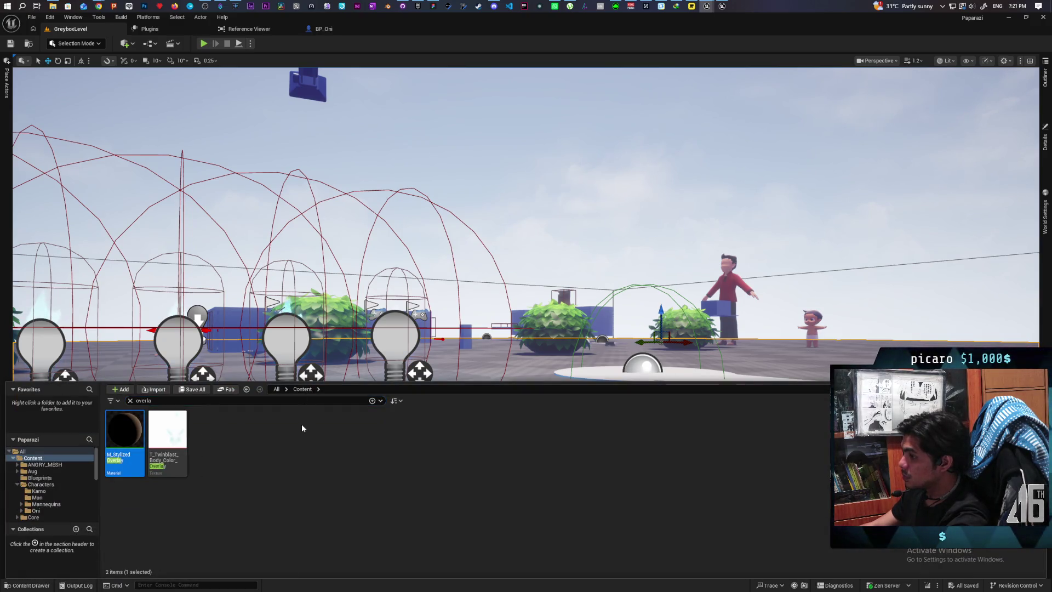
click(130, 401)
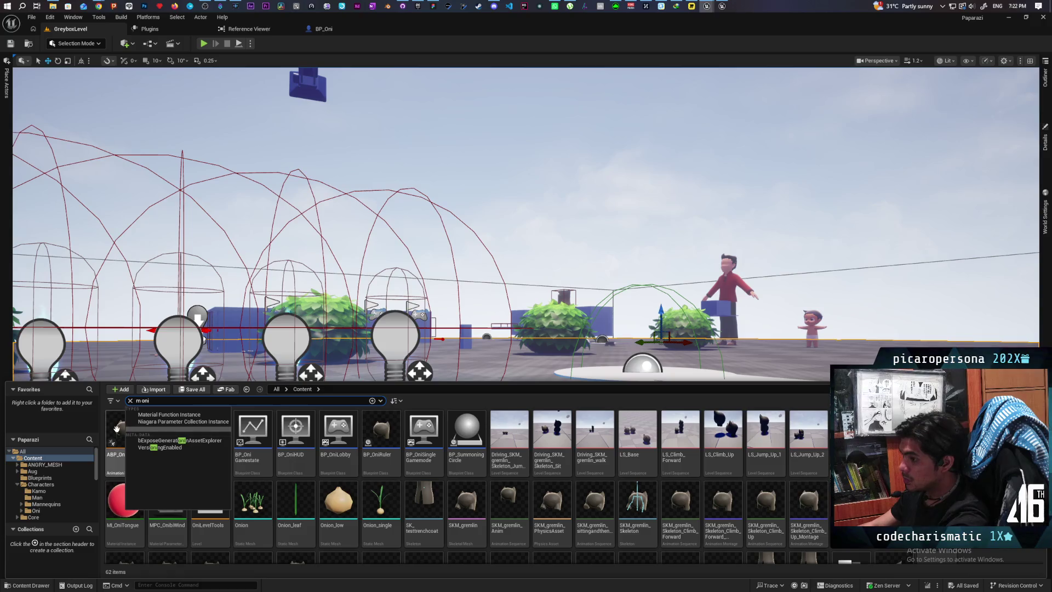
Review M_Oni's primitive-data color graph, then select the red-shirted SK_Man and show its Details
click(116, 427)
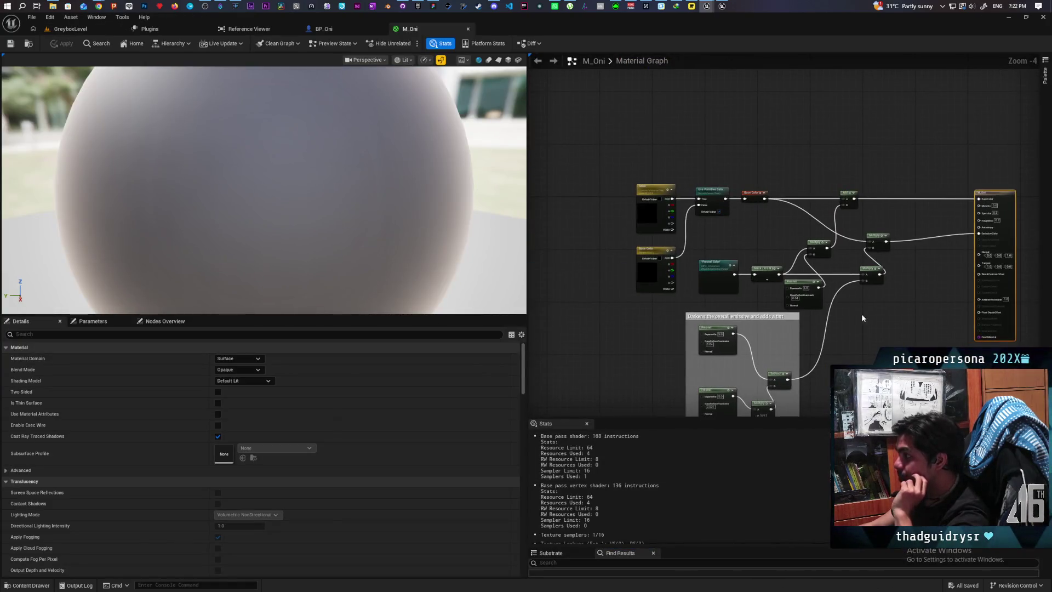
scroll(627, 226, up, 4)
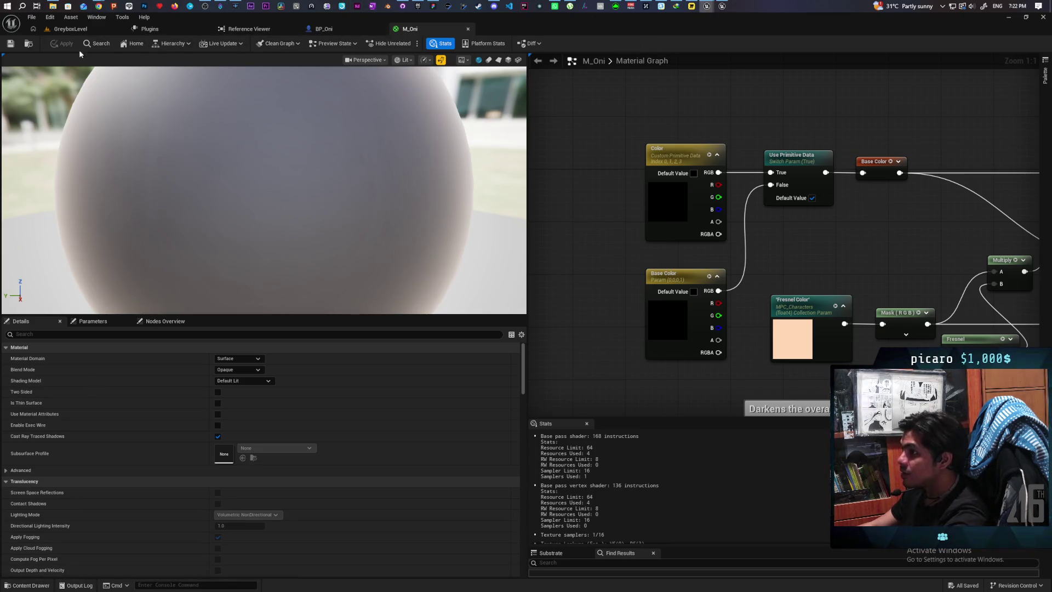
click(79, 29)
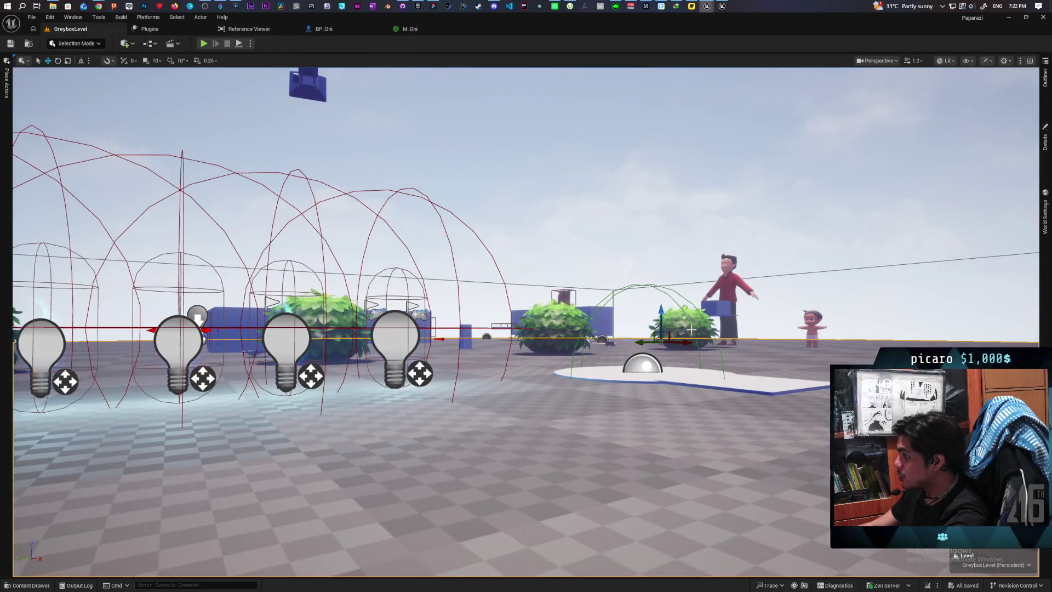
click(1043, 144)
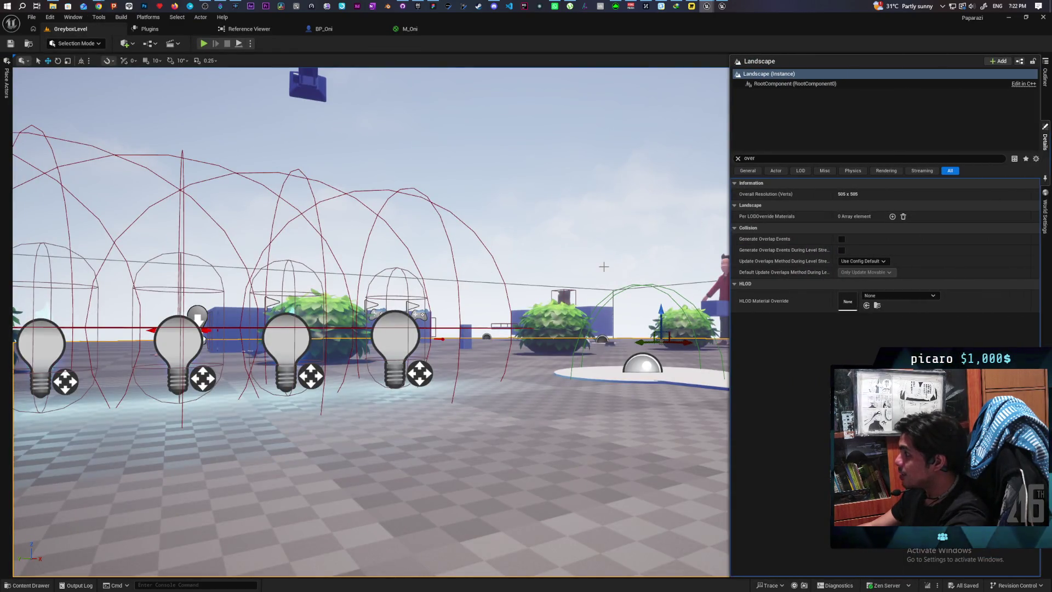
click(722, 281)
click(1045, 141)
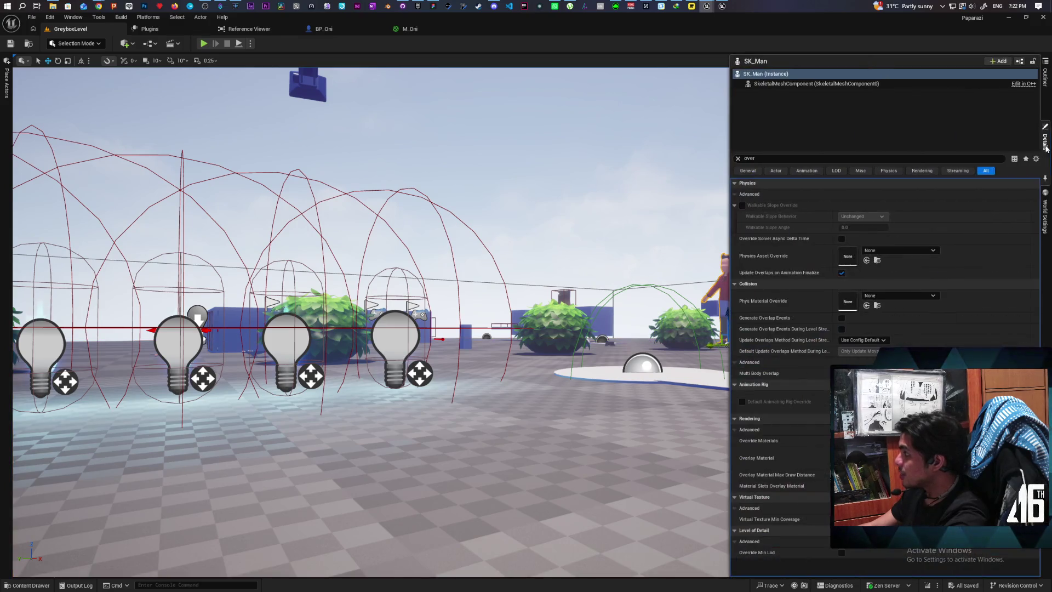
Open SK_Man's M_StylizedOverlay and check the Color parameter's primitive data index and channel names
double_click(847, 457)
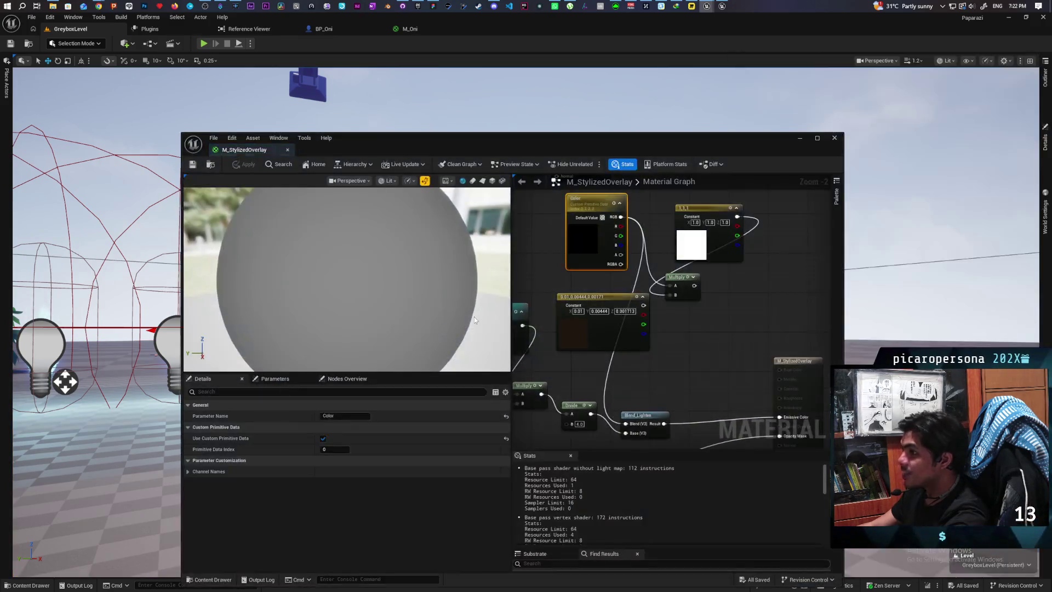
scroll(667, 370, up, 1)
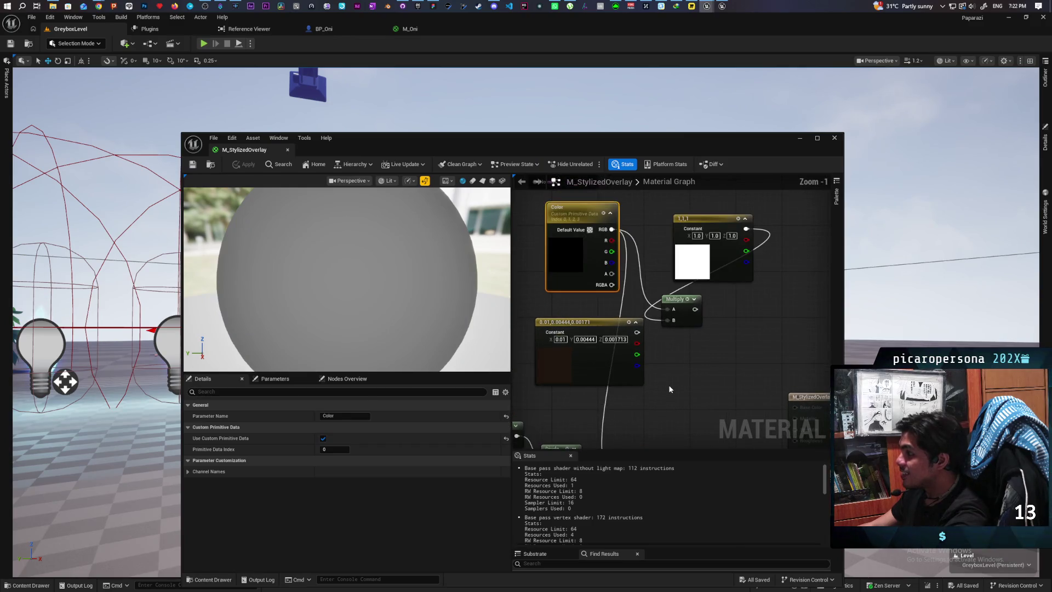
mouse_move(670, 391)
mouse_down()
mouse_move(705, 383)
mouse_move(709, 401)
mouse_up()
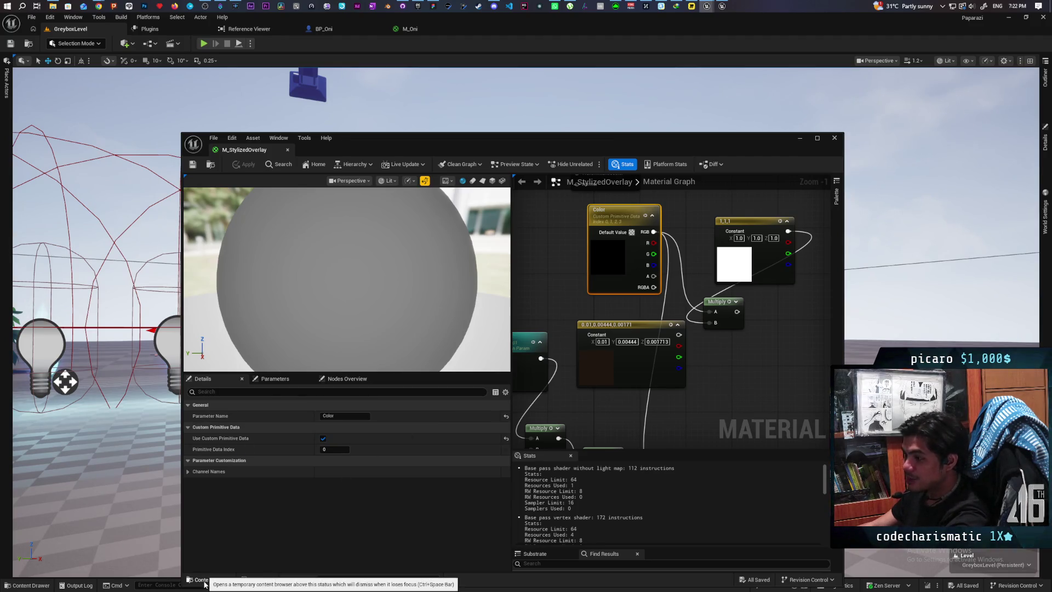
click(188, 472)
click(188, 471)
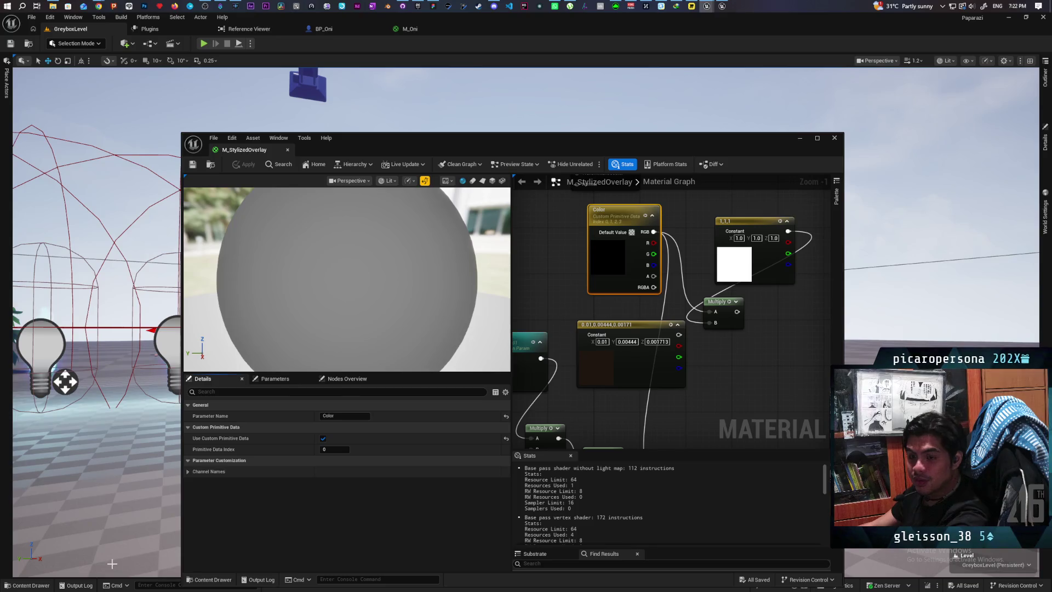
Close the material window and reopen the Content Drawer showing the 'm oni' results
click(52, 586)
mouse_move(503, 138)
mouse_down()
mouse_move(574, 71)
mouse_move(574, 94)
mouse_up()
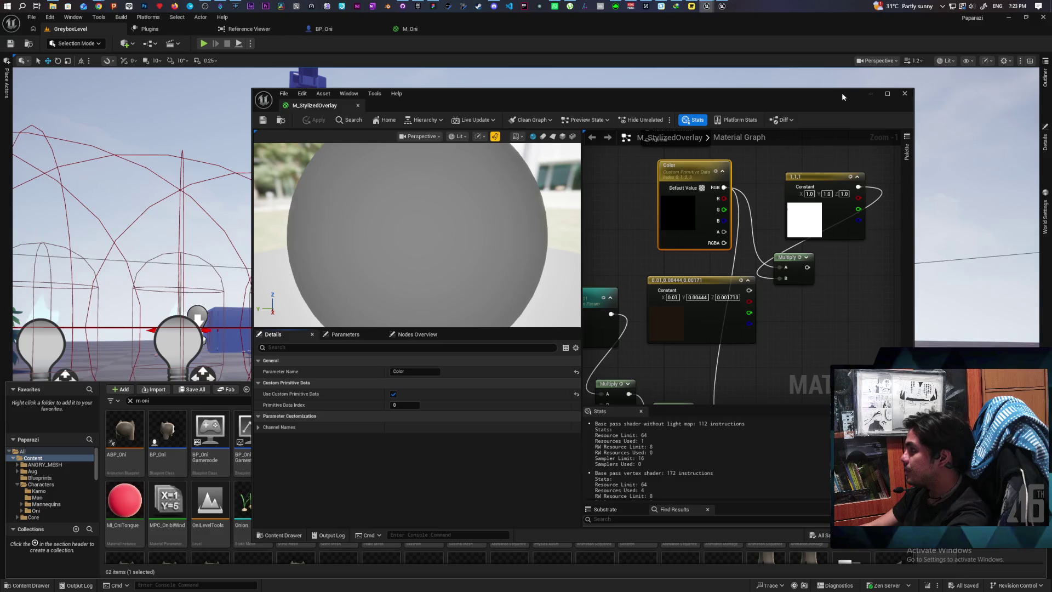
click(24, 584)
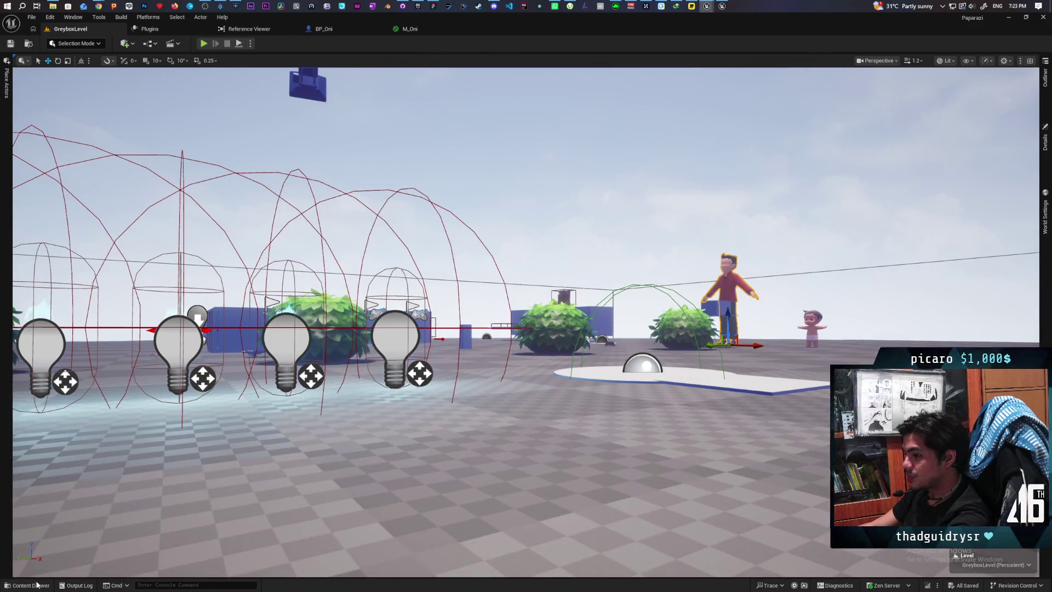
click(36, 585)
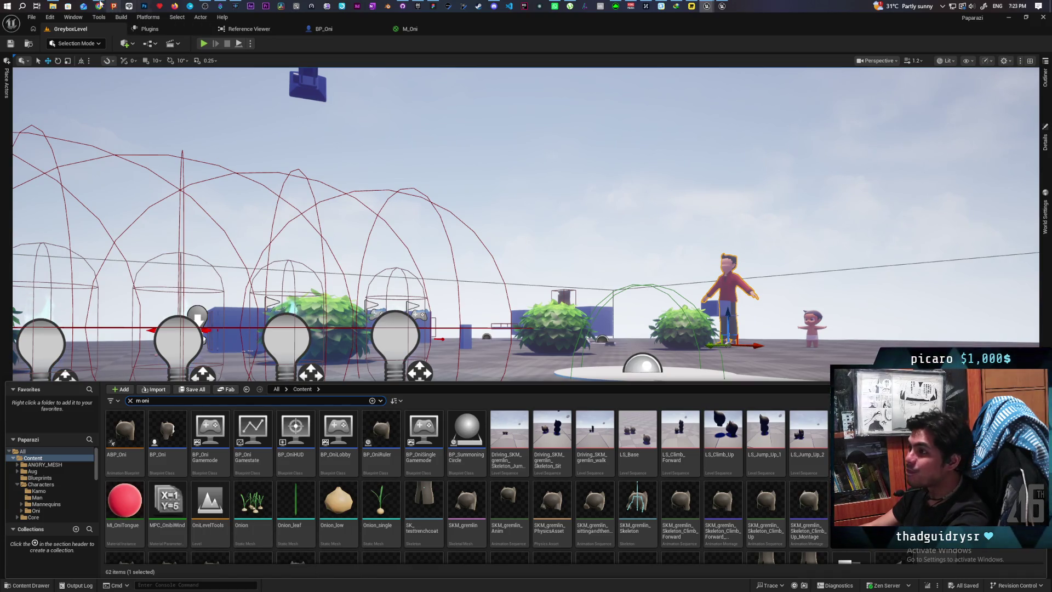
mouse_move(99, 6)
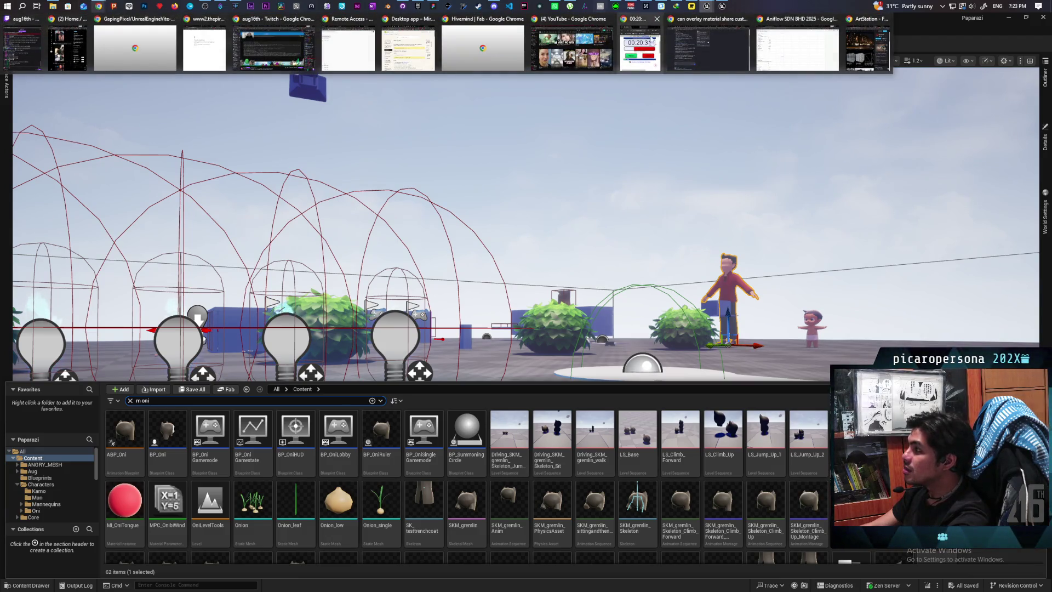
In Chrome, type the follow-up 'im using overlay material with a parameter', then return to Unreal
click(678, 66)
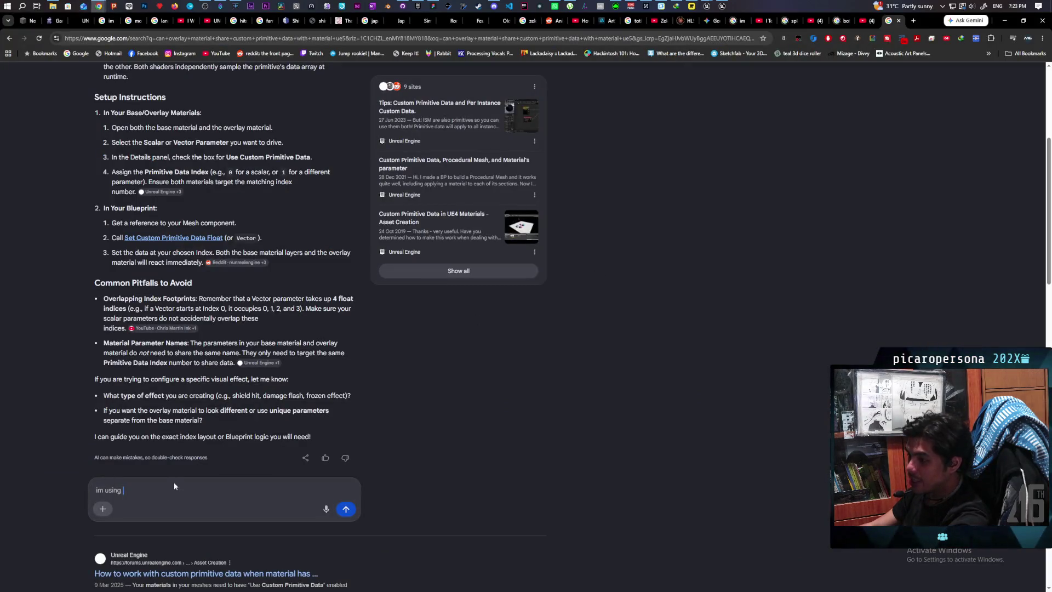
text(overlay material with a parameter)
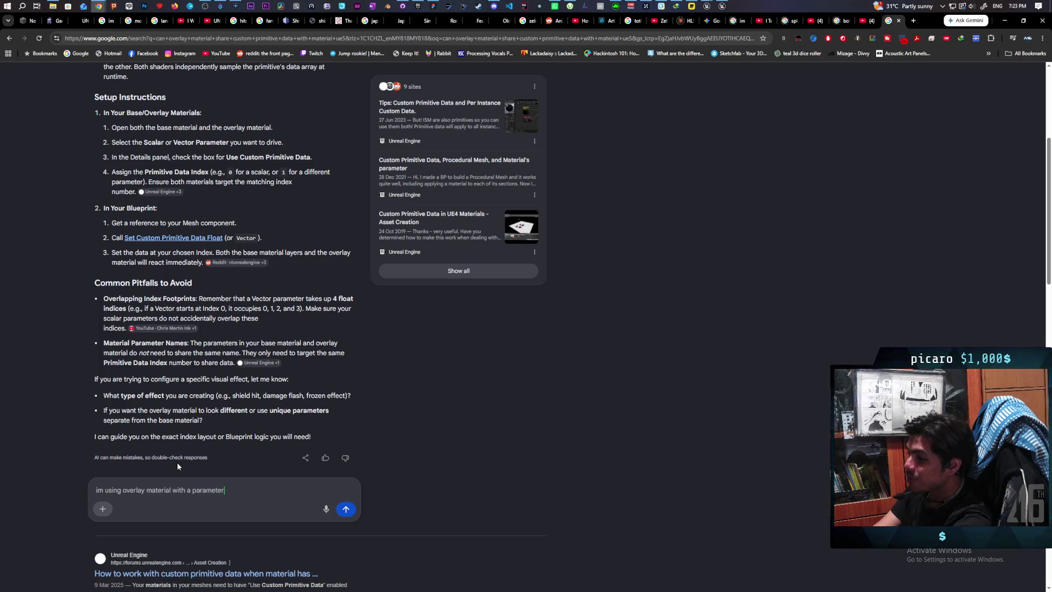
scroll(177, 460, up, 1)
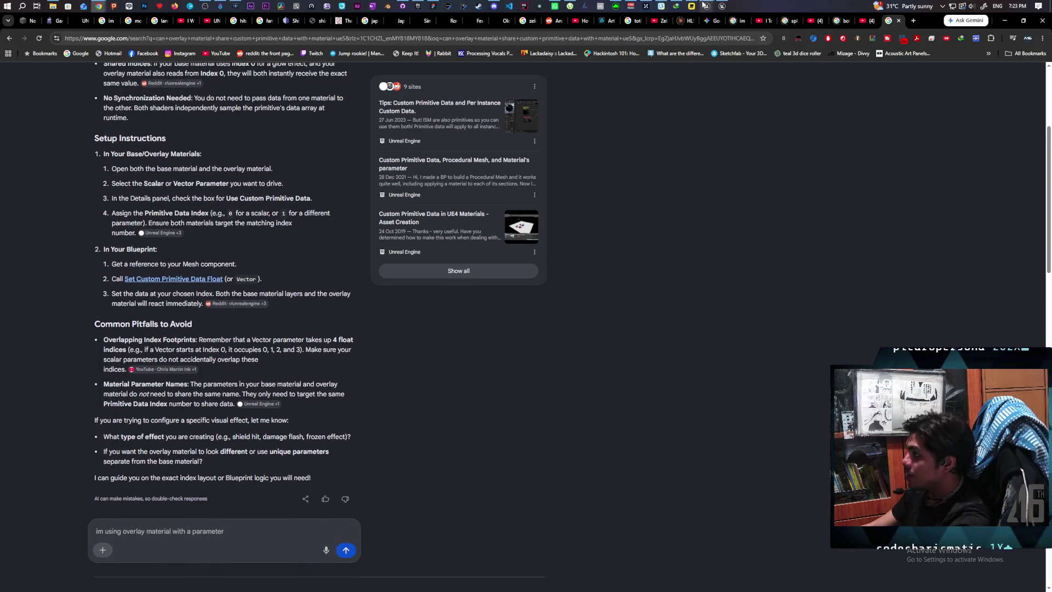
mouse_move(705, 6)
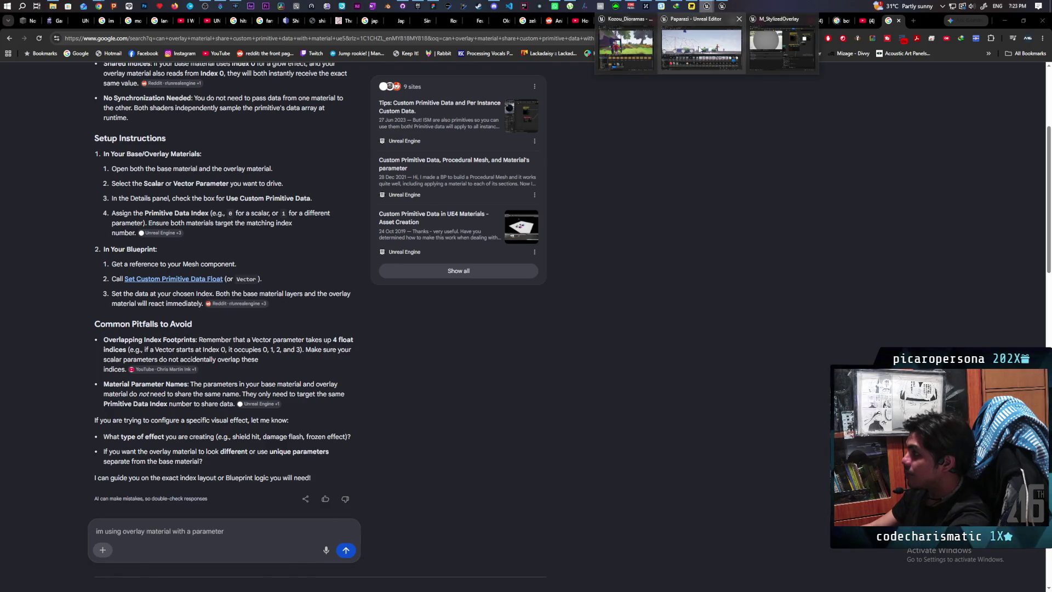
click(700, 49)
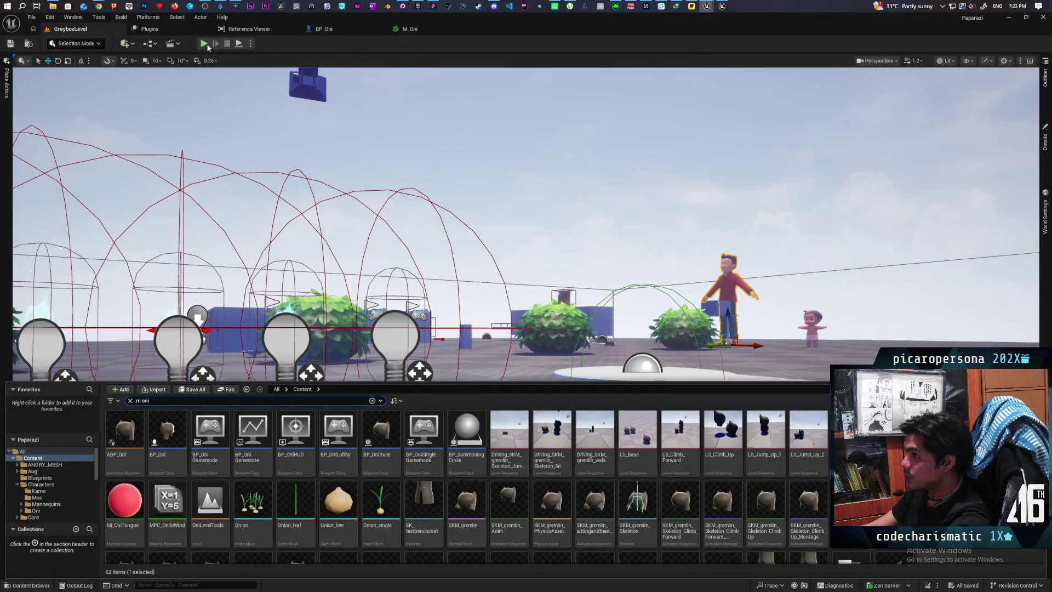
Playtest the GreyboxLevel, walking toward the child to check the outlines, then stop the session
click(204, 44)
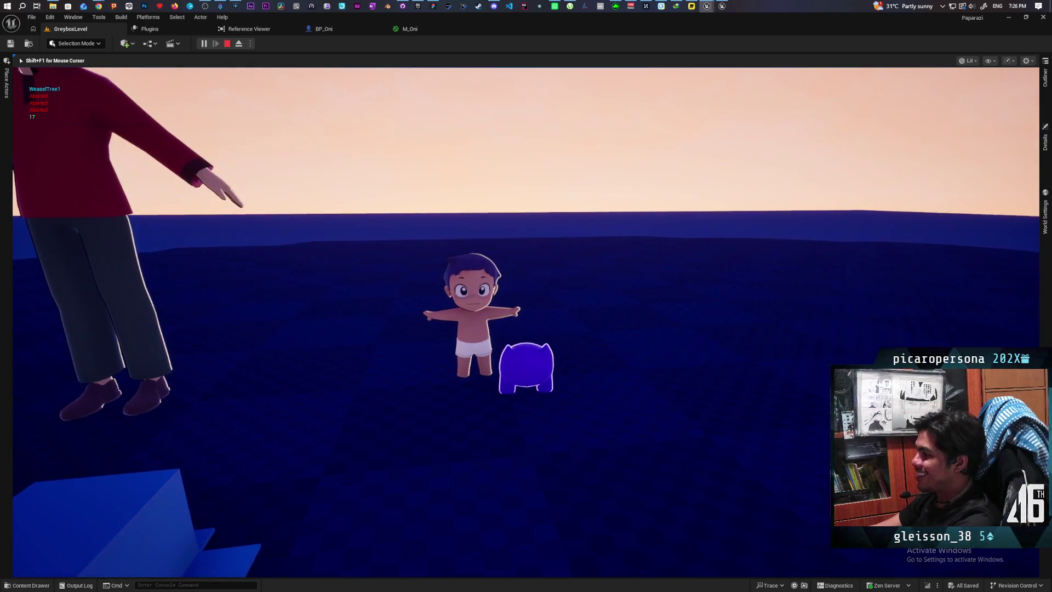
key(w)
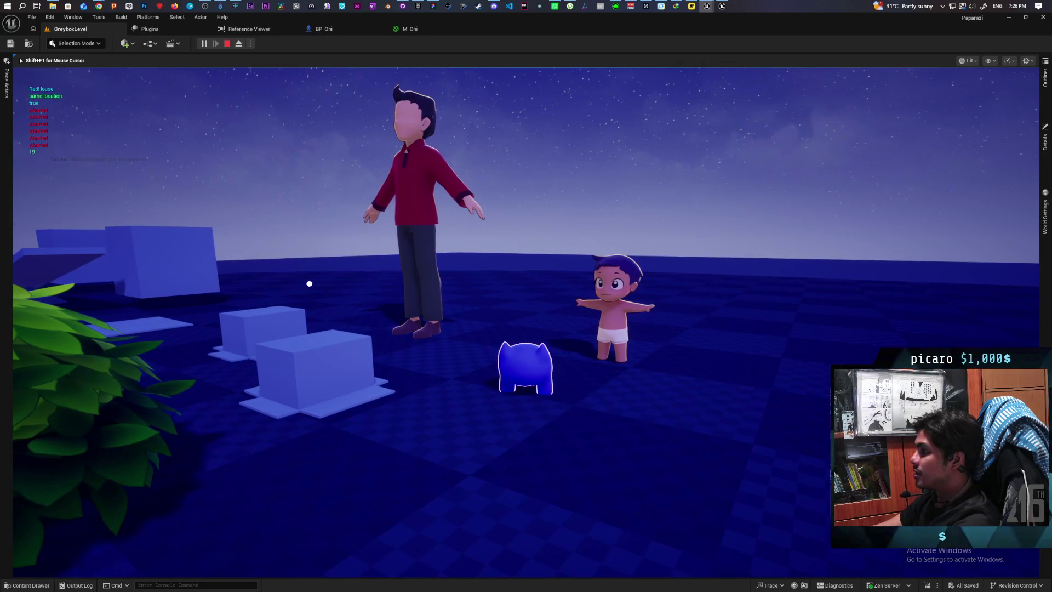
key(Escape)
scroll(717, 253, down, 5)
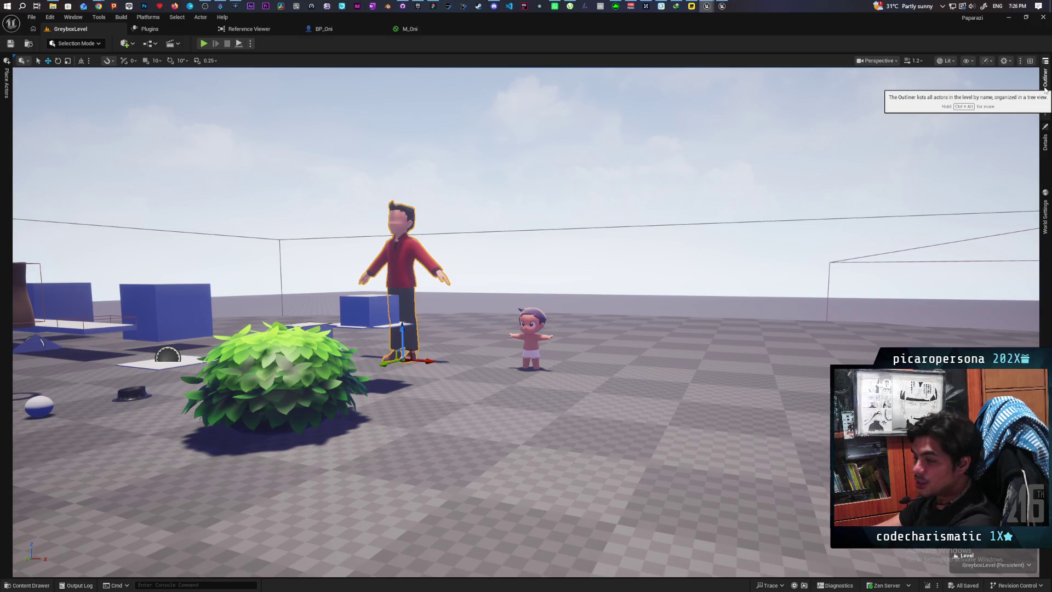
Select the SK_Kamo child character and its skeletal mesh component in the Details panel
click(35, 585)
click(529, 319)
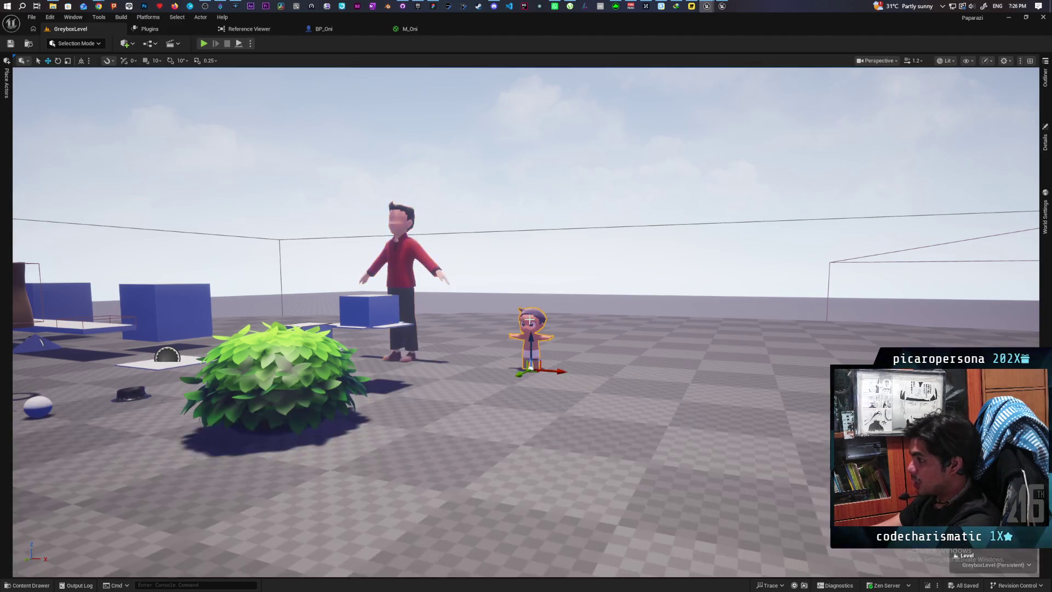
click(1046, 164)
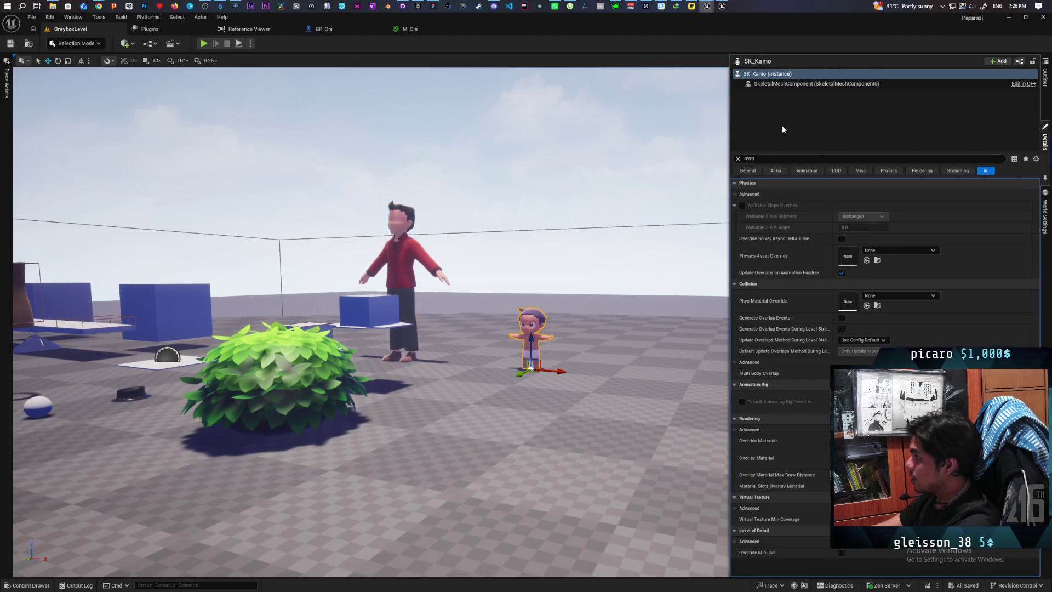
click(738, 158)
click(794, 84)
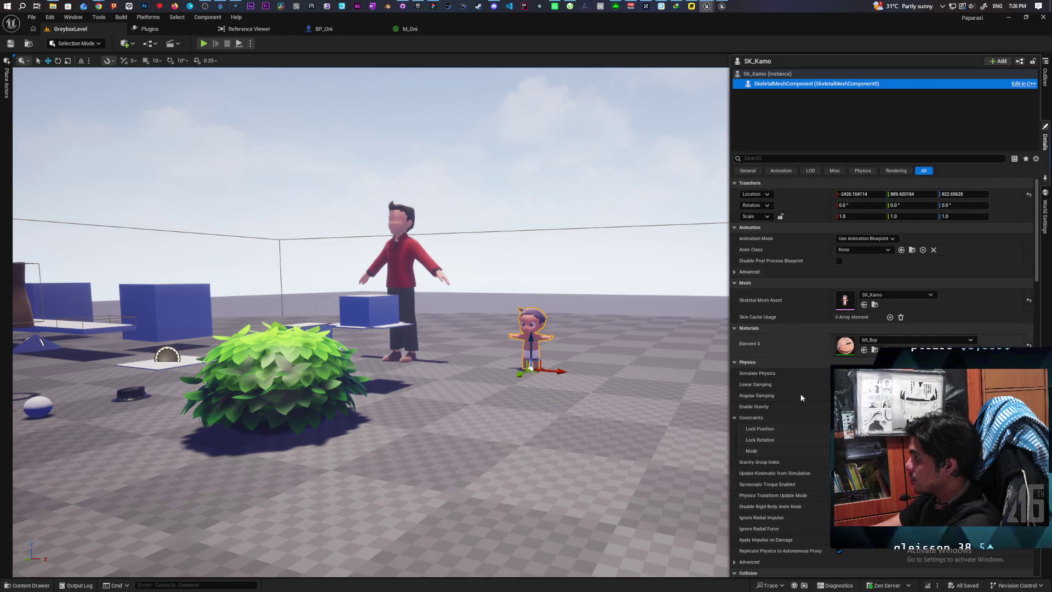
scroll(803, 413, down, 3)
scroll(803, 406, down, 15)
Filter Details by 'over' and open M_StylizedOverlay from the Overlay Material choices
click(766, 158)
text(over)
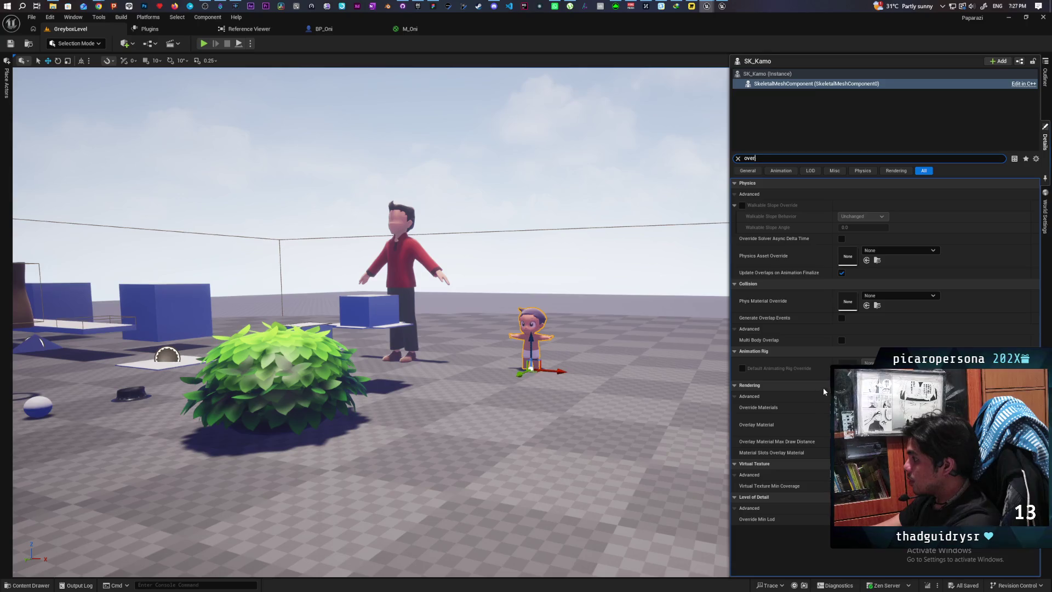
click(899, 422)
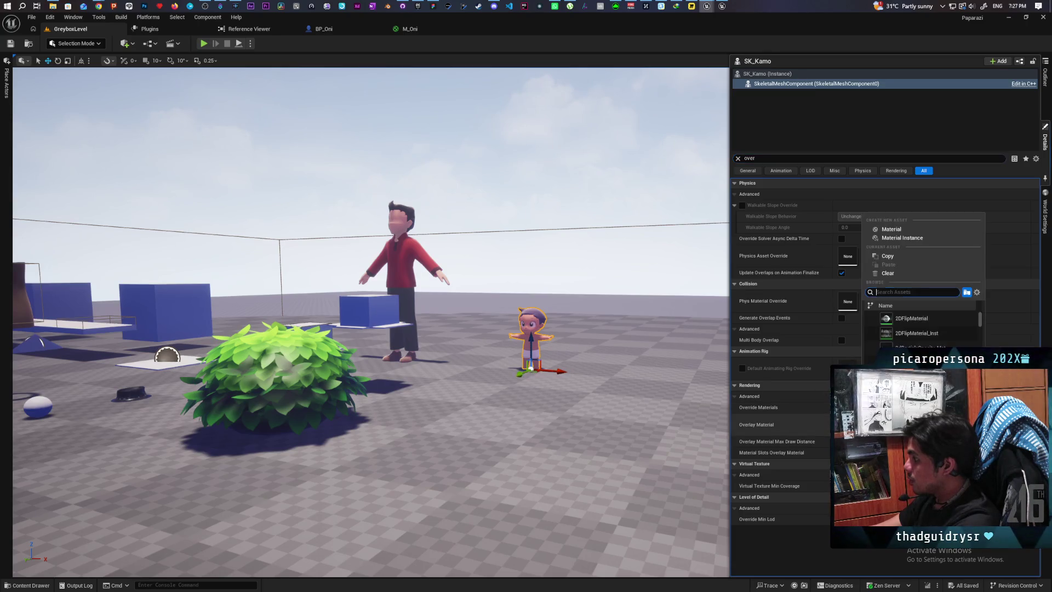
text(la)
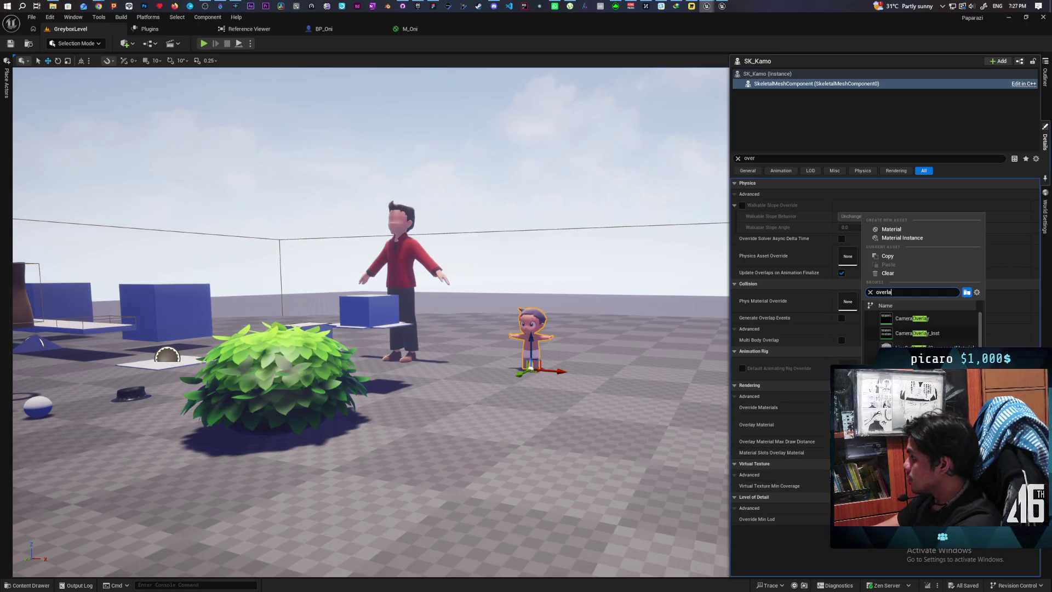
double_click(847, 425)
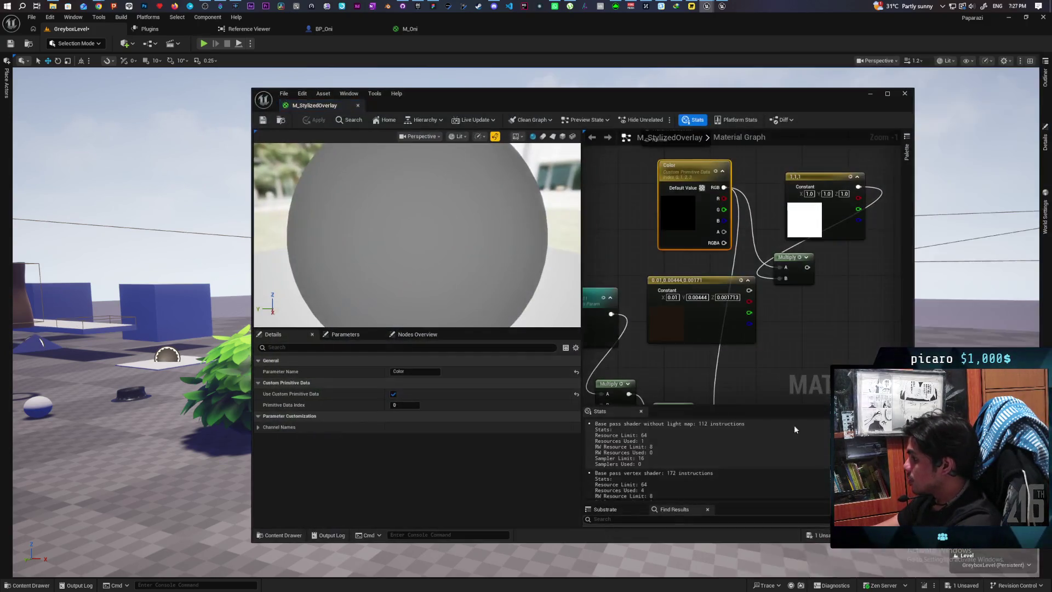
Inspect the Fresnel Color parameter's settings, then minimize the material editor
scroll(798, 340, down, 2)
scroll(692, 298, up, 3)
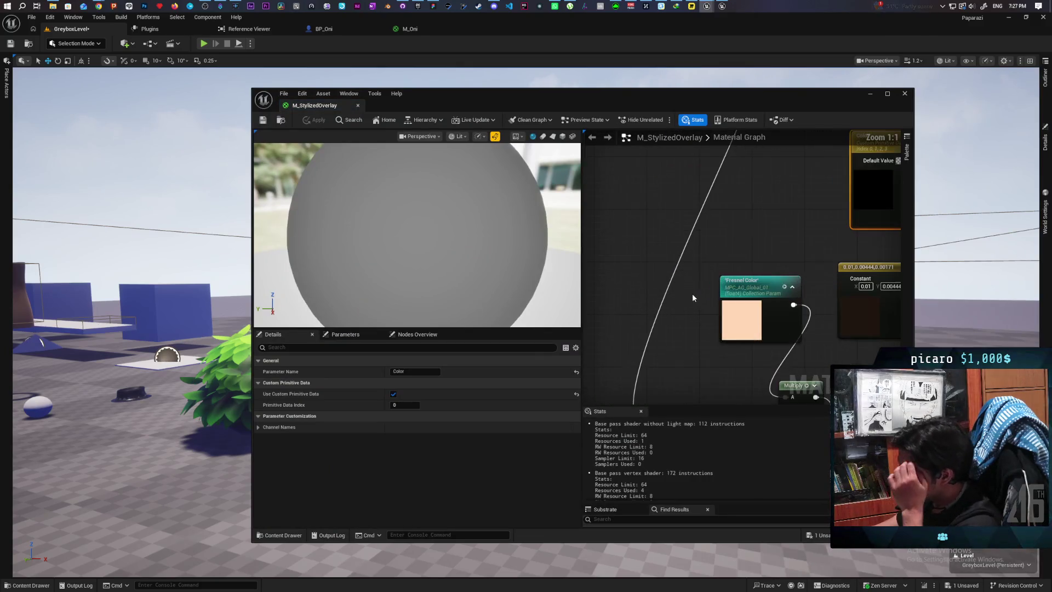
click(777, 313)
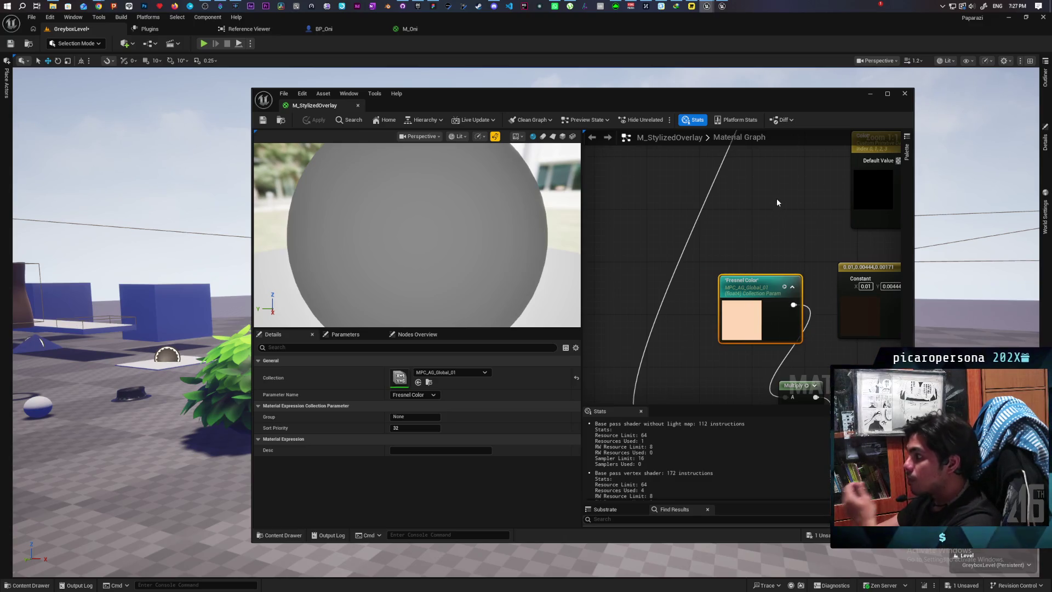
click(871, 95)
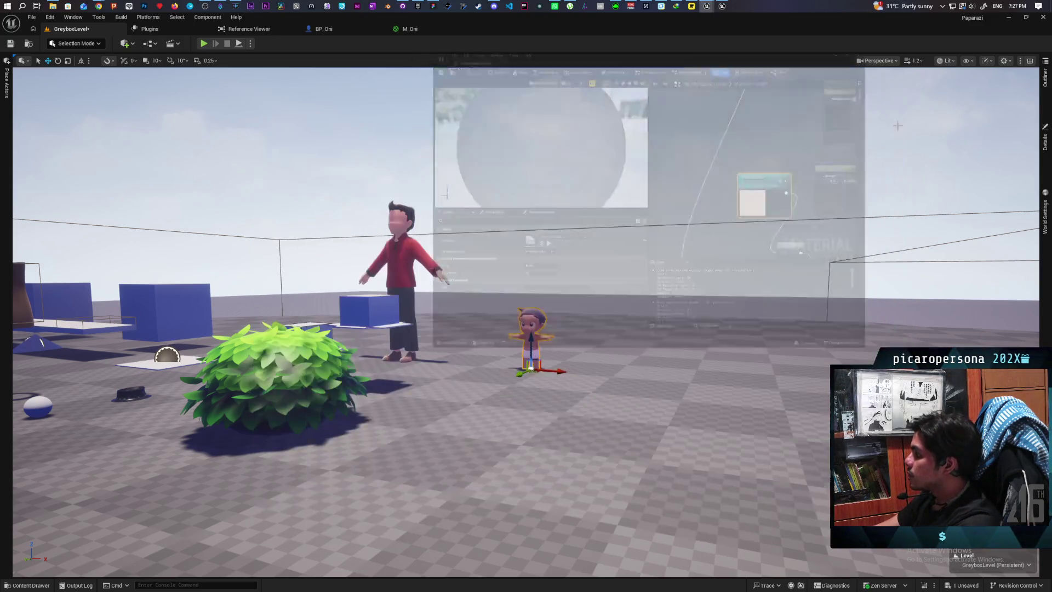
Frame SK_Kamo in the viewport, show its details, and save all changes
key(f)
click(1044, 77)
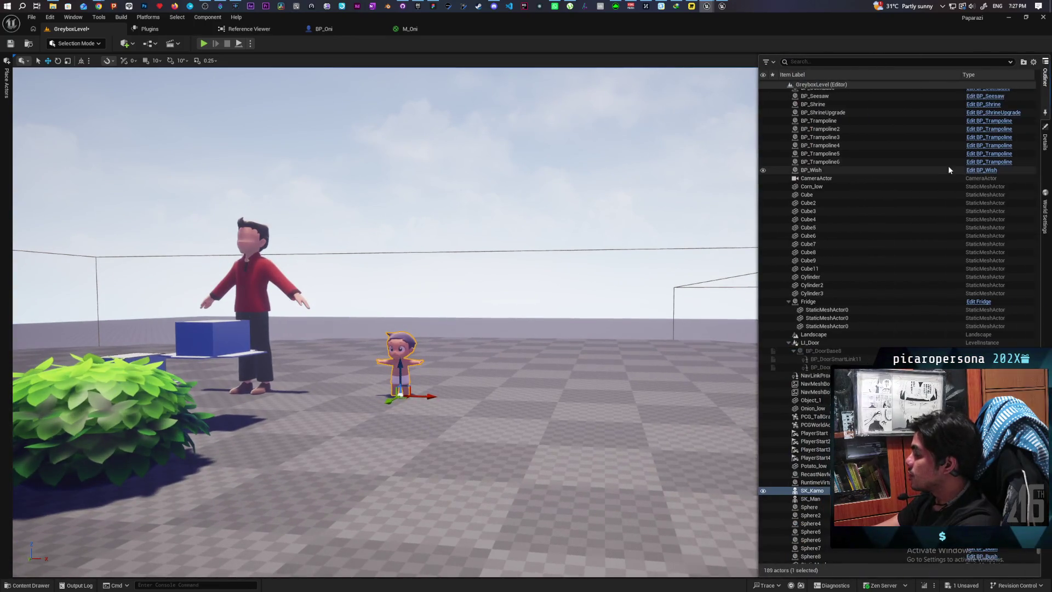
click(1046, 138)
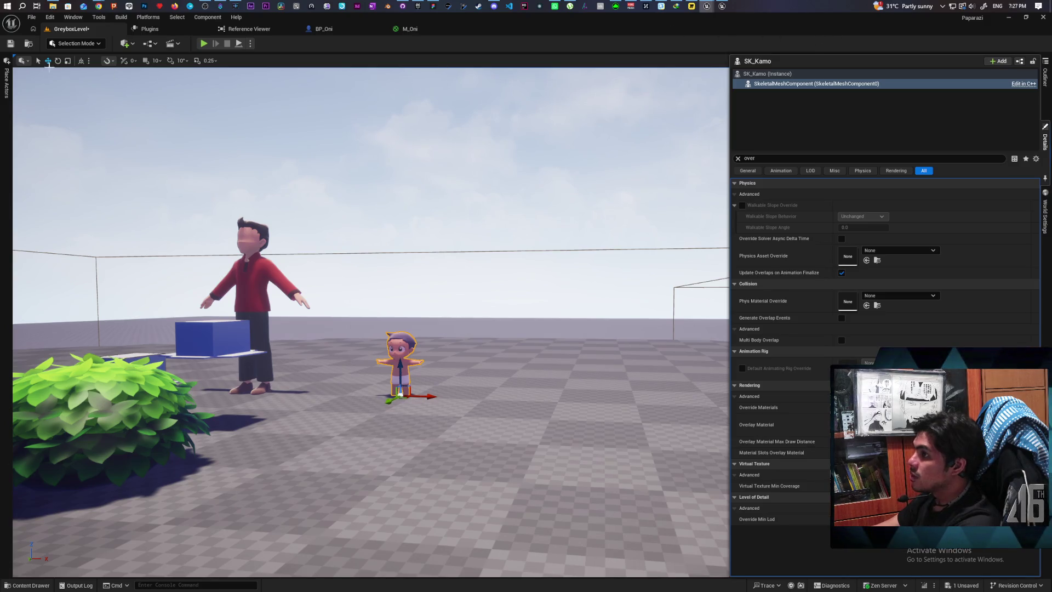
click(10, 47)
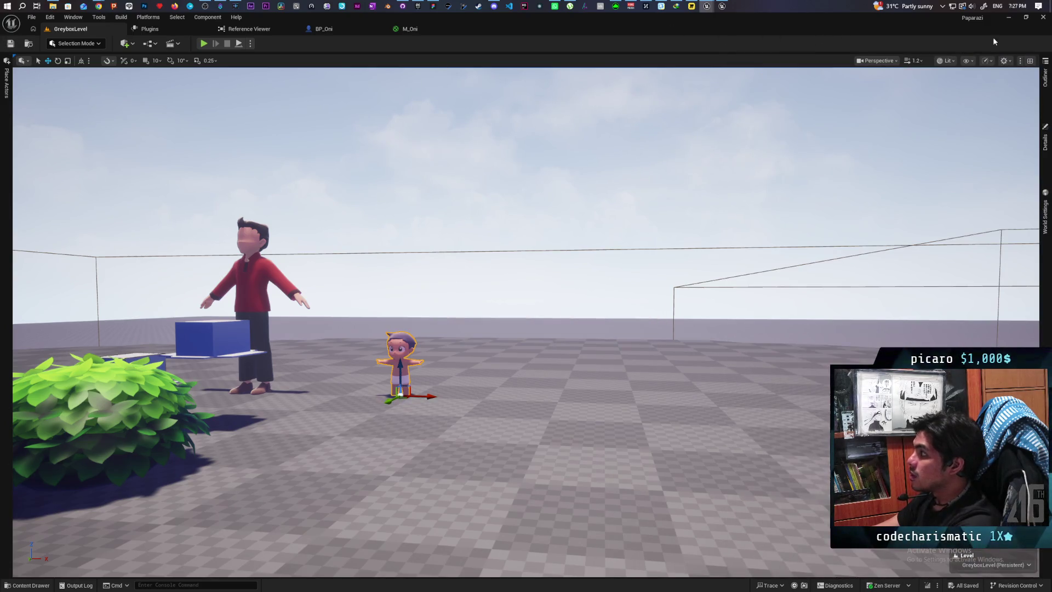
In Kozou_Dioramas, select the BP_Daynight actor and locate its asset in the Content Browser
mouse_move(707, 7)
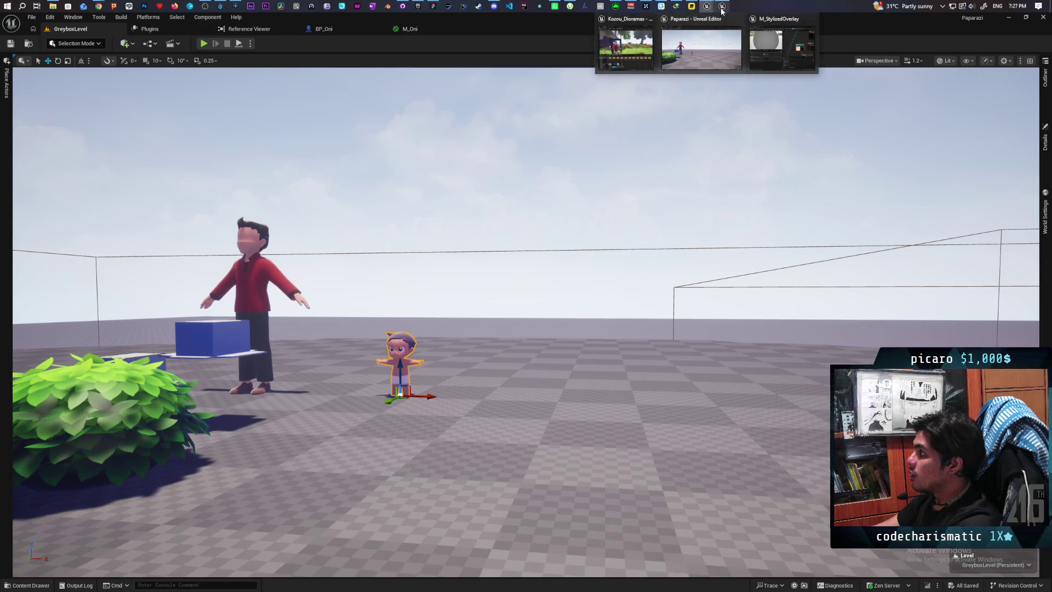
click(638, 41)
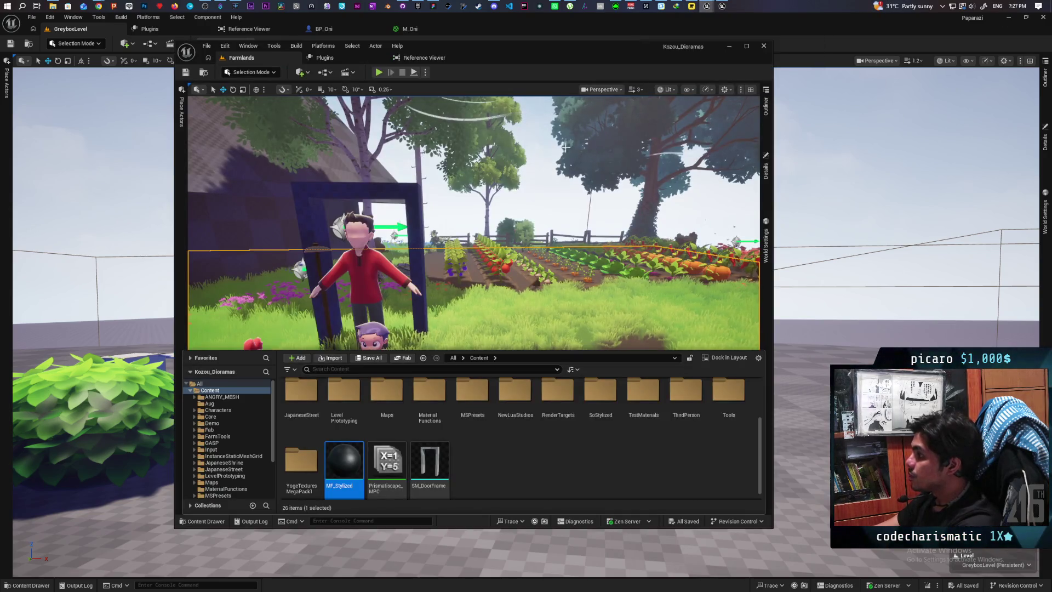
click(766, 110)
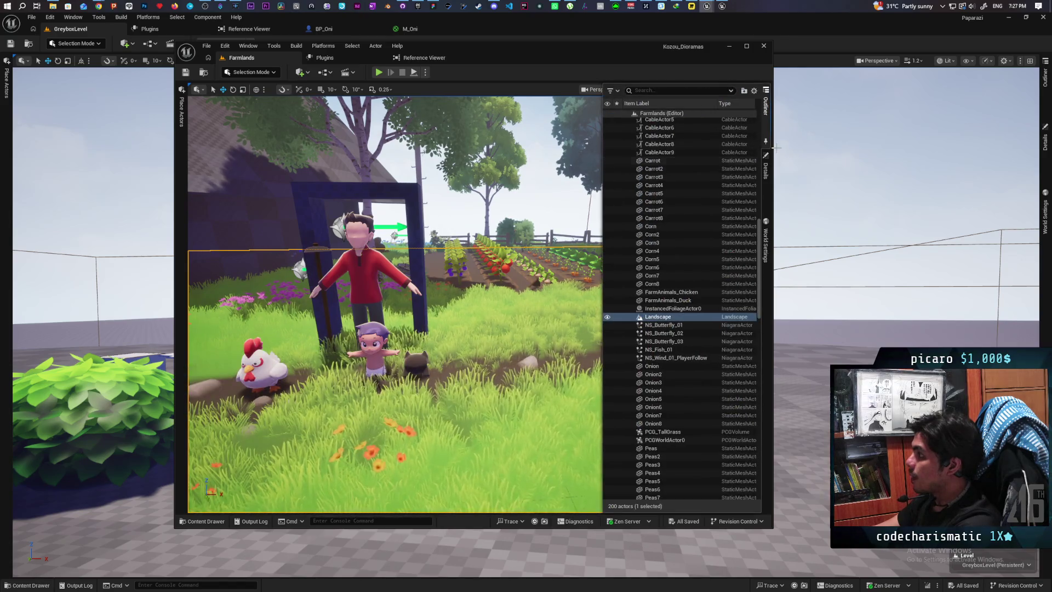
click(575, 120)
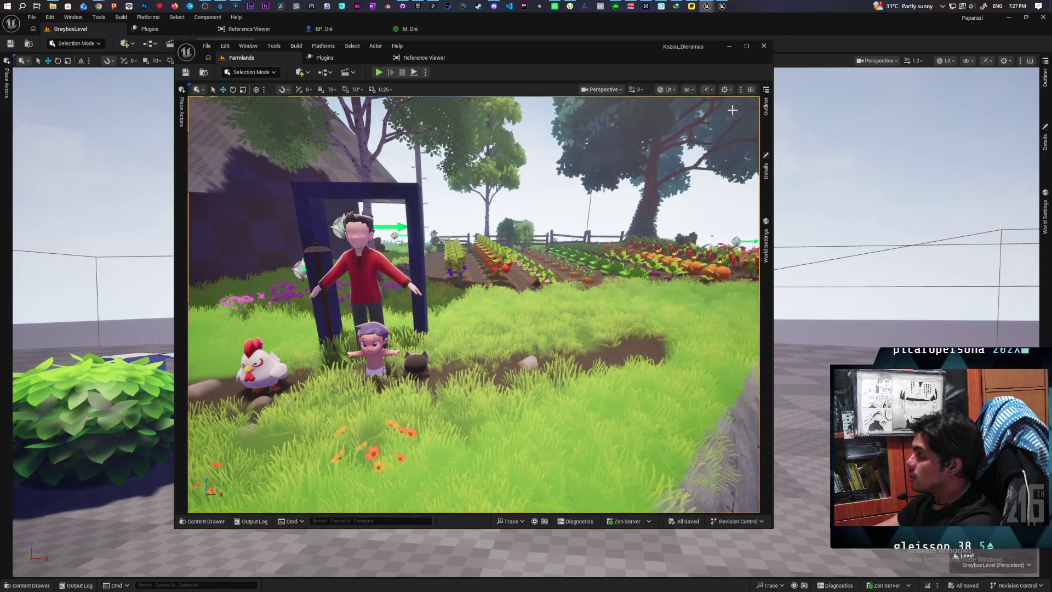
click(767, 111)
click(674, 130)
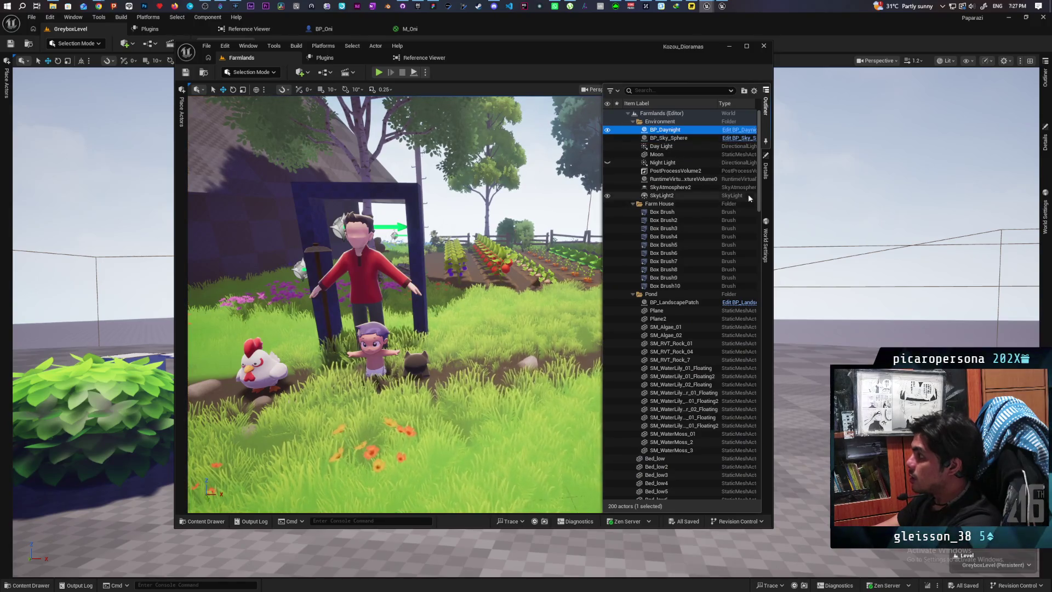
key(ctrl+b)
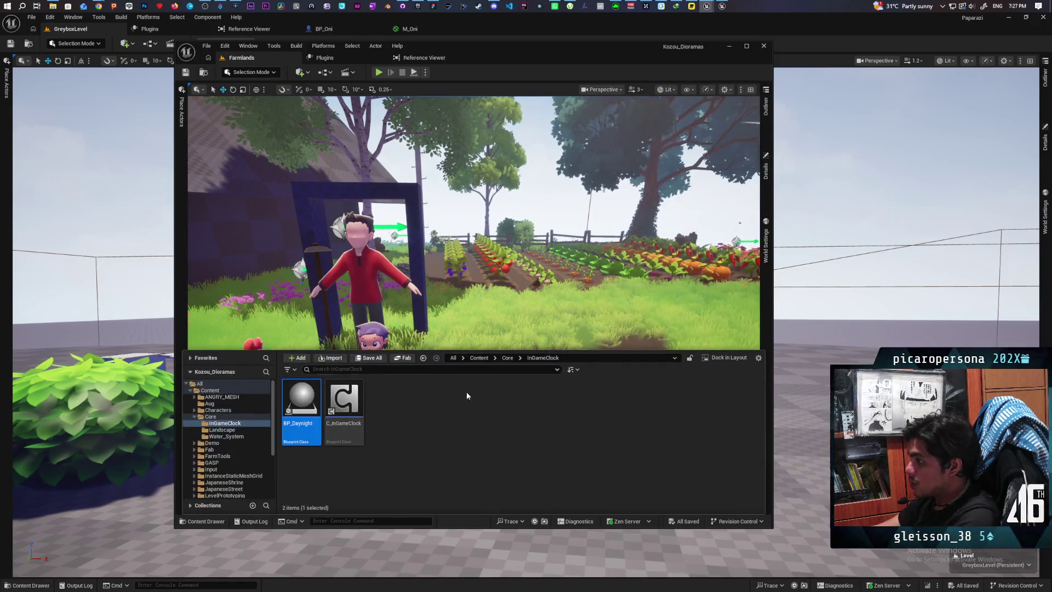
Migrate BP_Daynight to Paparazi's Content folder, allowing it to overwrite the existing BP_Daynight
right_click(313, 402)
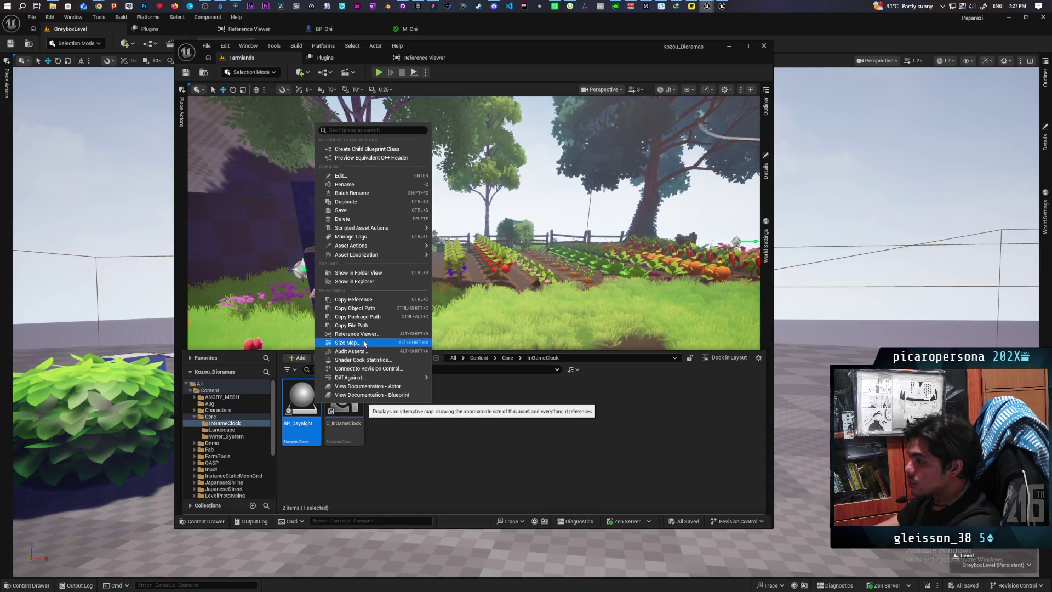
mouse_move(399, 247)
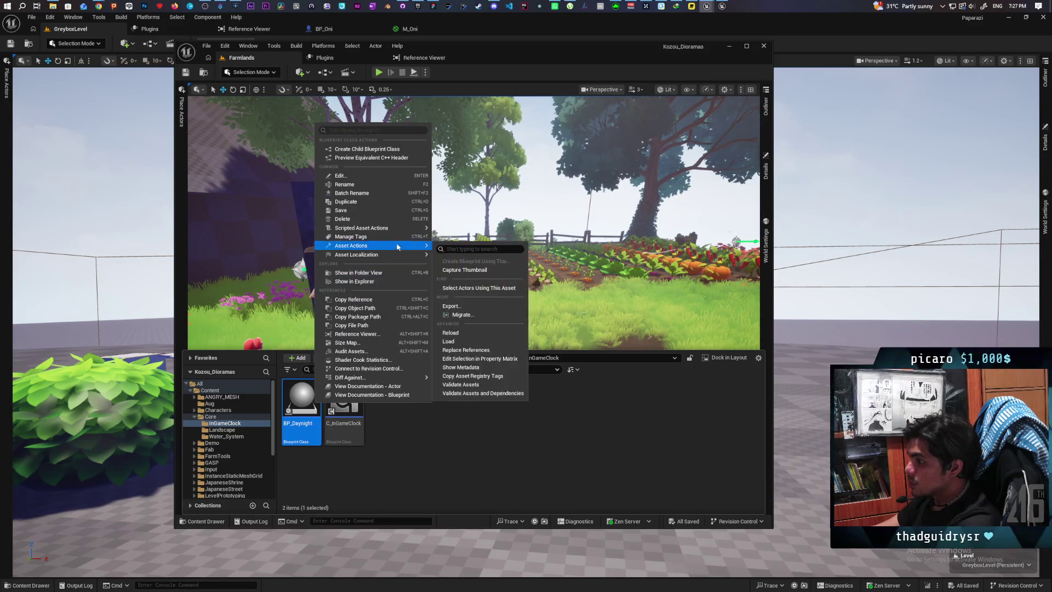
click(476, 314)
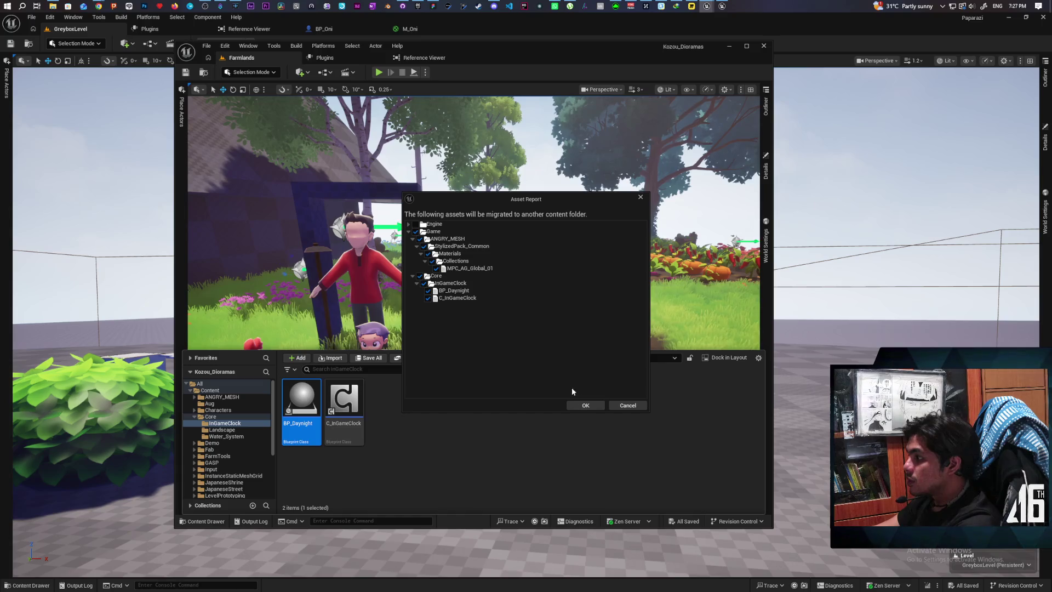
click(585, 405)
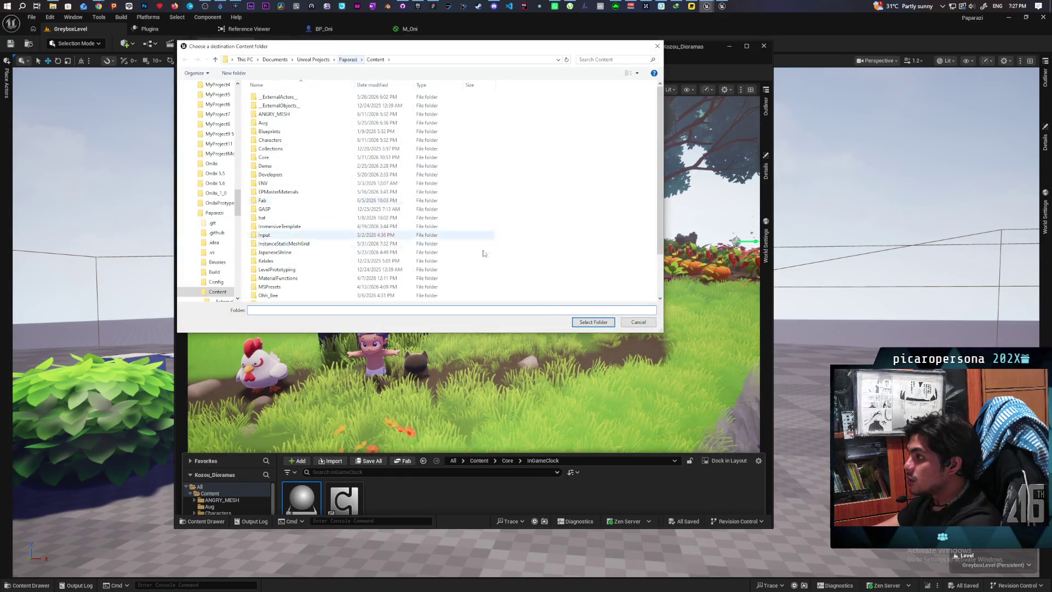
click(593, 322)
click(557, 322)
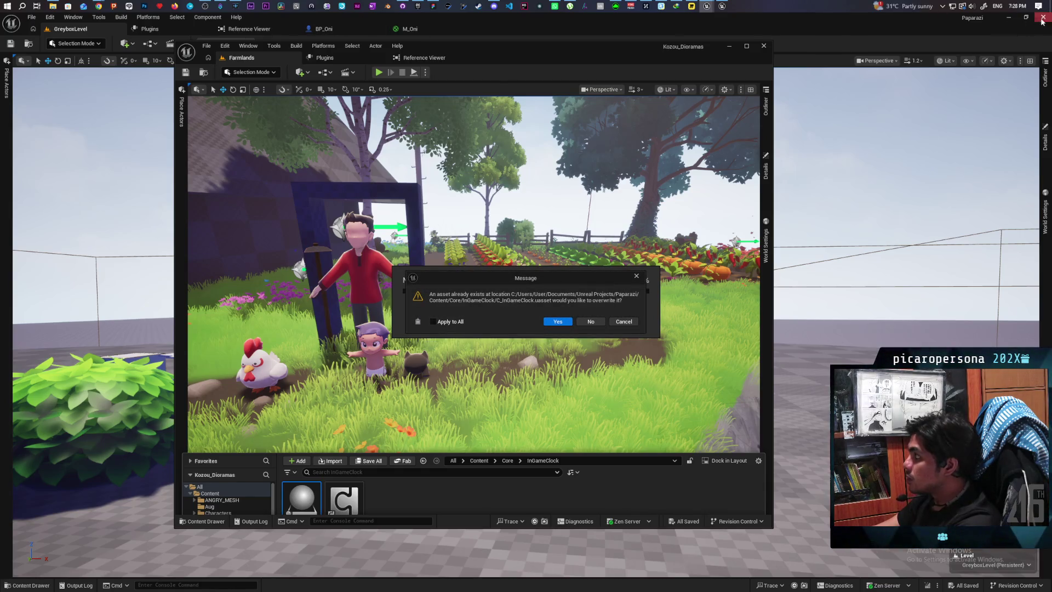
click(982, 70)
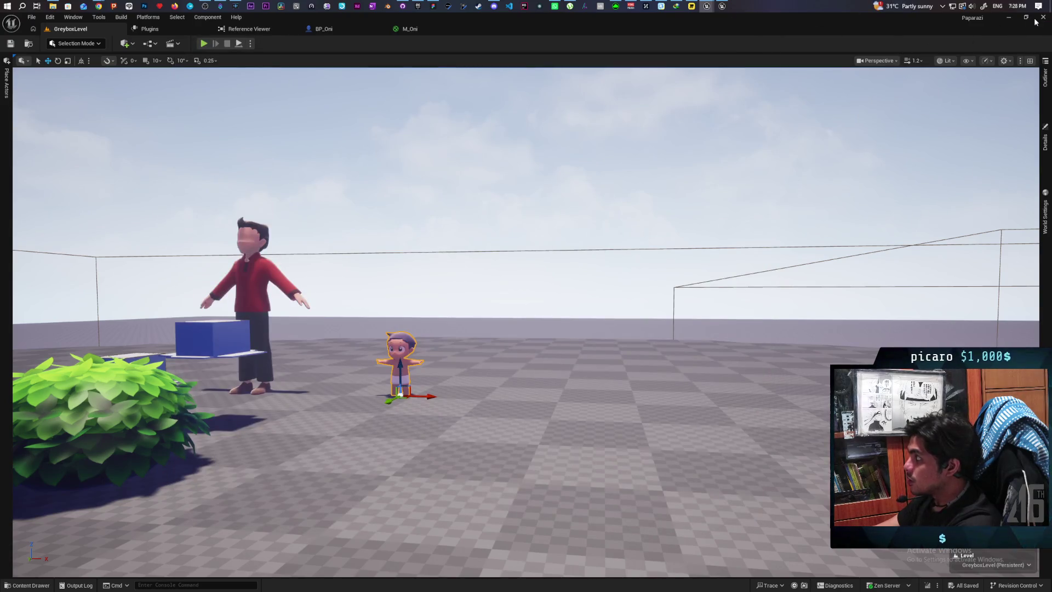
Confirm overwriting C_InGameClock and MPC_AG_Global_01 to finish the migration
click(1037, 20)
click(560, 322)
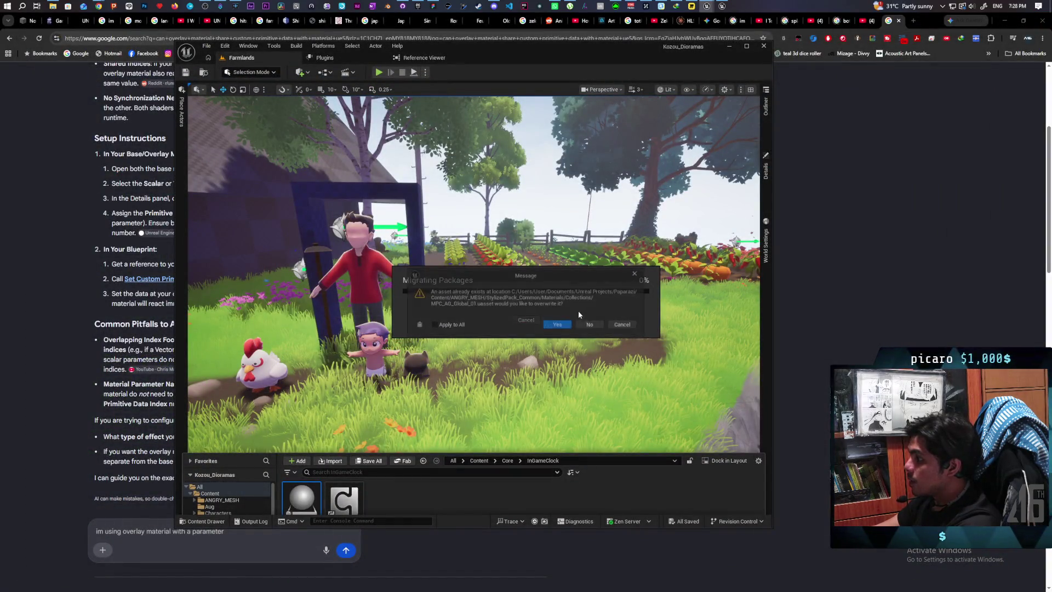
click(554, 325)
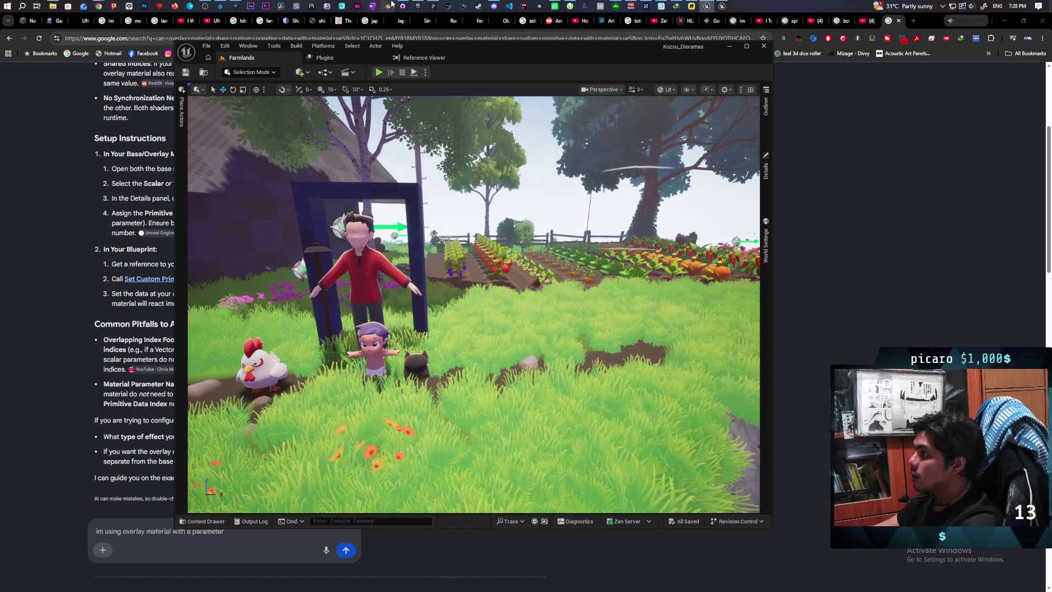
Launch the Paparazi project from the Epic Games Launcher library
click(418, 6)
right_click(380, 398)
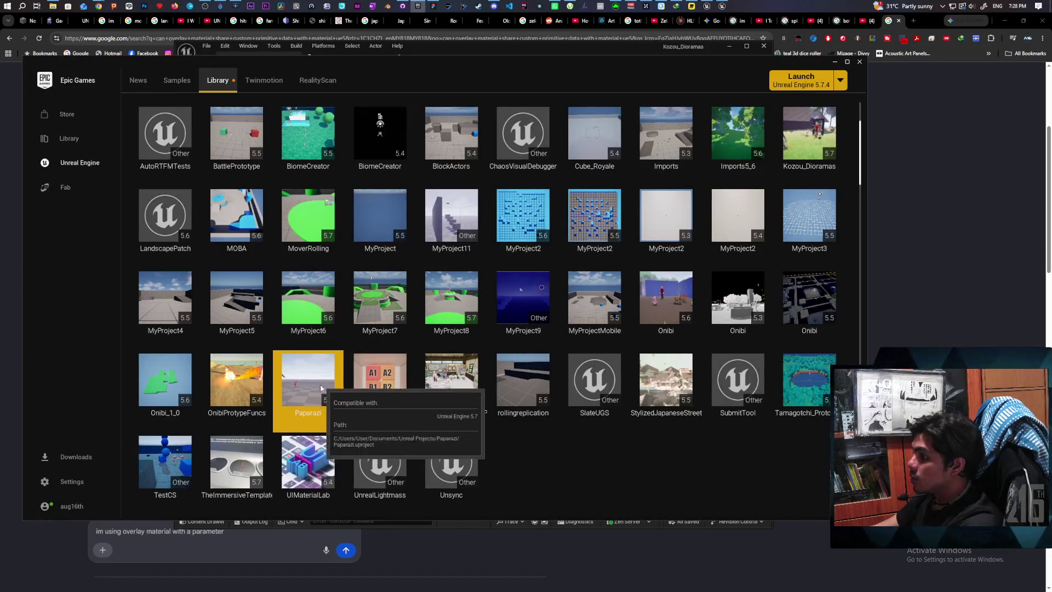
click(356, 398)
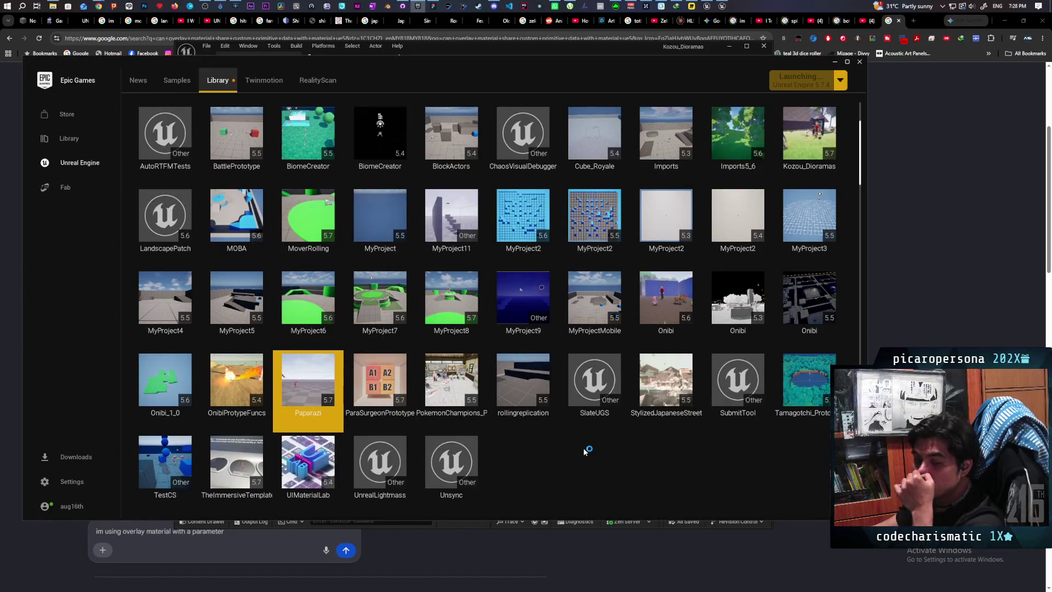
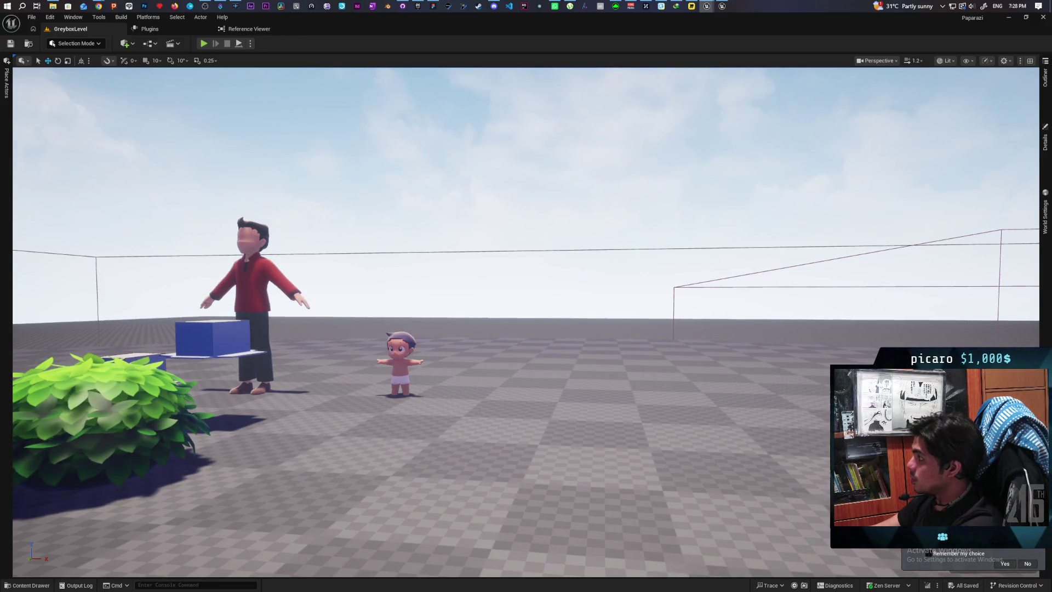
Select BP_Daynight in the Outliner and switch the greybox level to Nighttime lighting
click(1045, 76)
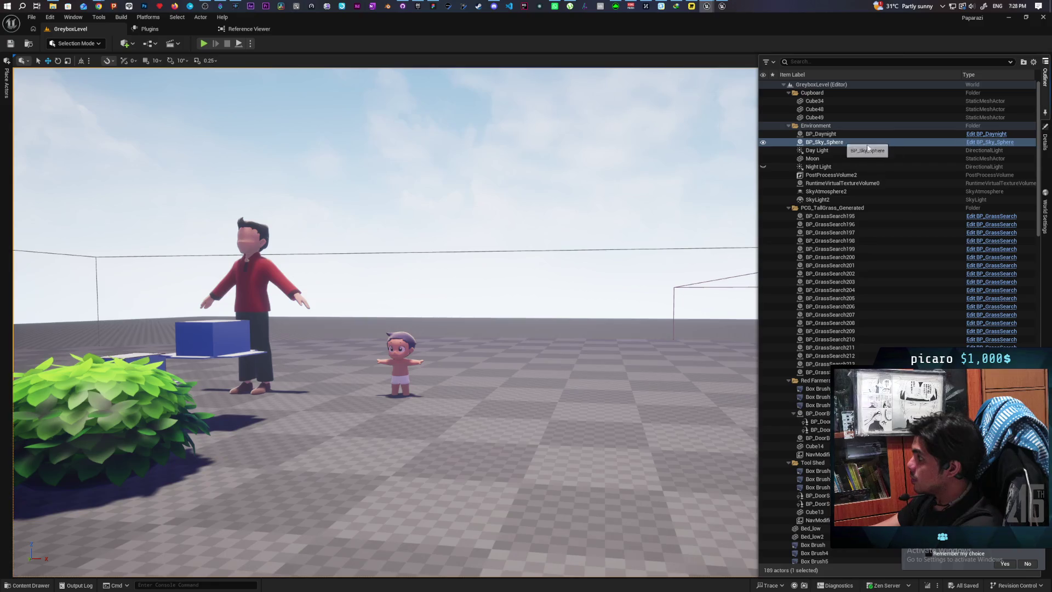
click(1046, 140)
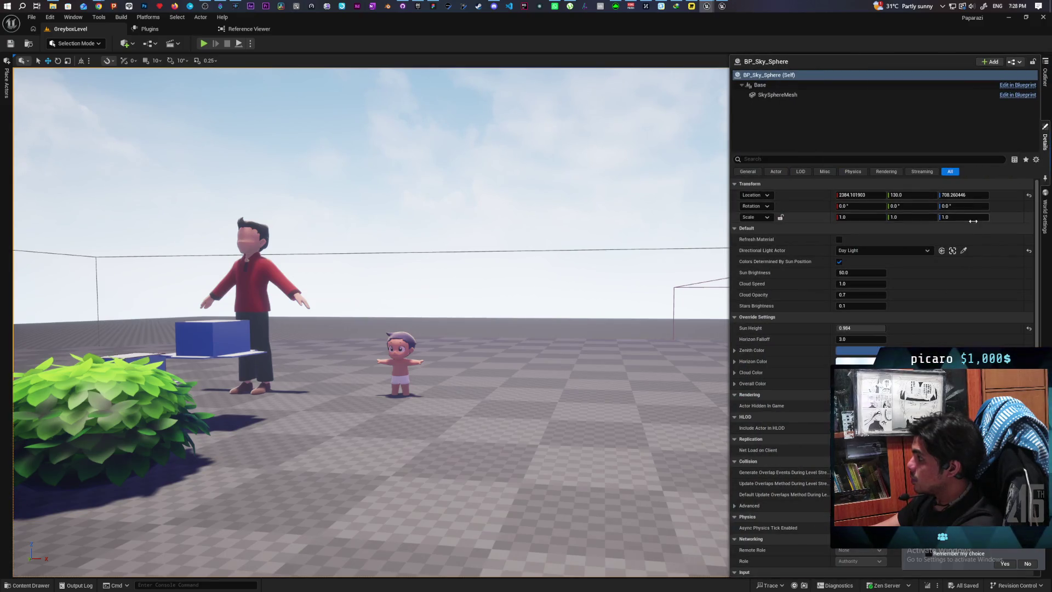
click(1044, 77)
click(821, 134)
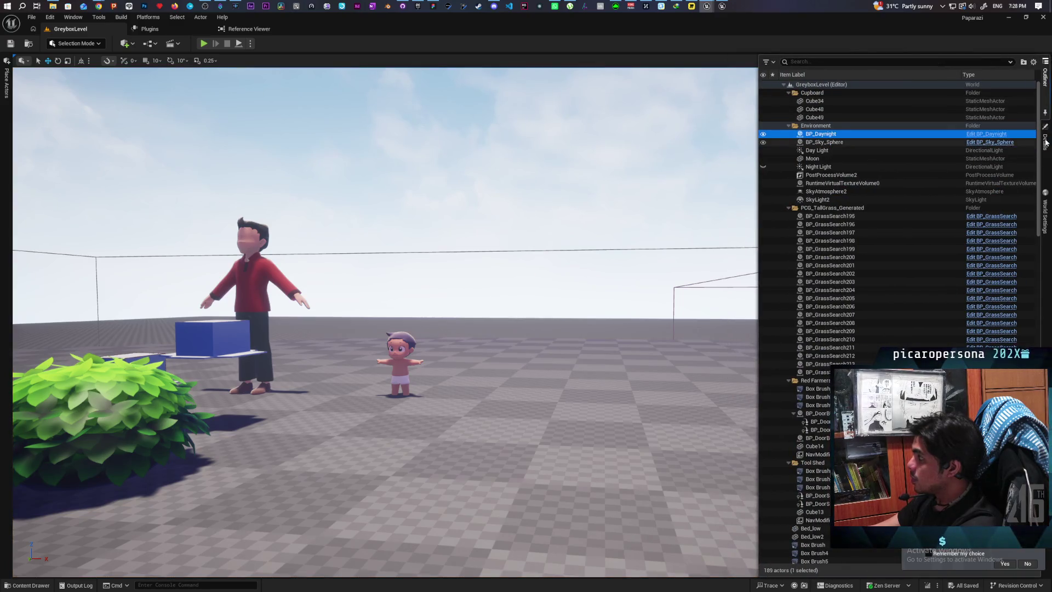
click(1046, 141)
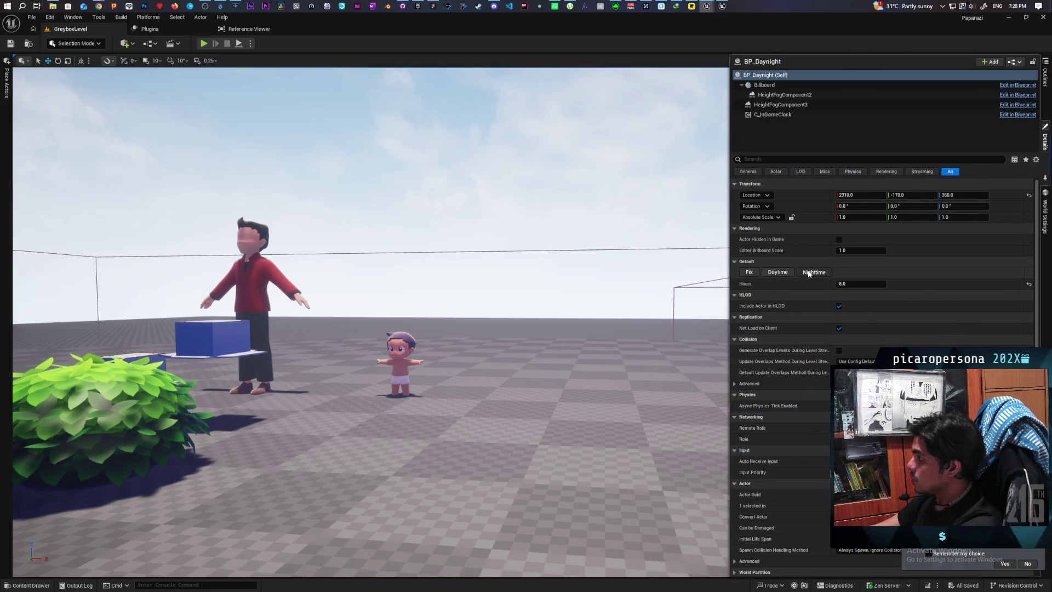
click(808, 273)
mouse_move(378, 372)
mouse_down()
mouse_move(379, 392)
mouse_move(526, 386)
mouse_move(433, 382)
mouse_move(422, 350)
mouse_move(359, 392)
mouse_up()
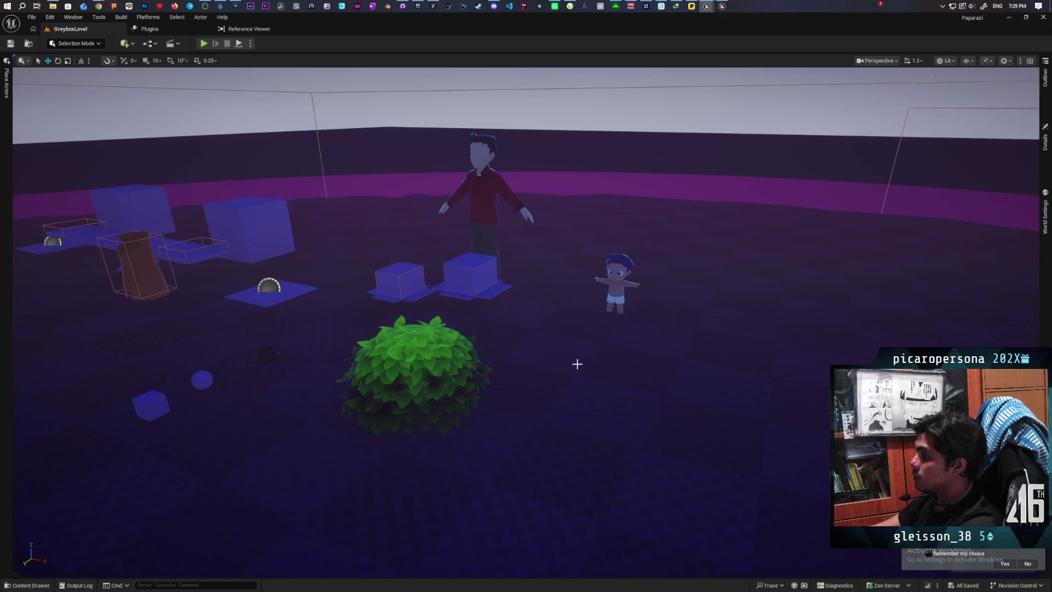
Run a quick Play From Here test in the viewport, then stop it
right_click(548, 411)
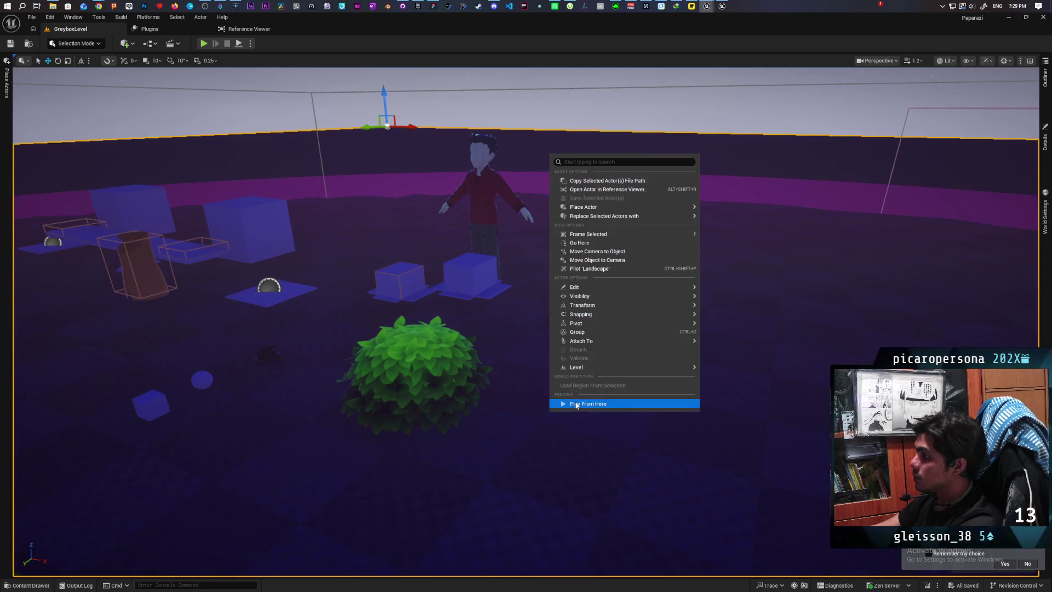
click(575, 405)
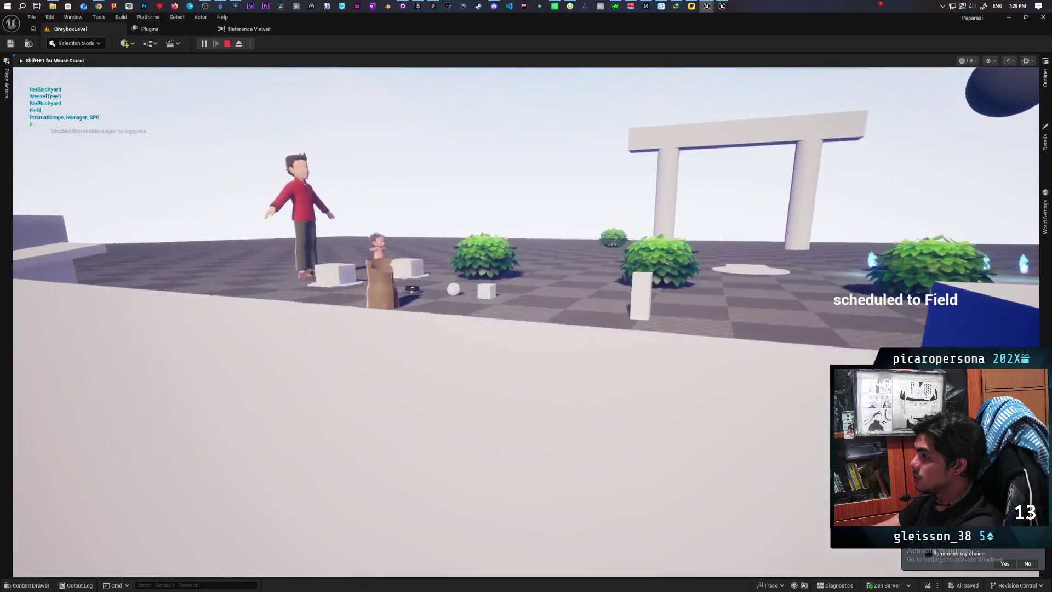
key(Escape)
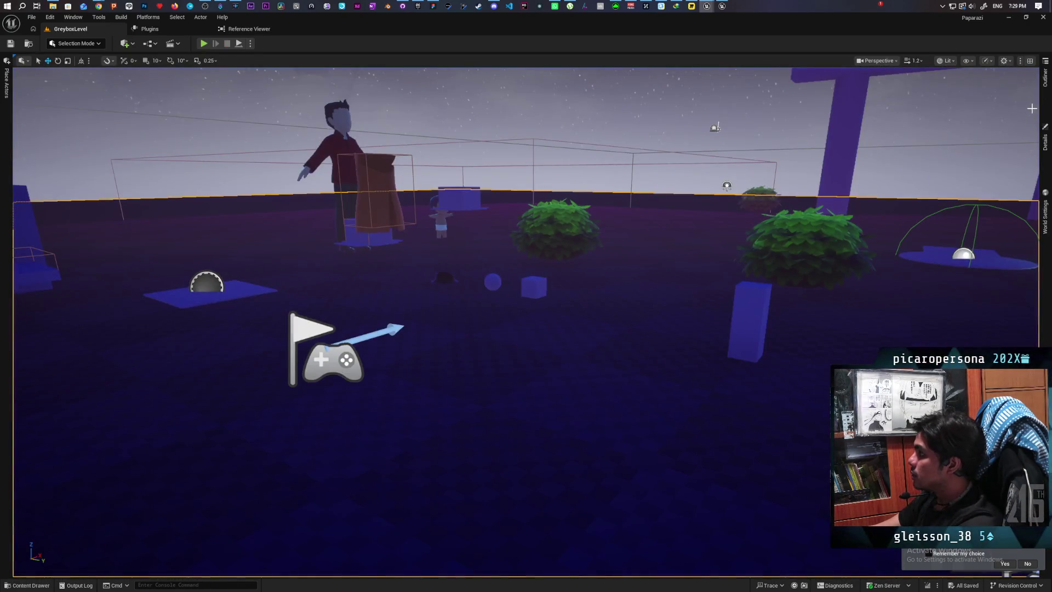
Change BP_Daynight's Hours from 8.0 to 16 and launch a play test
click(1047, 91)
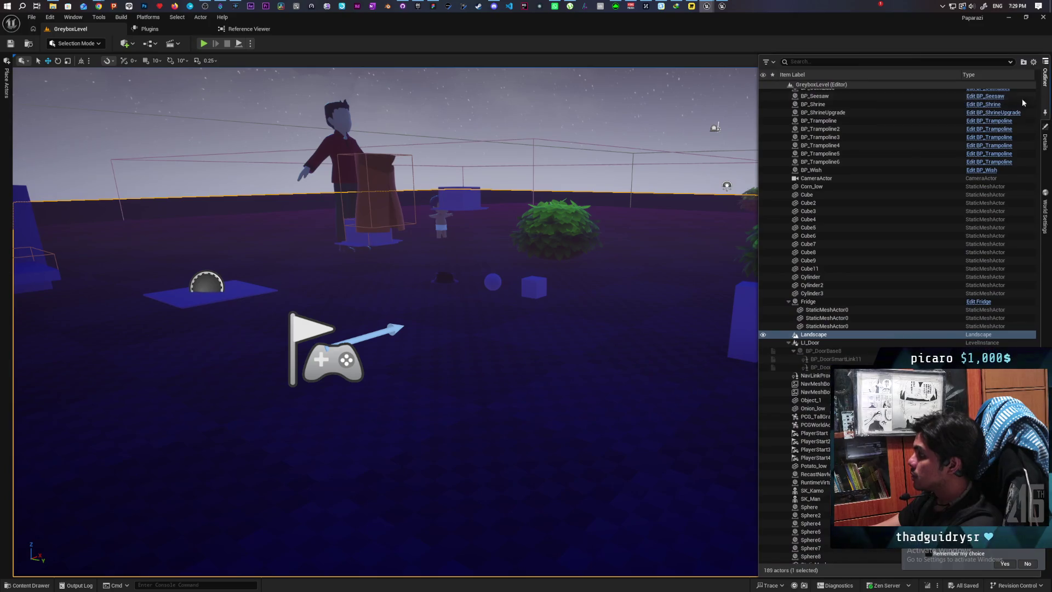
click(709, 93)
click(1045, 82)
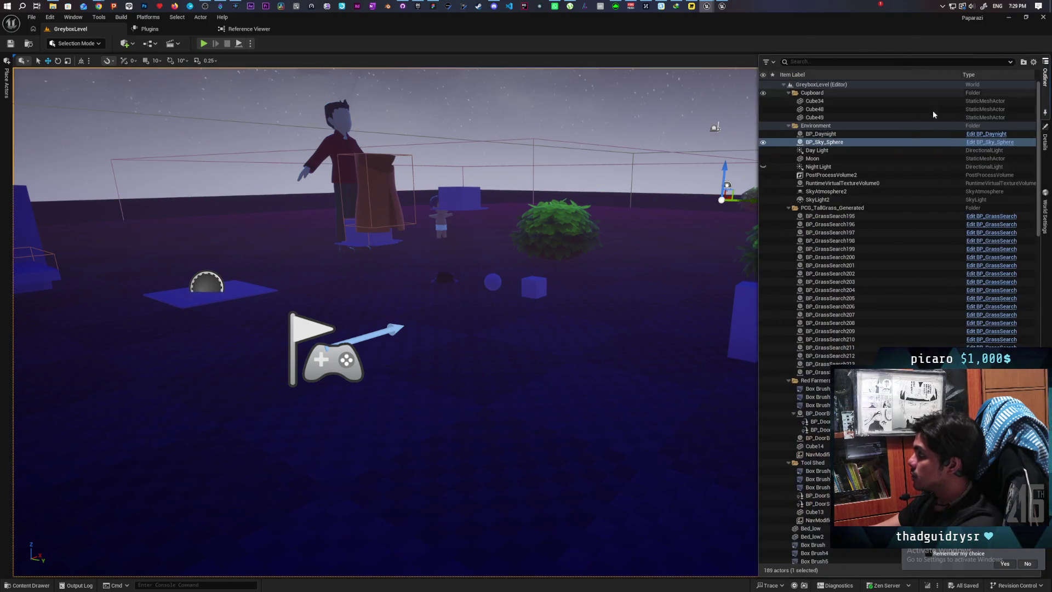
click(829, 134)
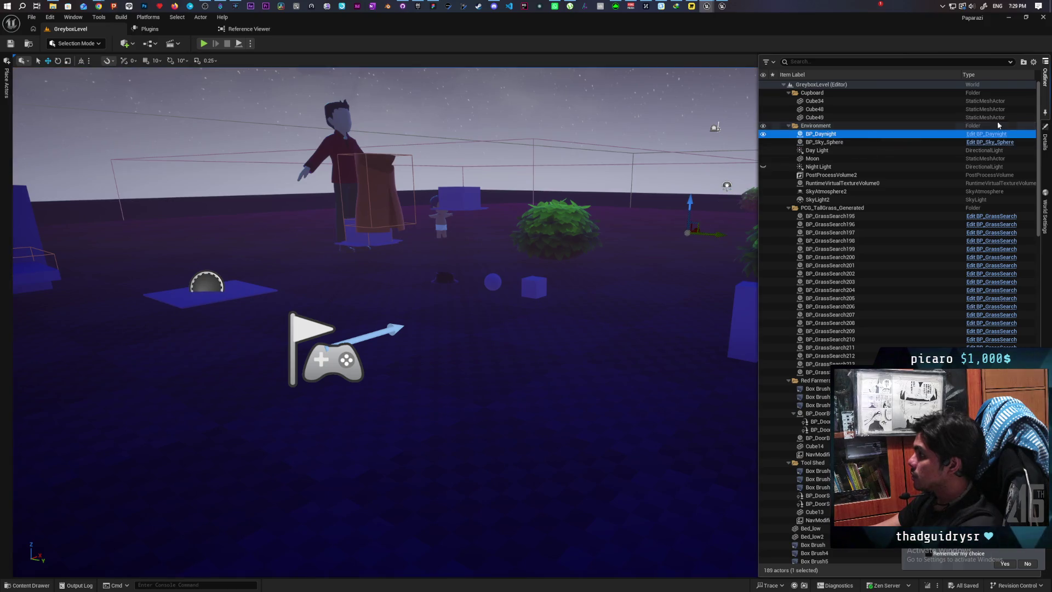
click(1045, 140)
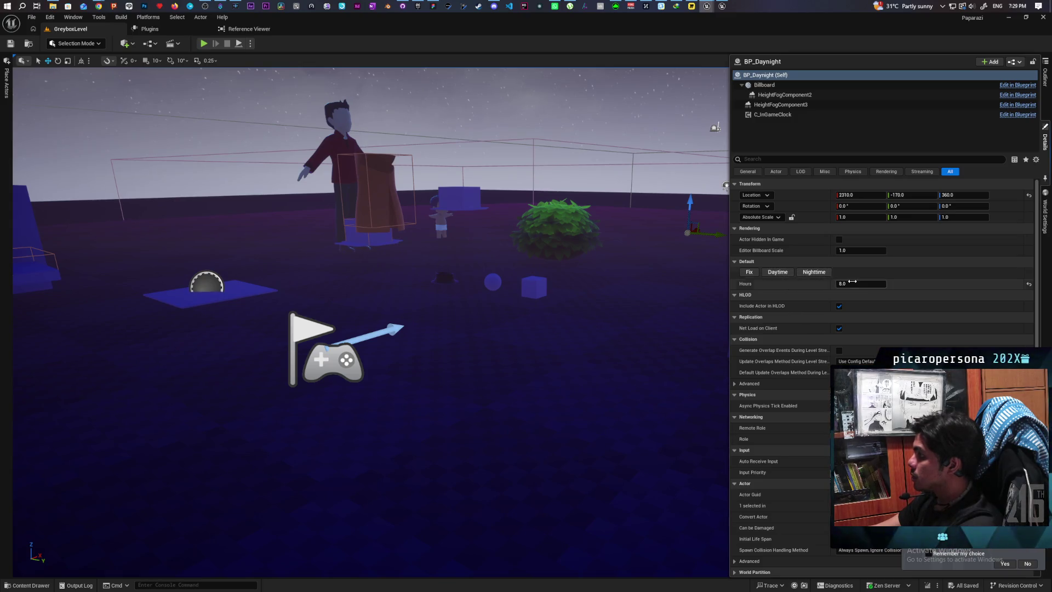
text(16)
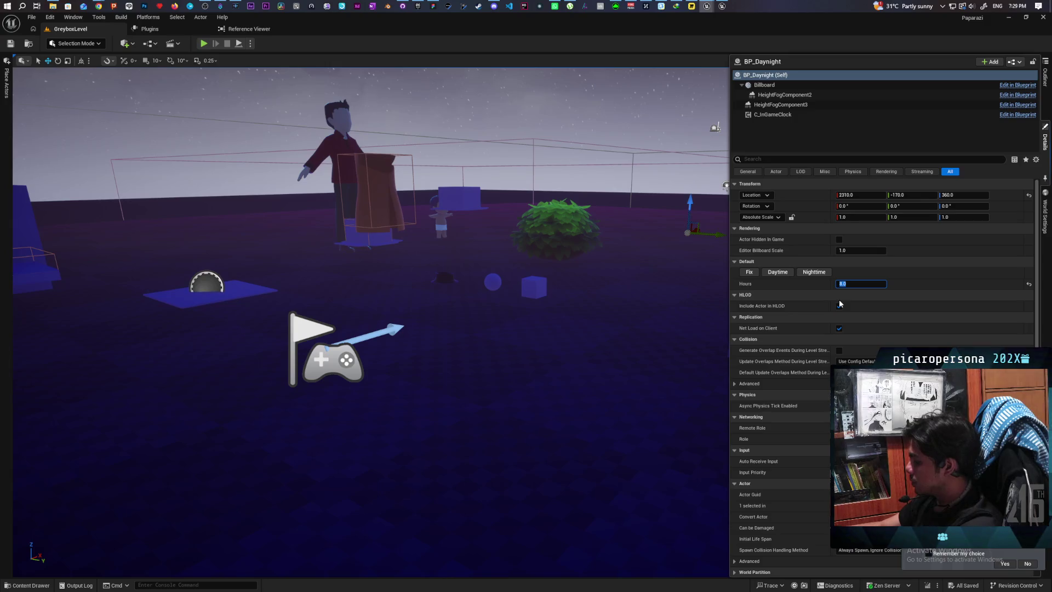
click(839, 305)
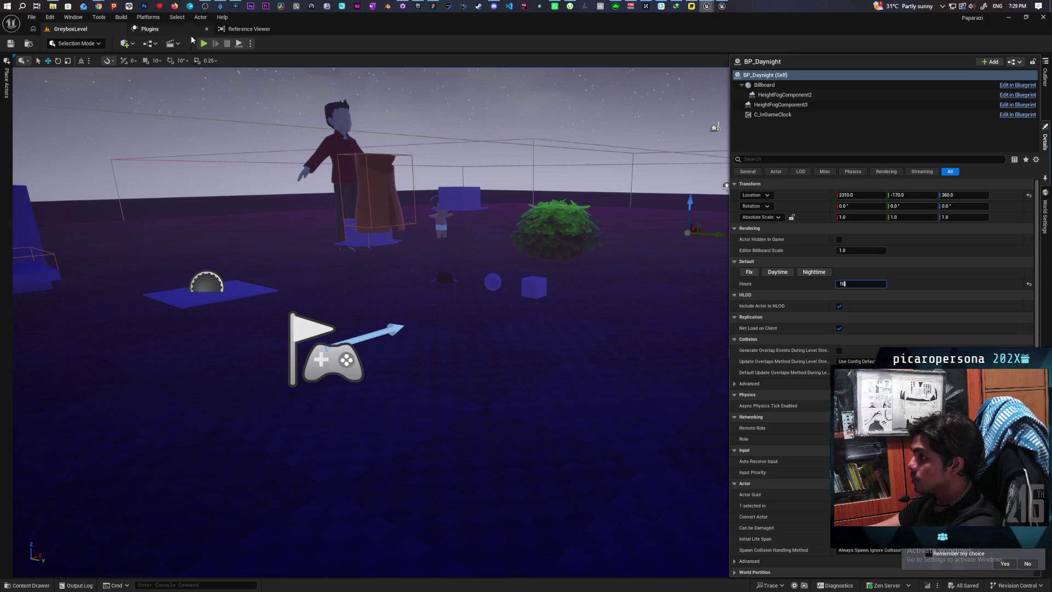
click(203, 43)
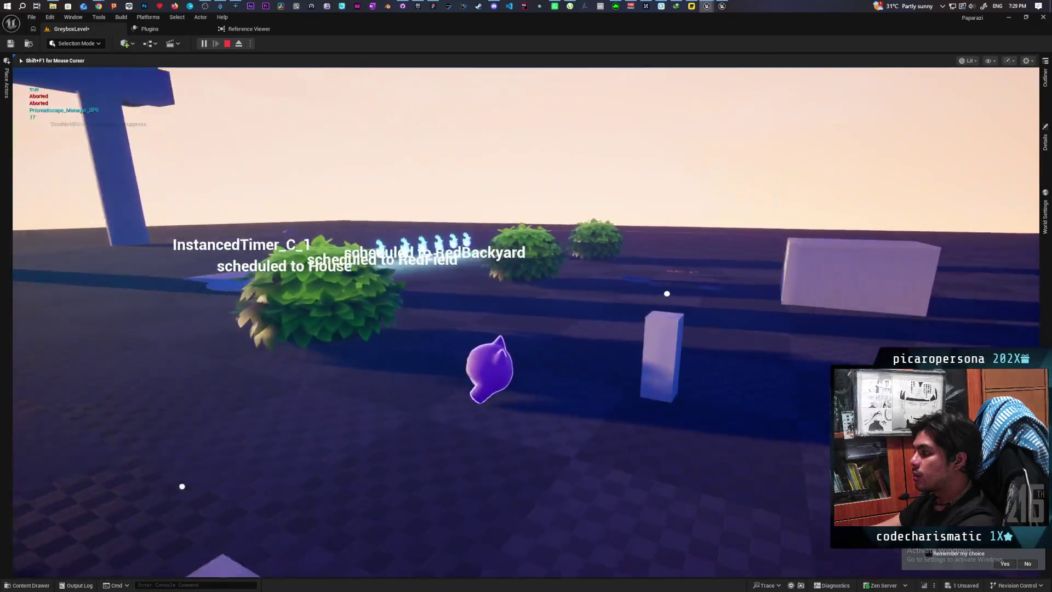
Walk the purple character past the box, arch and bushes toward the man and baby
key(w)
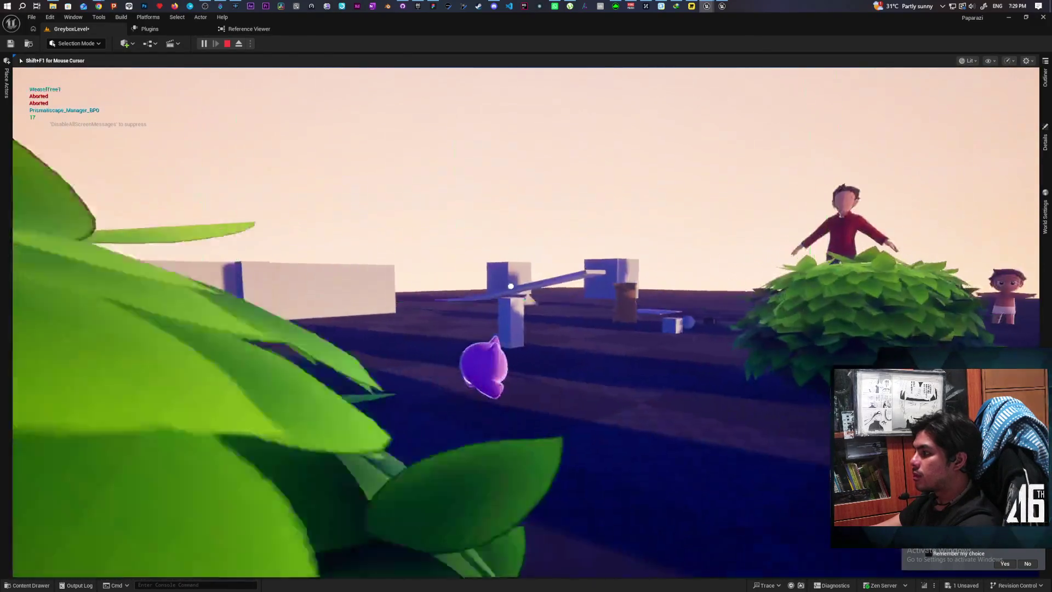
key(w)
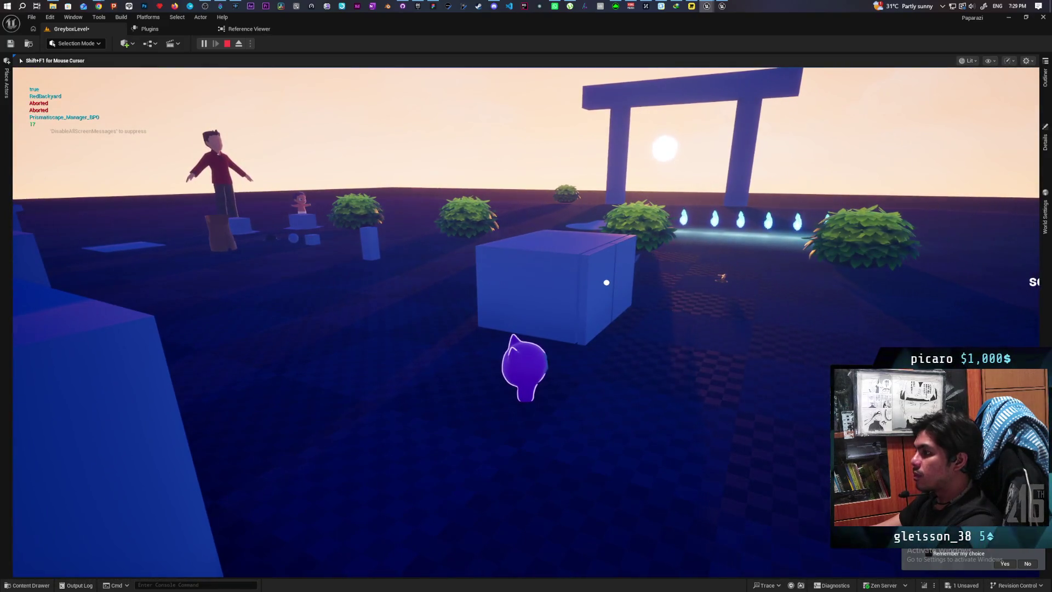
key(w)
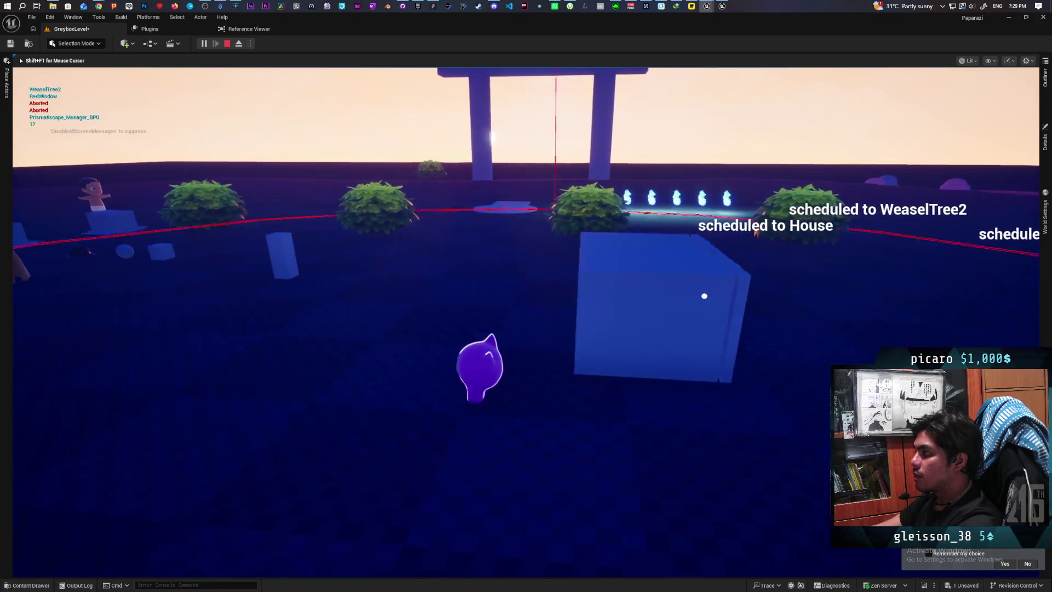
key(w)
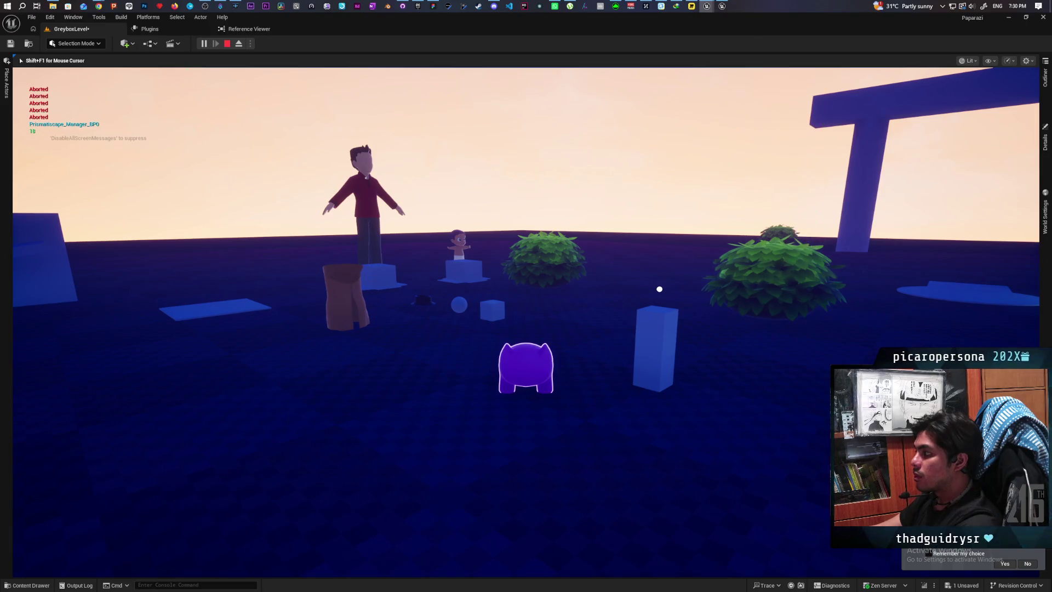
key(w)
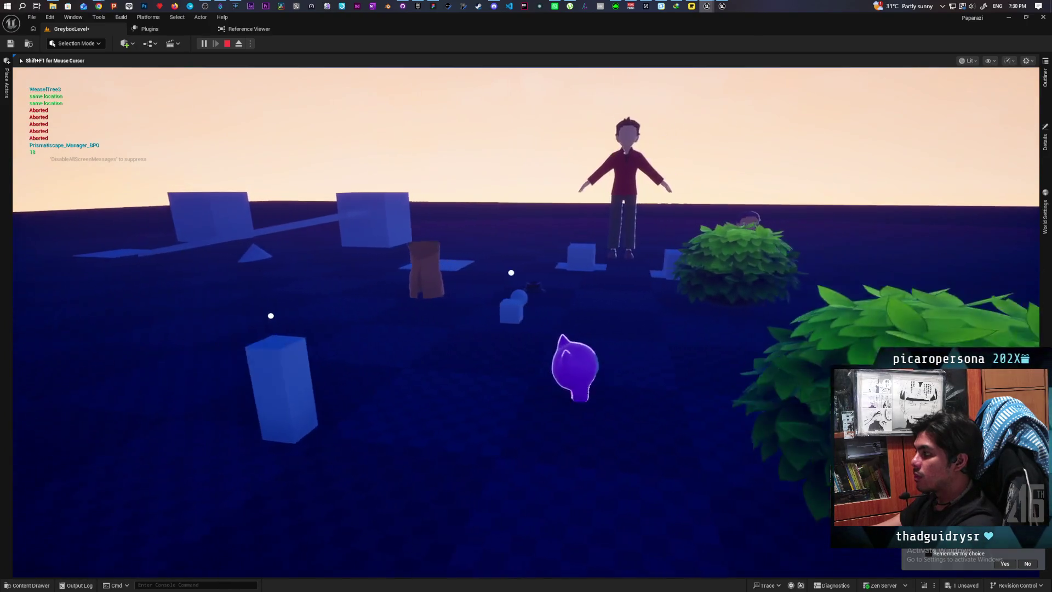
key(w)
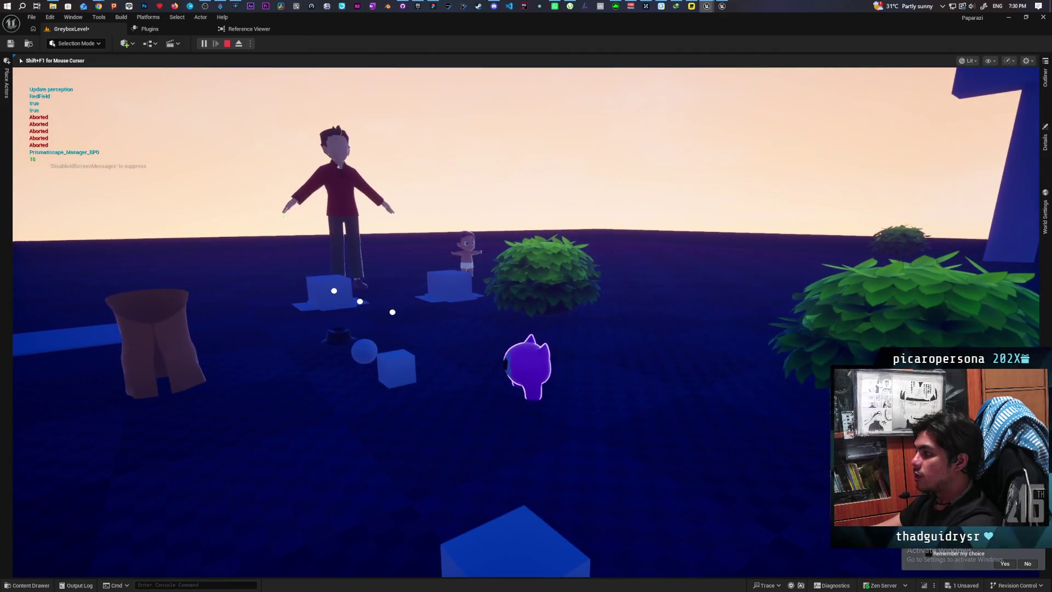
key(s)
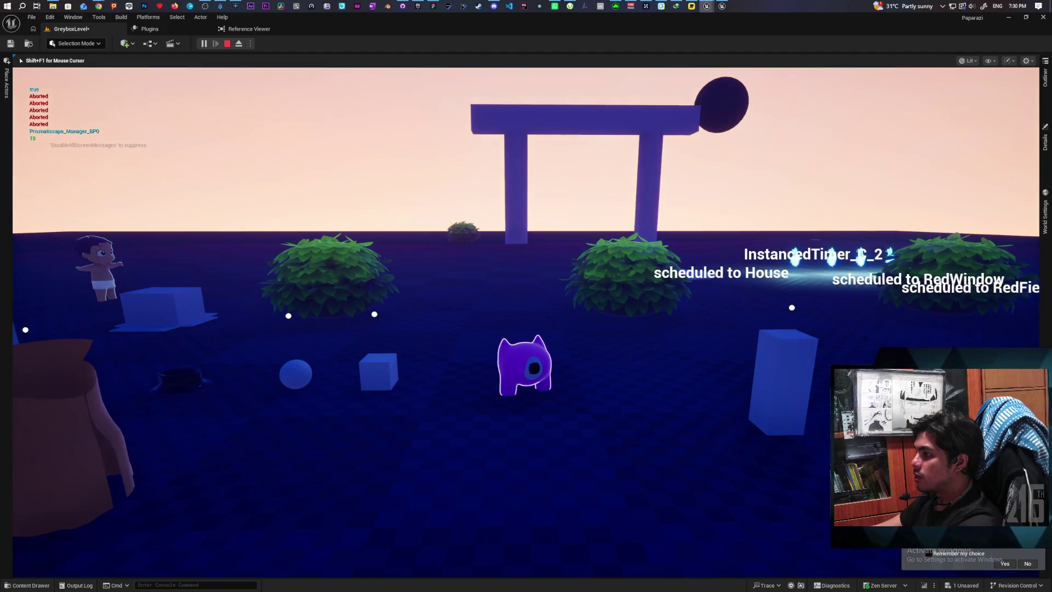
key(w)
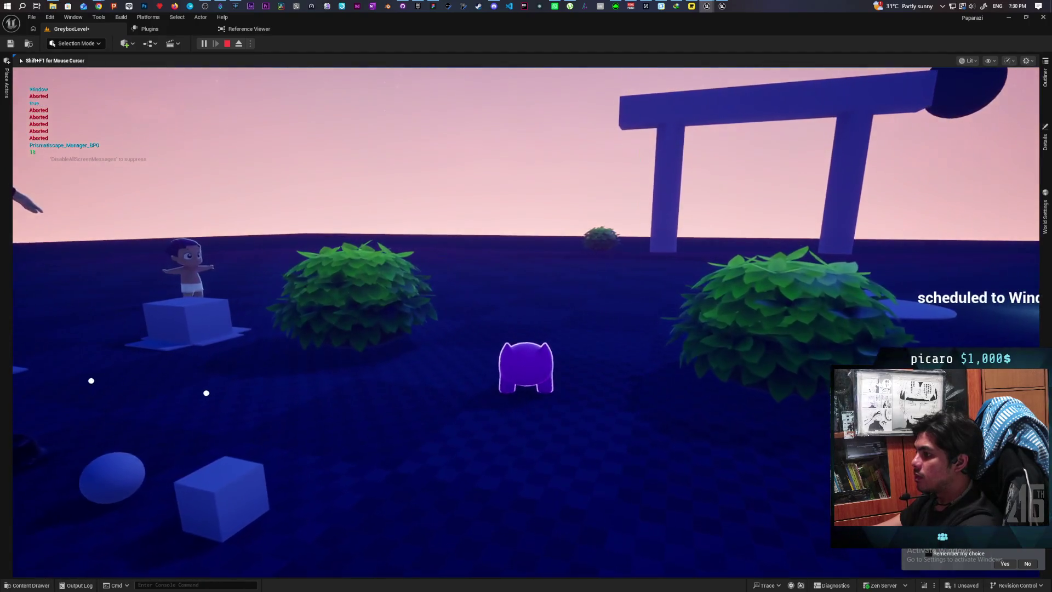
key(w)
key(w)
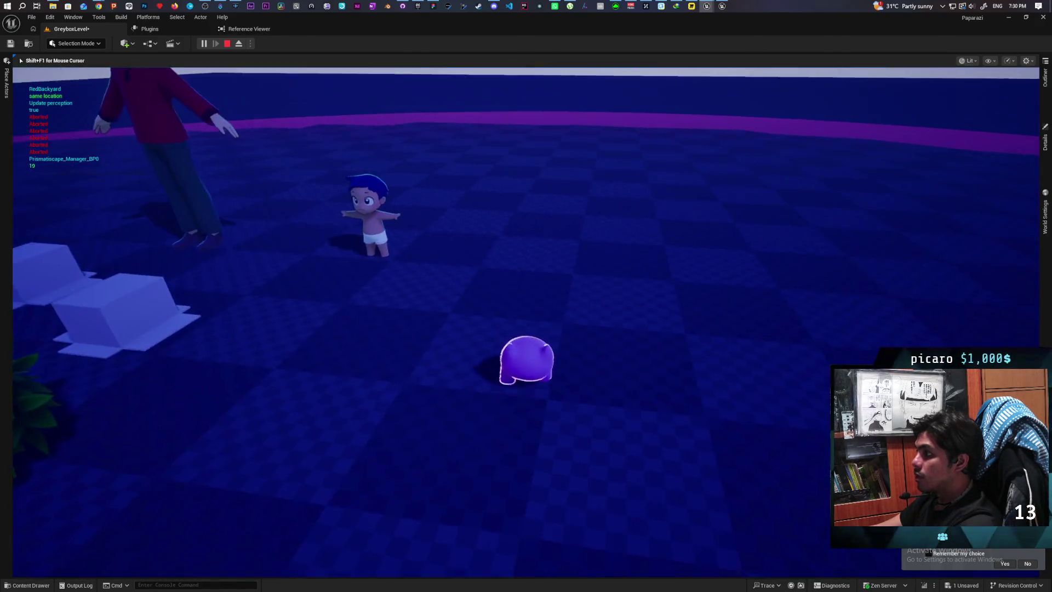
key(w)
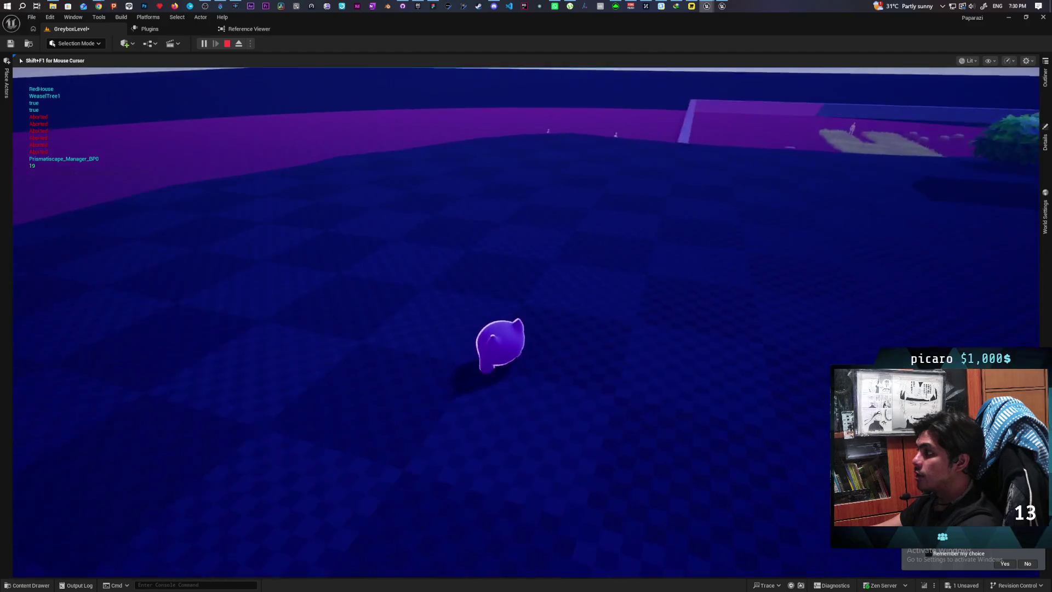
key(w)
key(w)
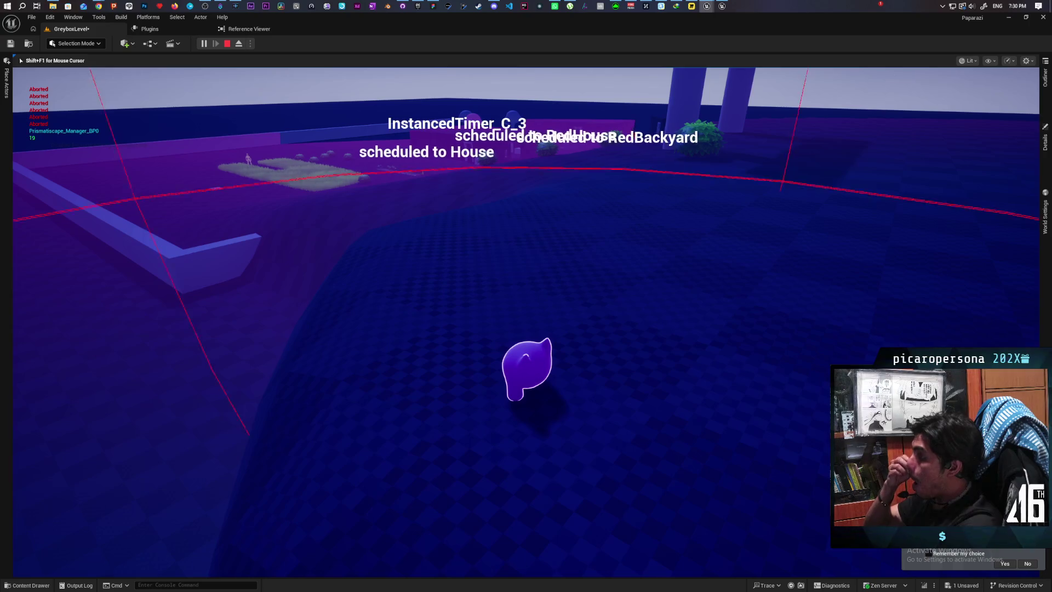
key(w)
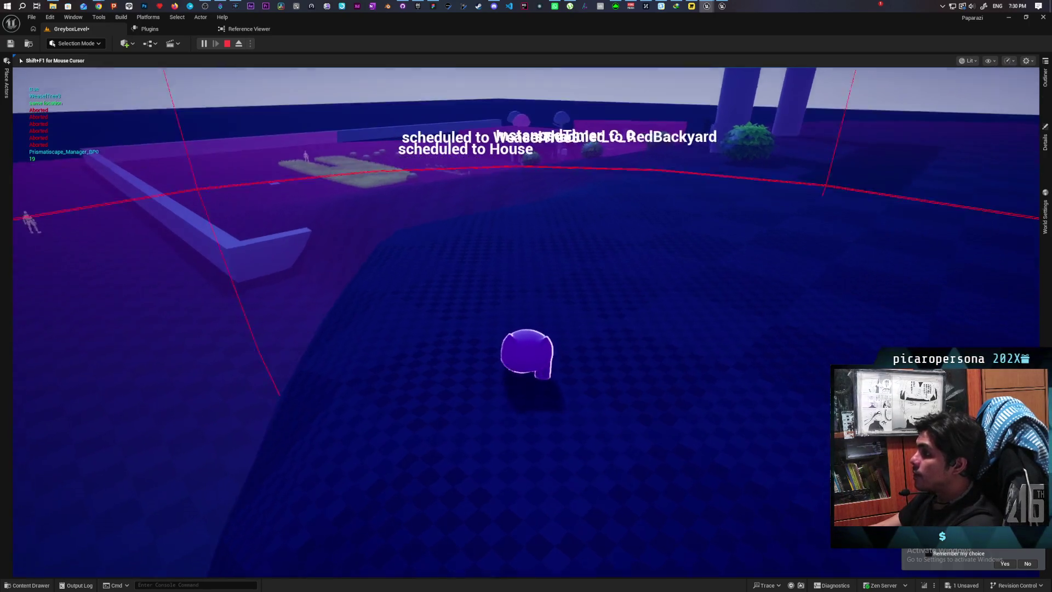
key(w)
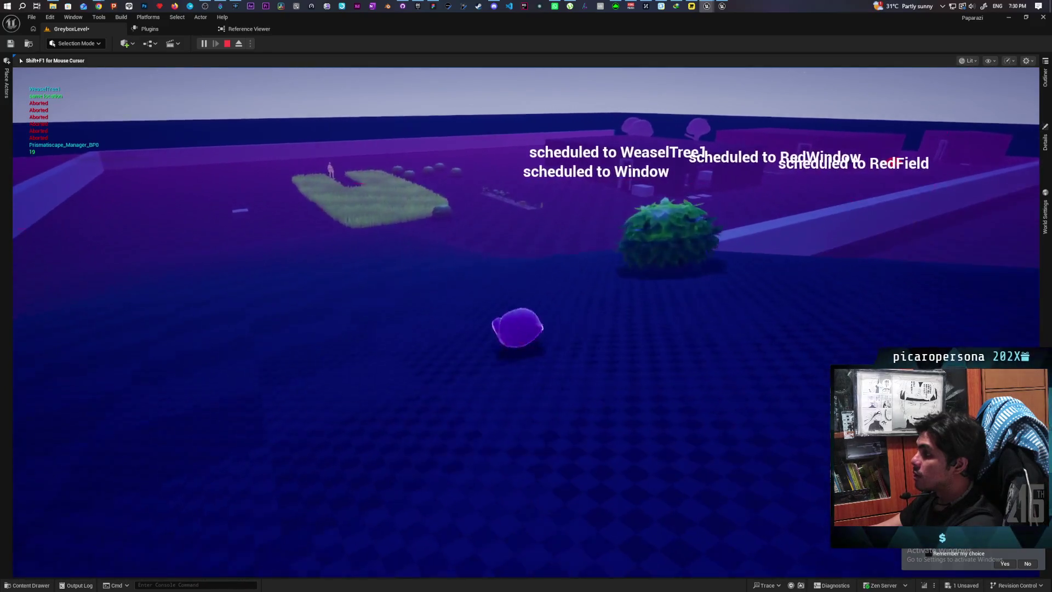
Walk the character past the grey wall and trees up the torii hill, then stop playing
key(w)
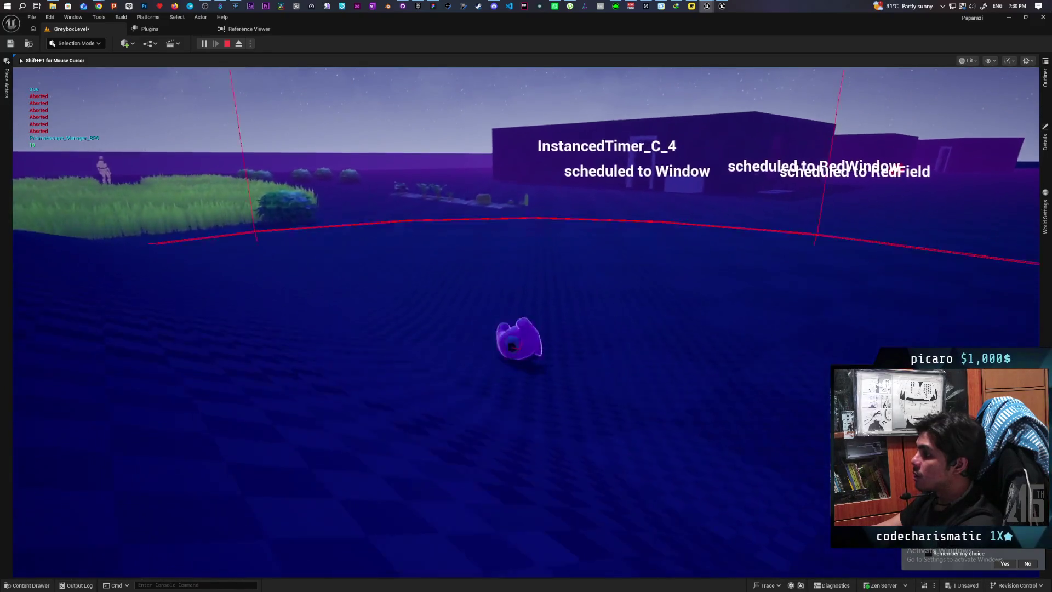
key(w)
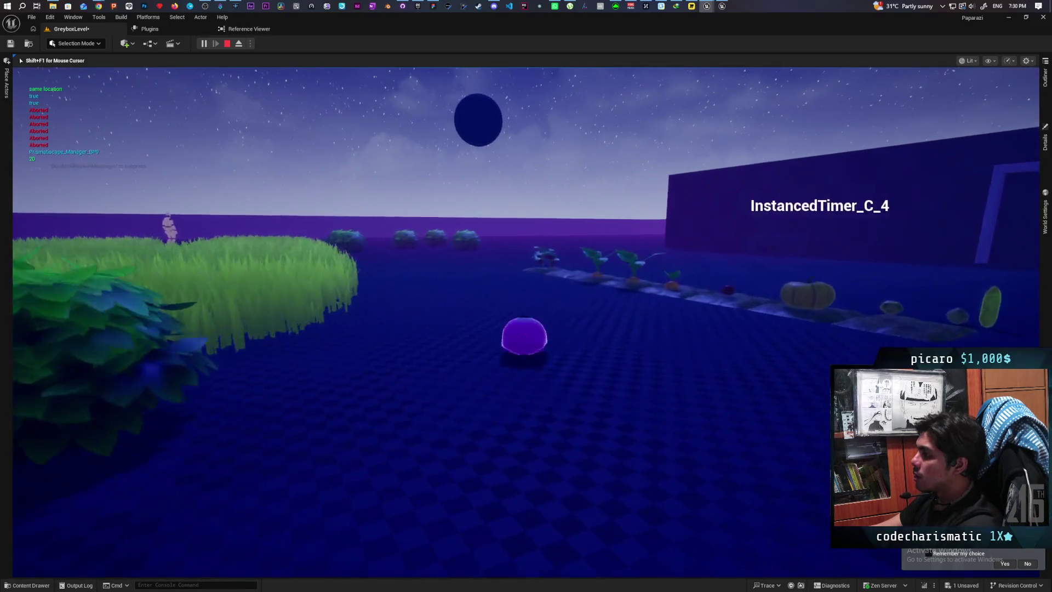
key(w)
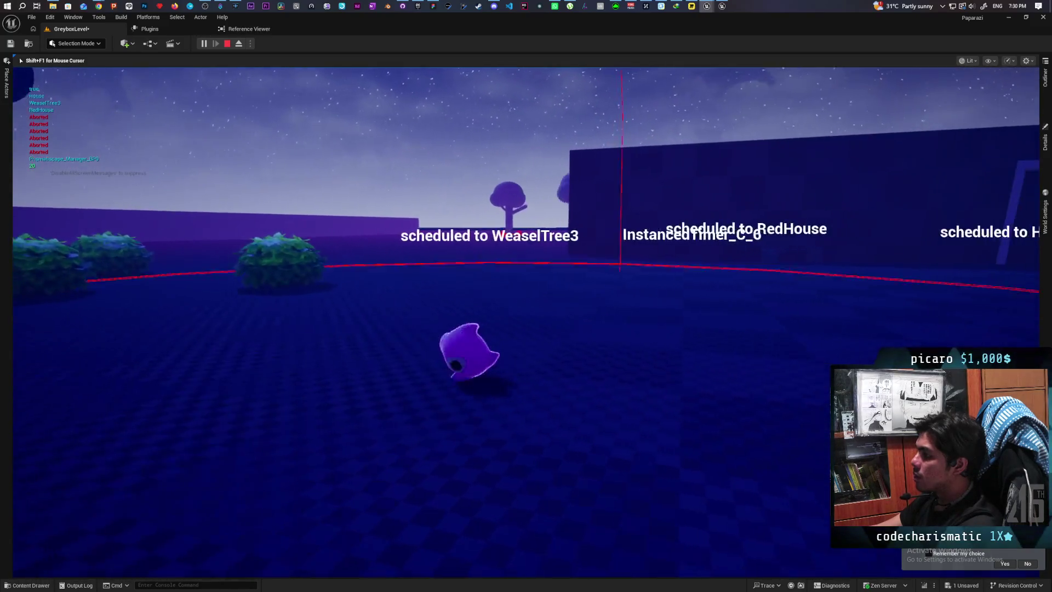
key(w)
key(s)
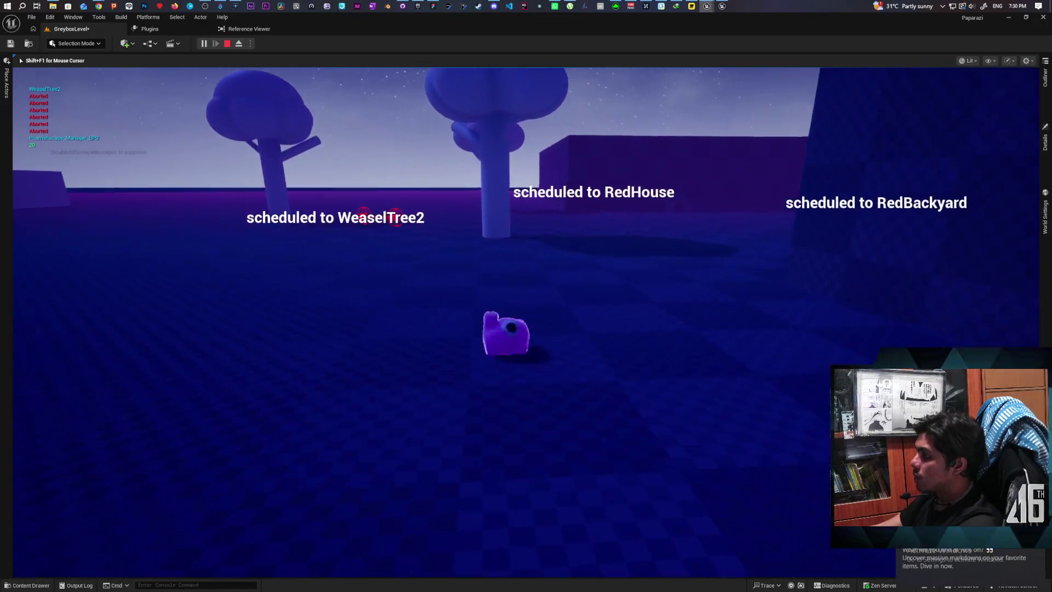
key(w)
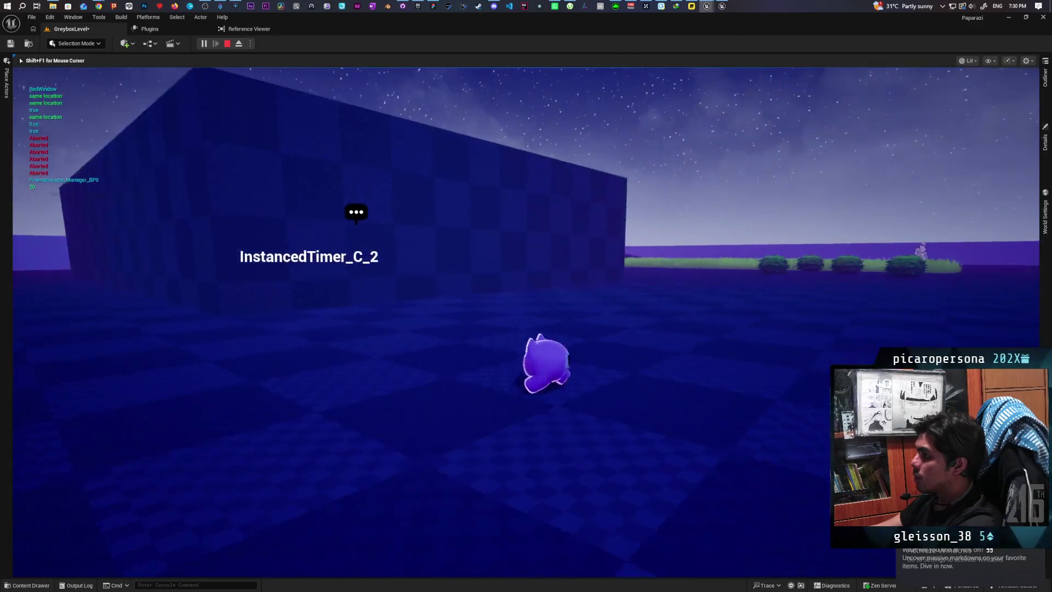
key(w)
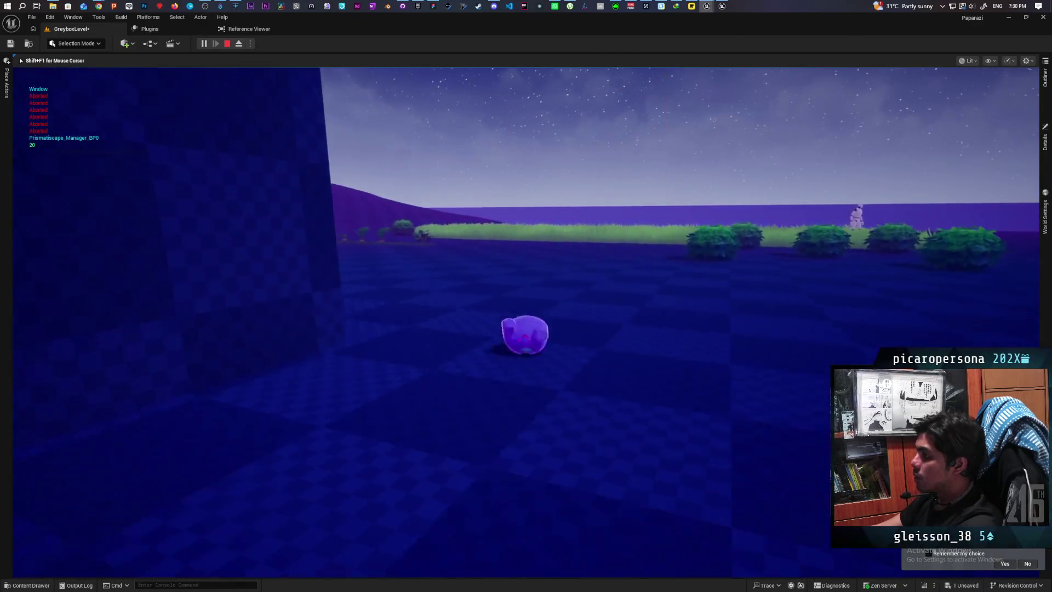
key(w)
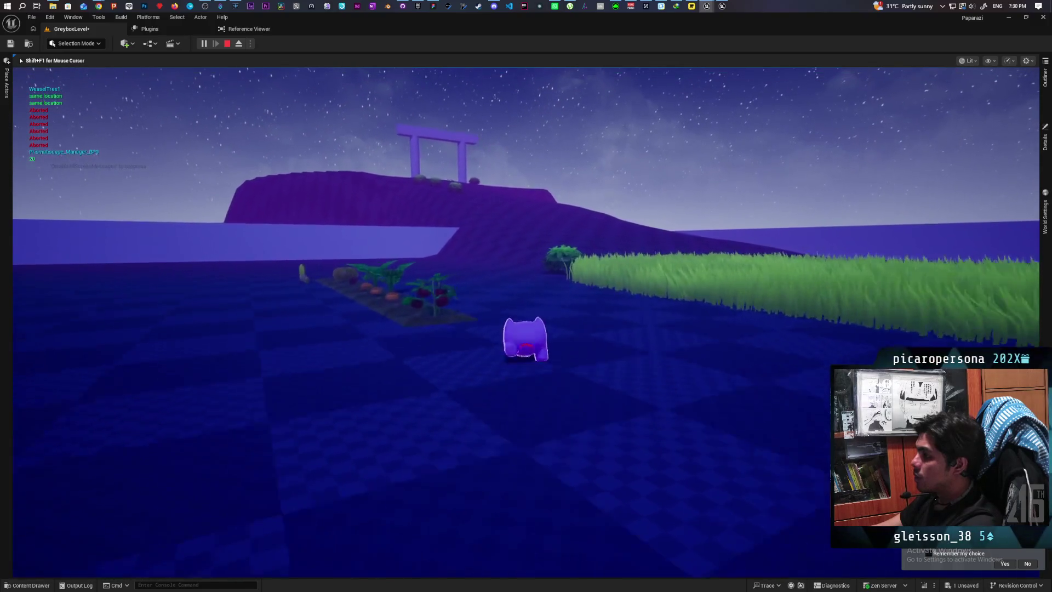
key(w)
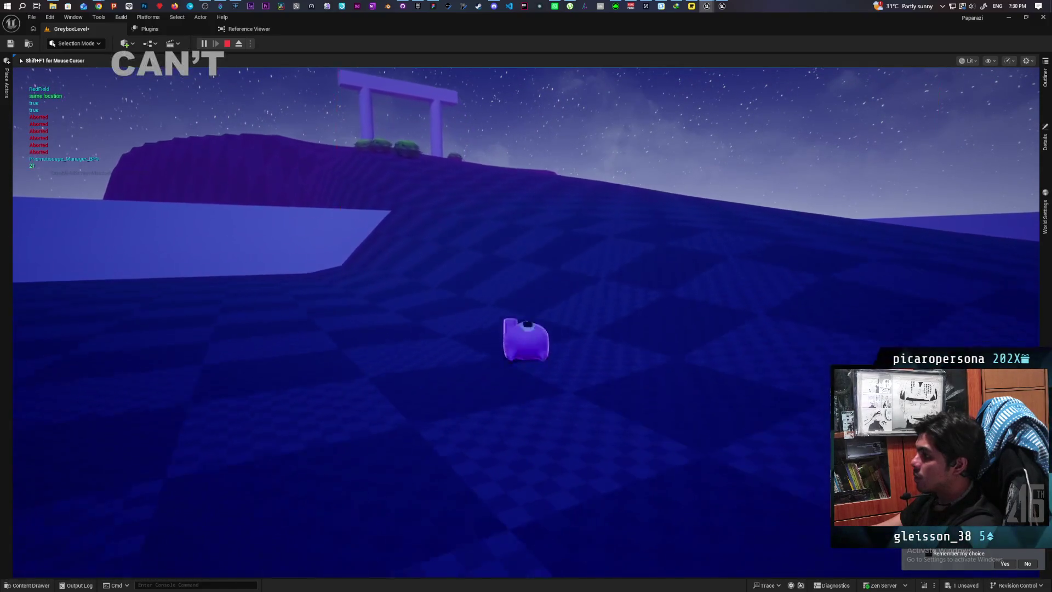
key(w)
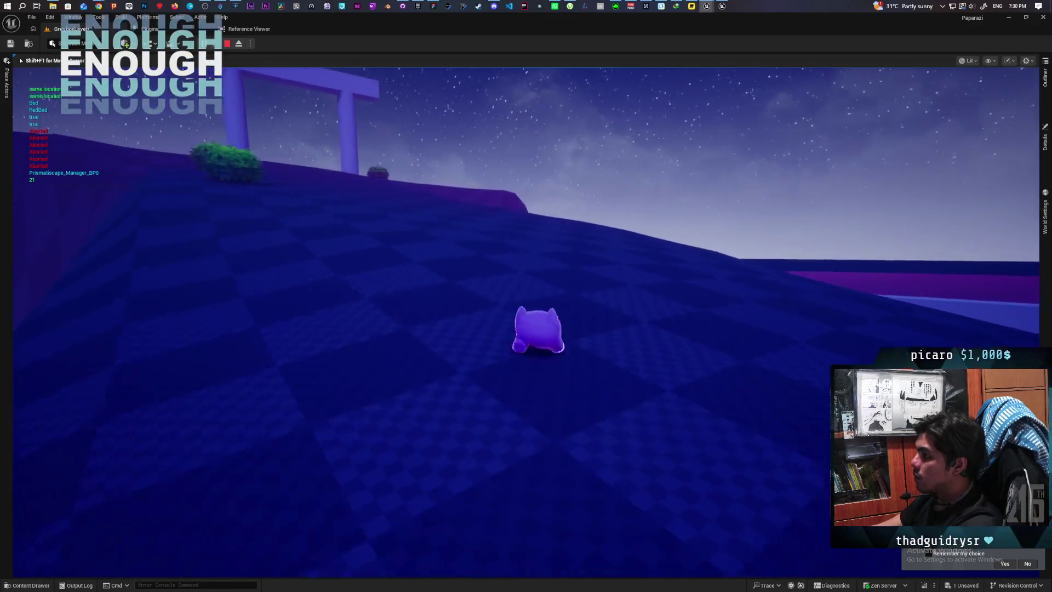
key(w)
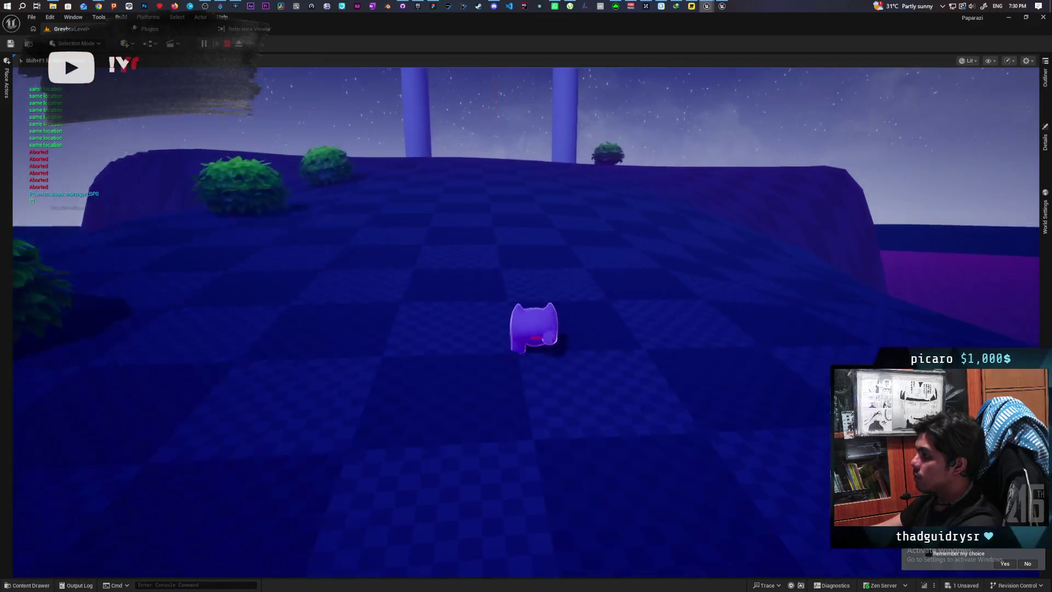
key(w)
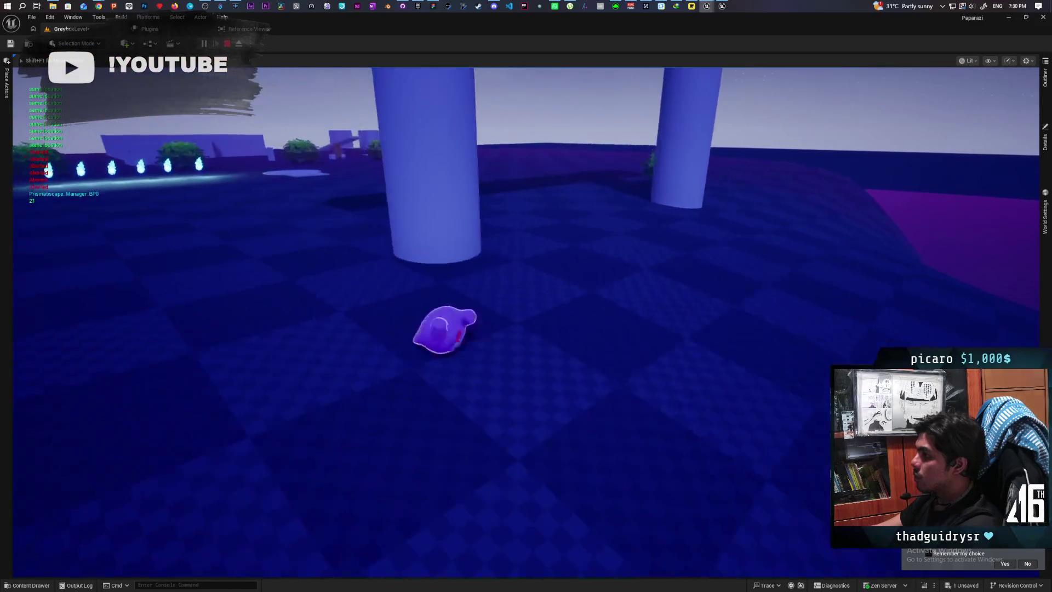
key(Escape)
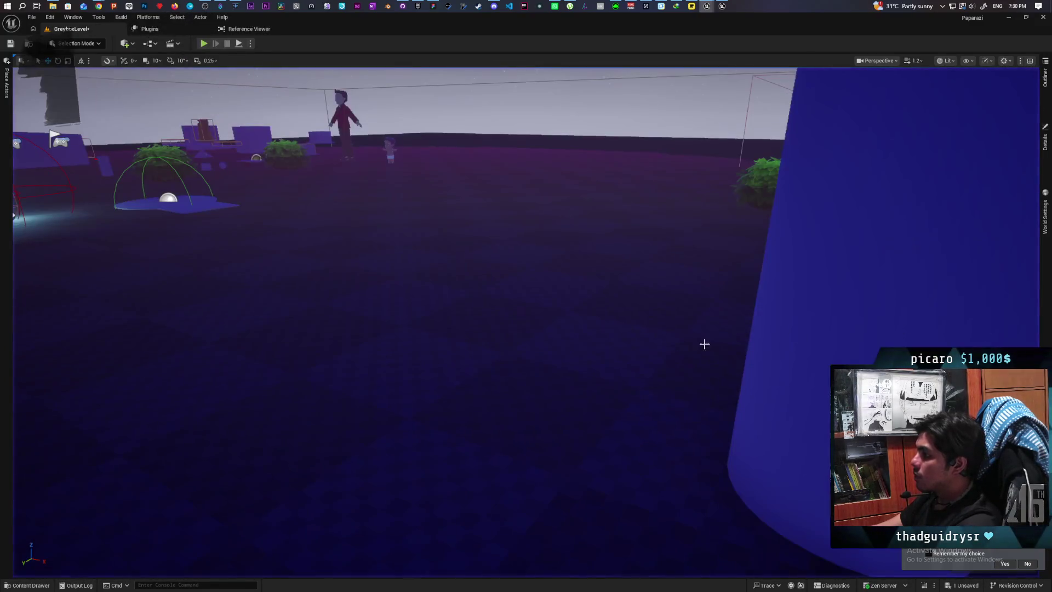
In the Kozou_Dioramas Farmlands scene, set BP_Daynight to Nighttime
key(s)
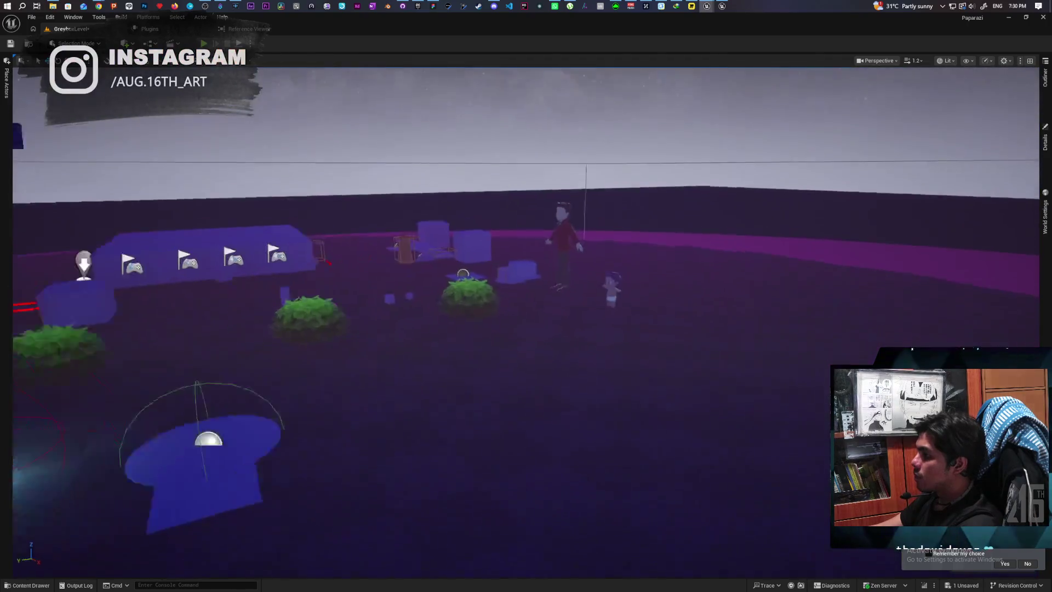
key(w)
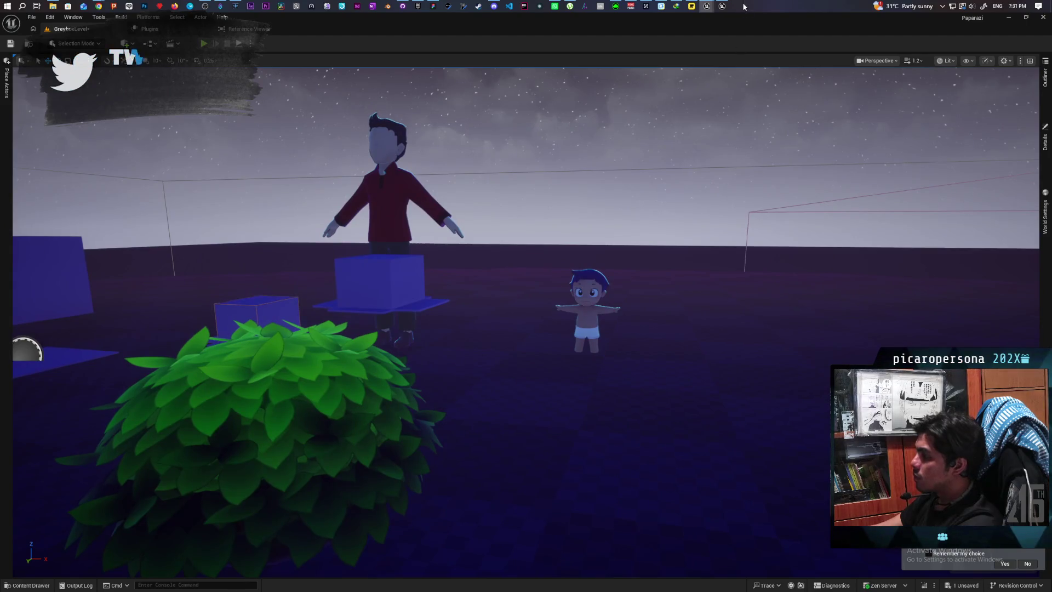
mouse_move(707, 6)
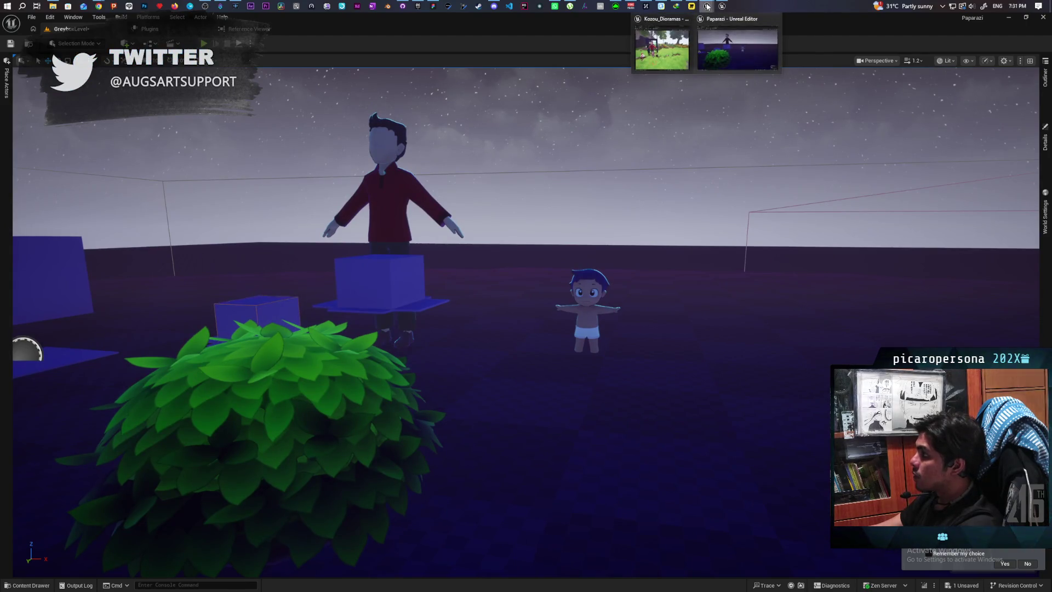
click(666, 50)
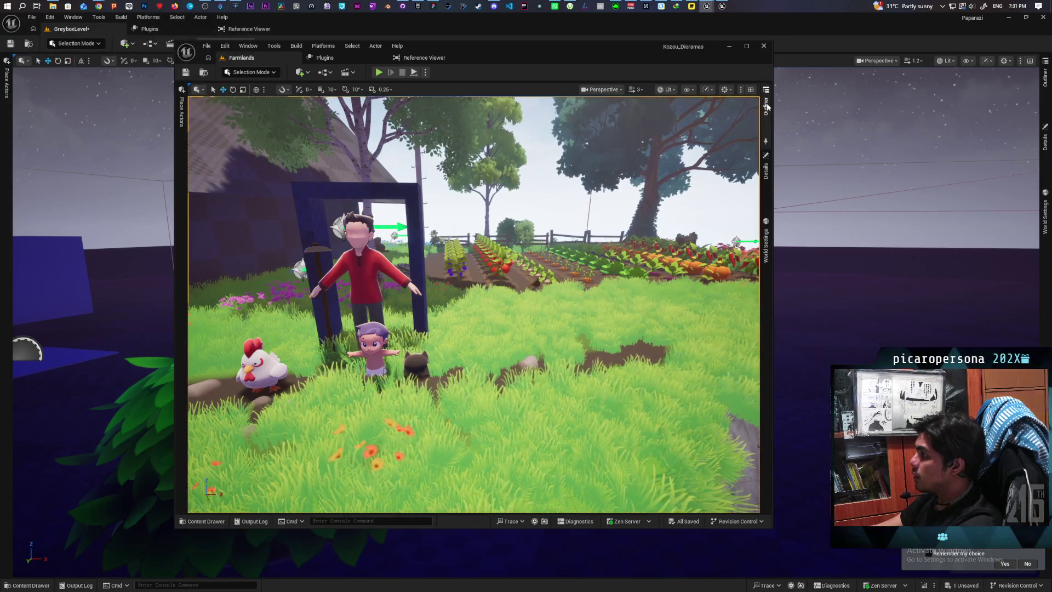
click(766, 105)
click(766, 166)
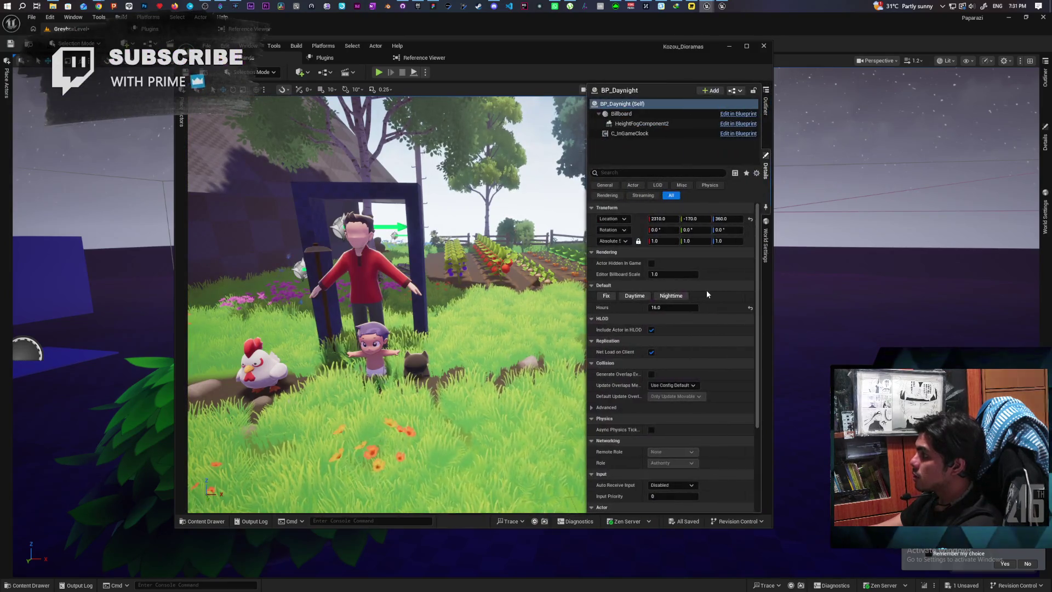
click(677, 298)
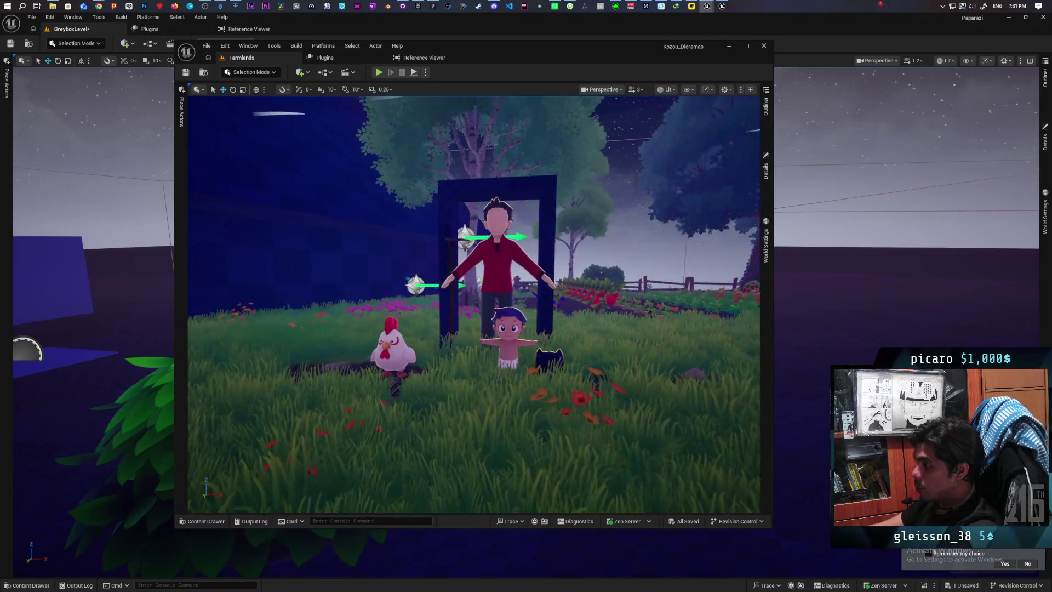
Minimize Kozou_Dioramas, return to the Paparazi editor and start playing the greybox level
drag(645, 54, 584, 53)
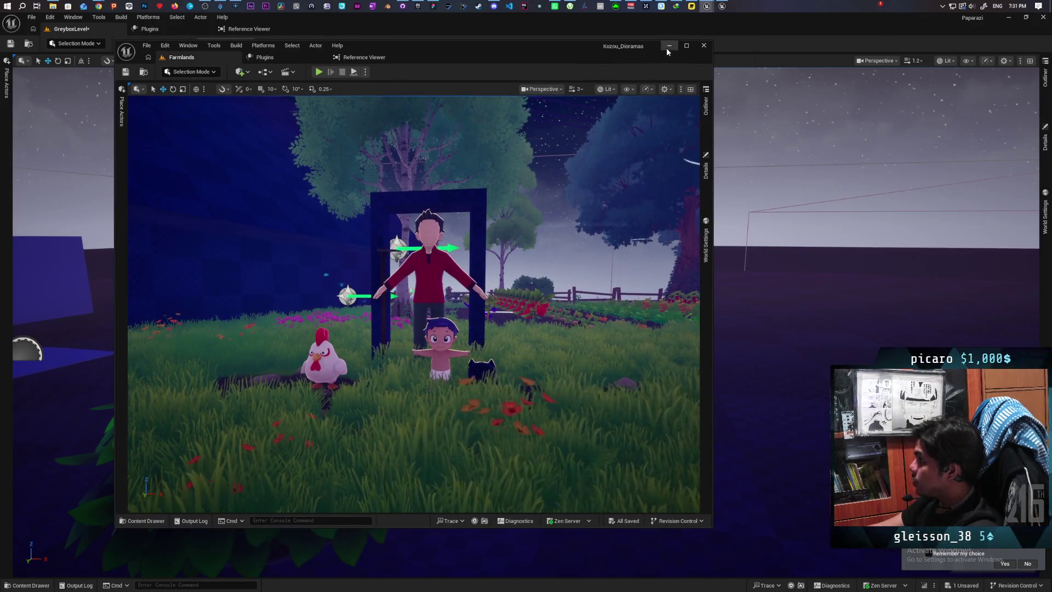
click(668, 46)
scroll(526, 322, down, 5)
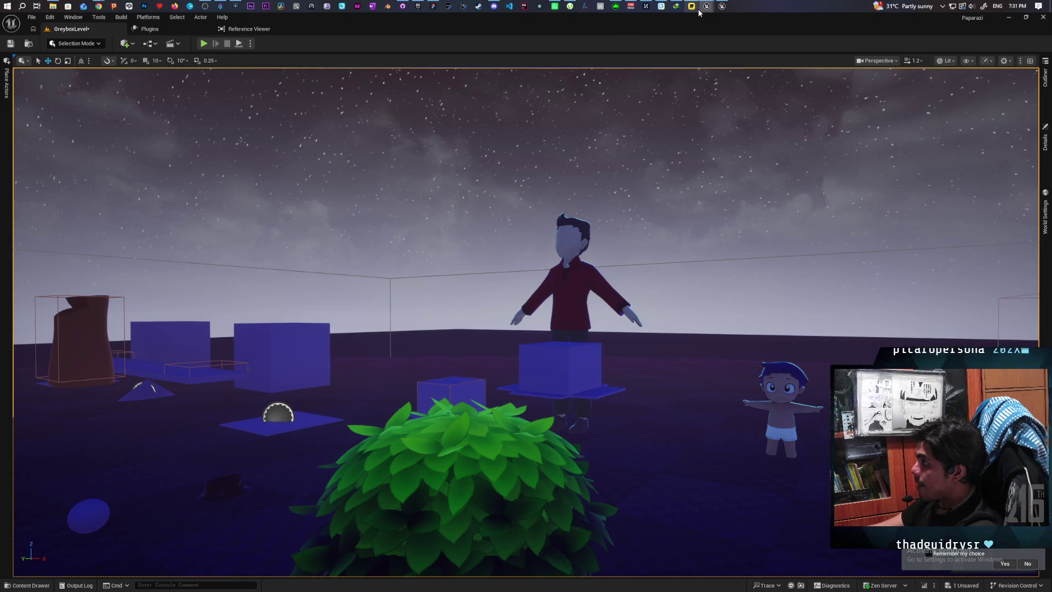
mouse_move(706, 10)
mouse_move(679, 50)
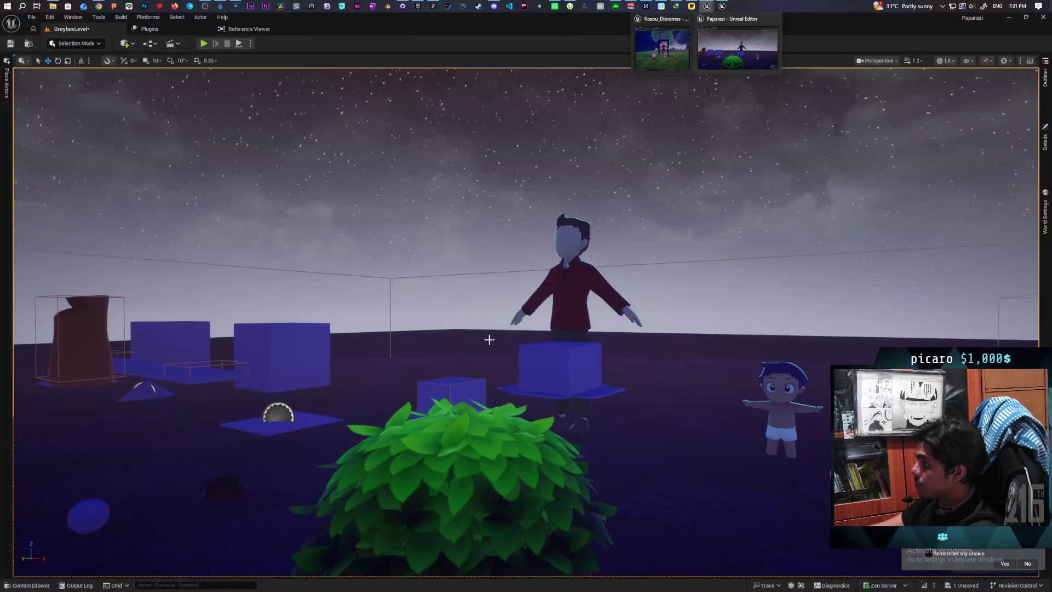
click(737, 48)
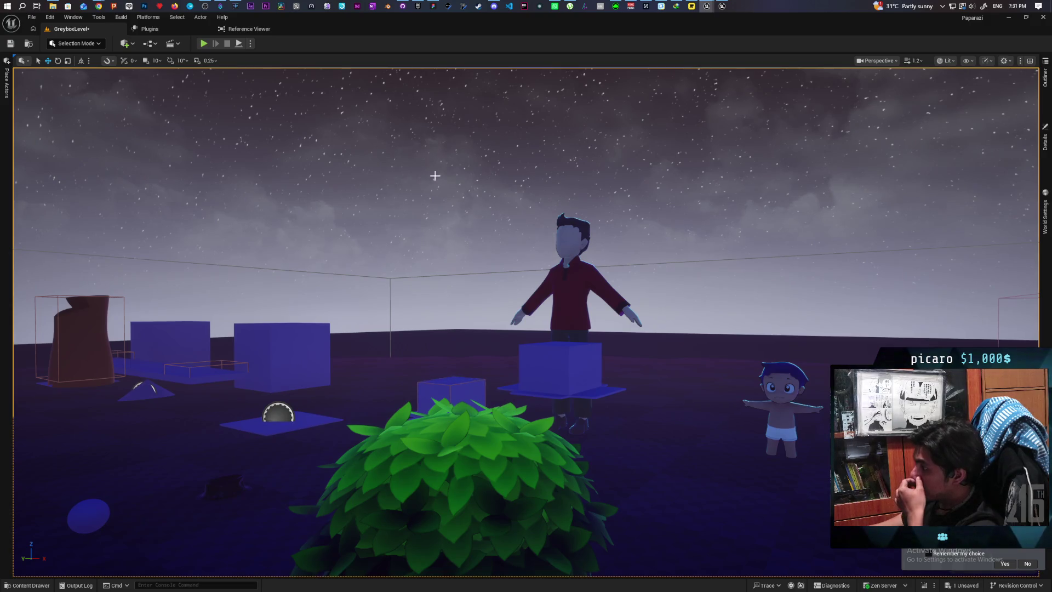
click(203, 44)
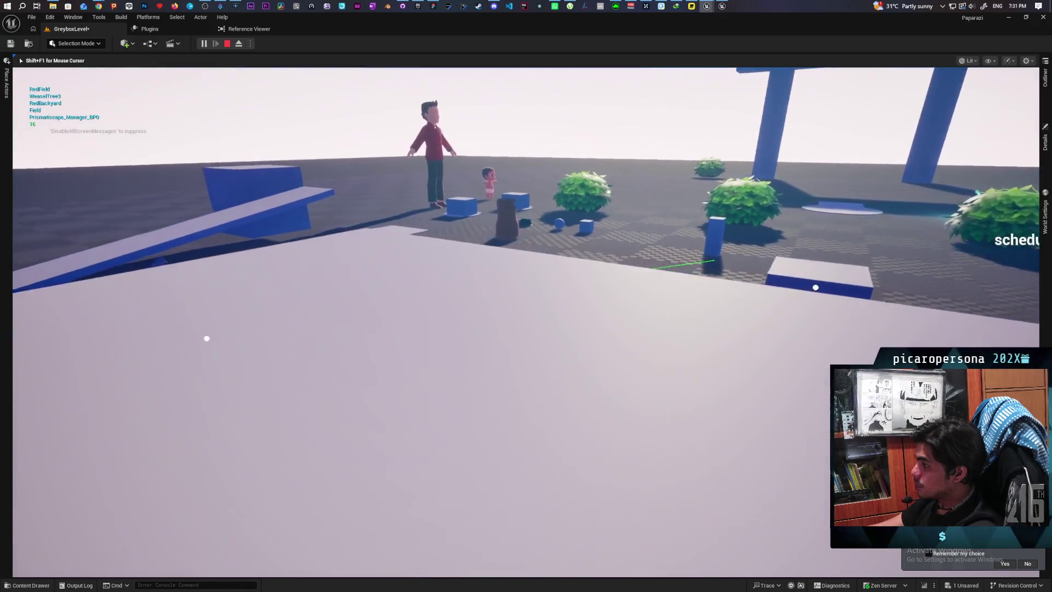
Stop play, set BP_Daynight's Hours to 12.0, apply Daytime, and play-test in daylight
key(Escape)
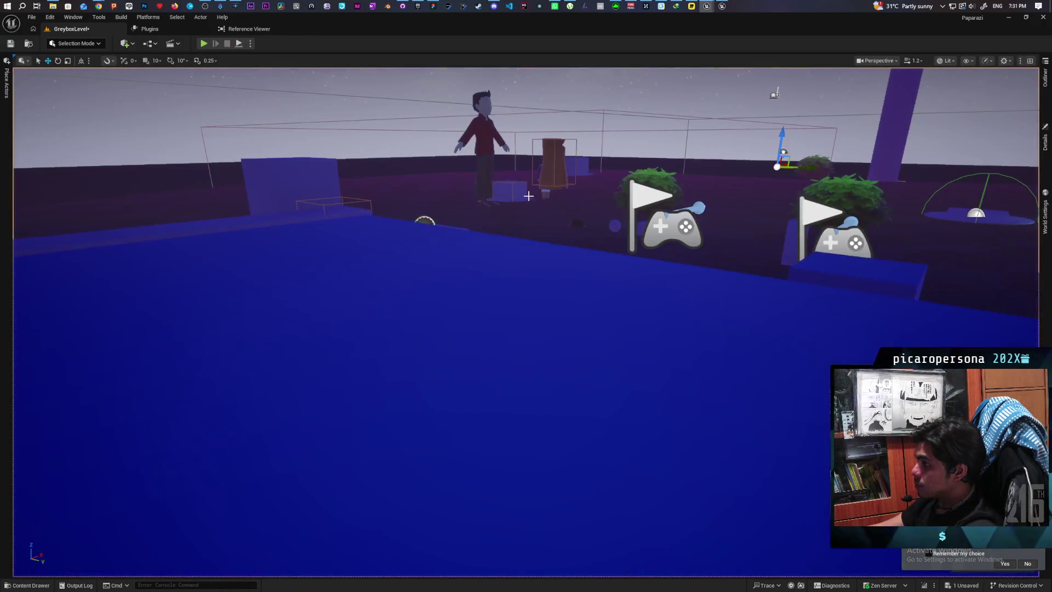
click(1045, 109)
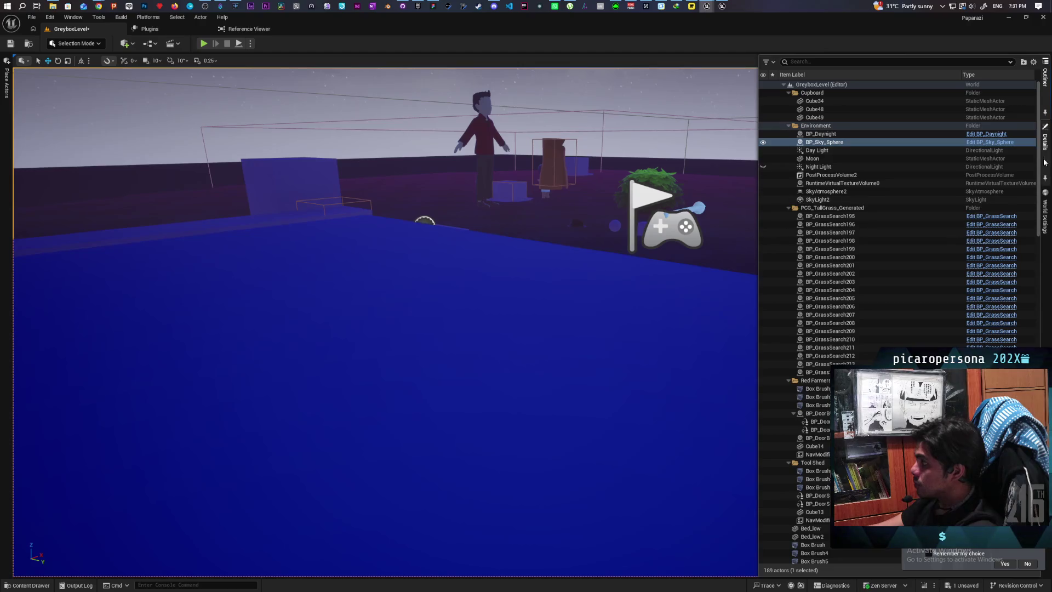
click(857, 135)
click(1044, 143)
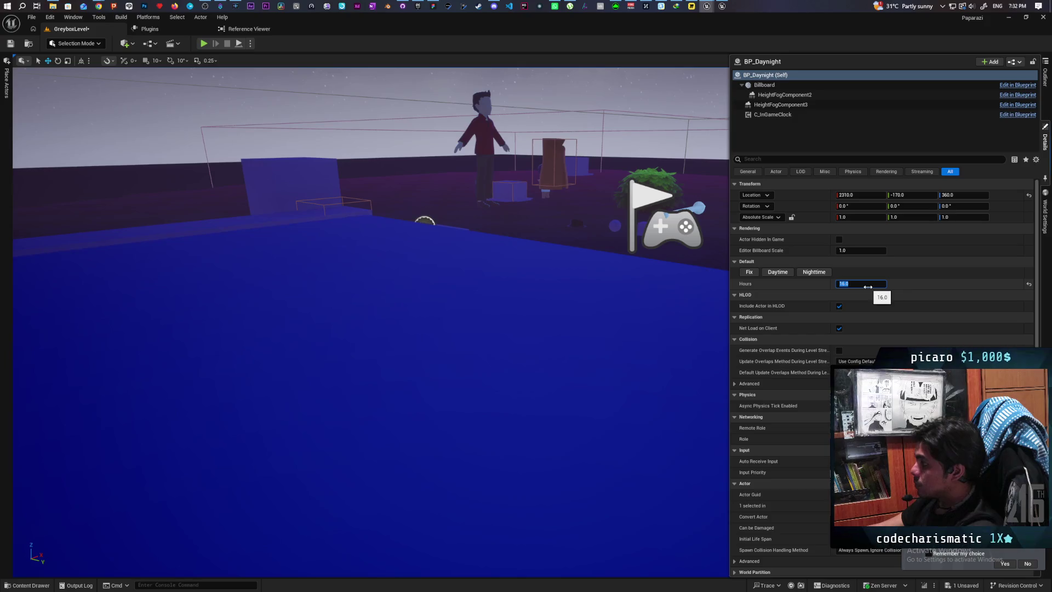
text(12)
key(Return)
click(778, 274)
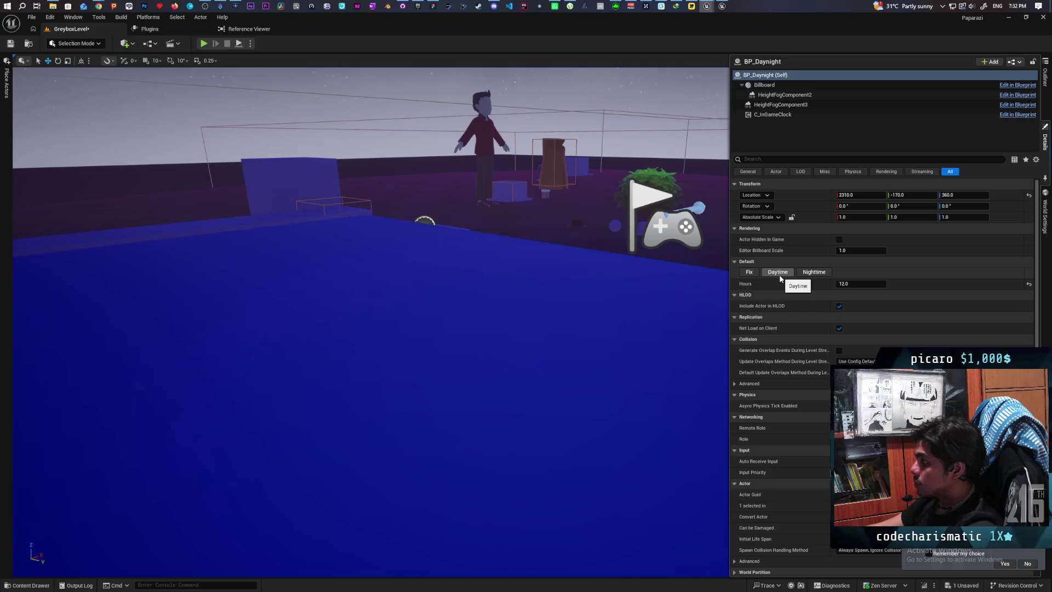
click(204, 44)
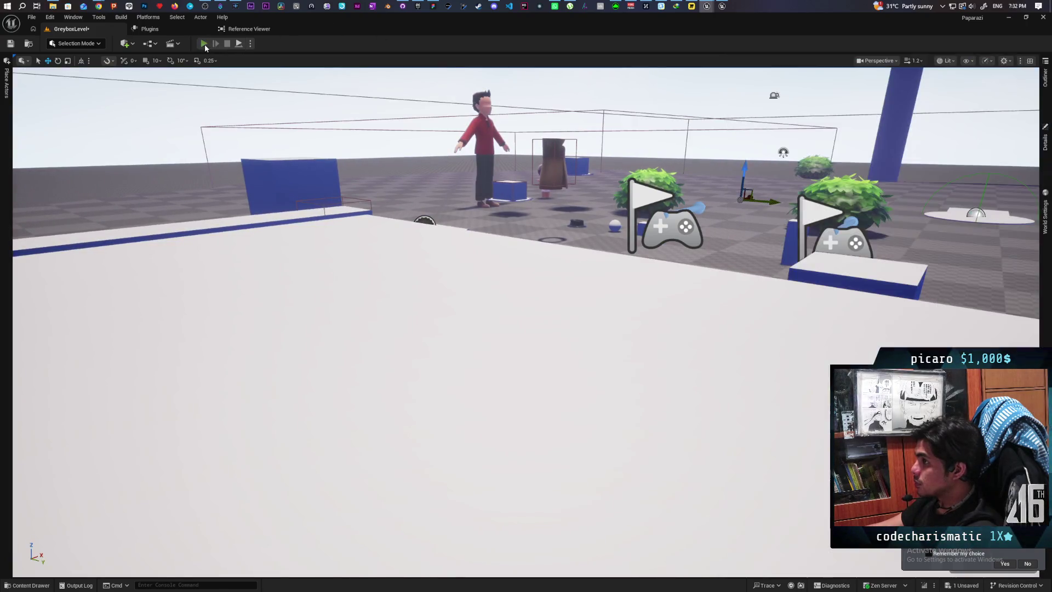
Walk the purple cat toward the bushes and the water's edge
key(a)
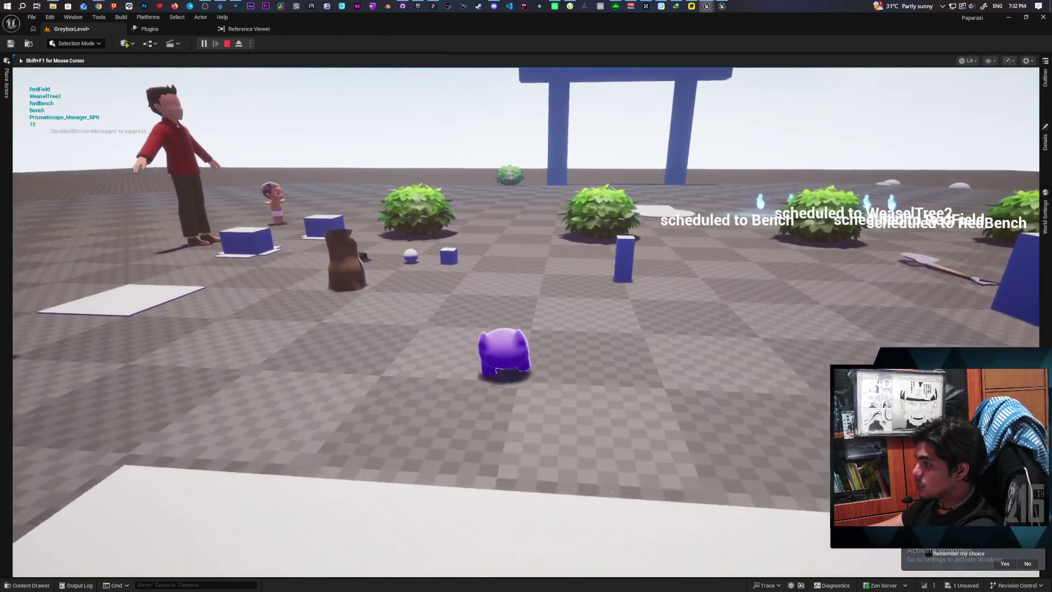
key(d)
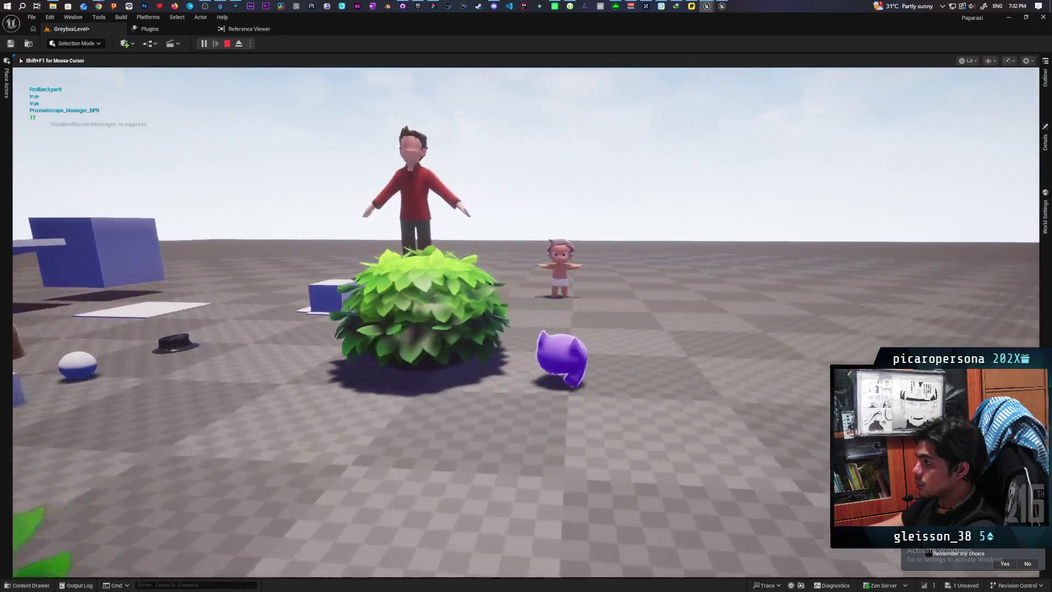
key(s)
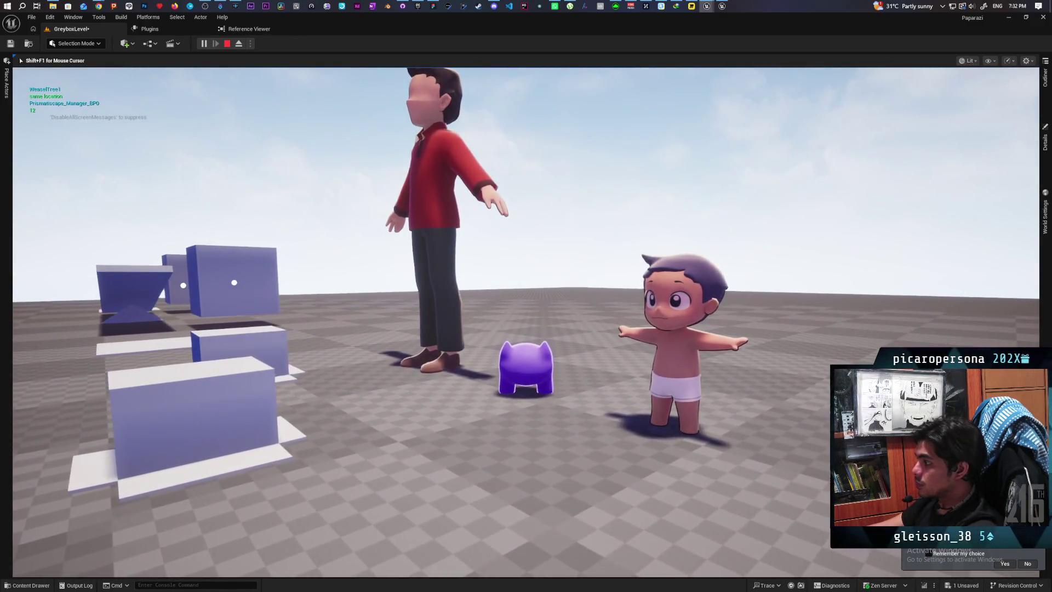
key(w)
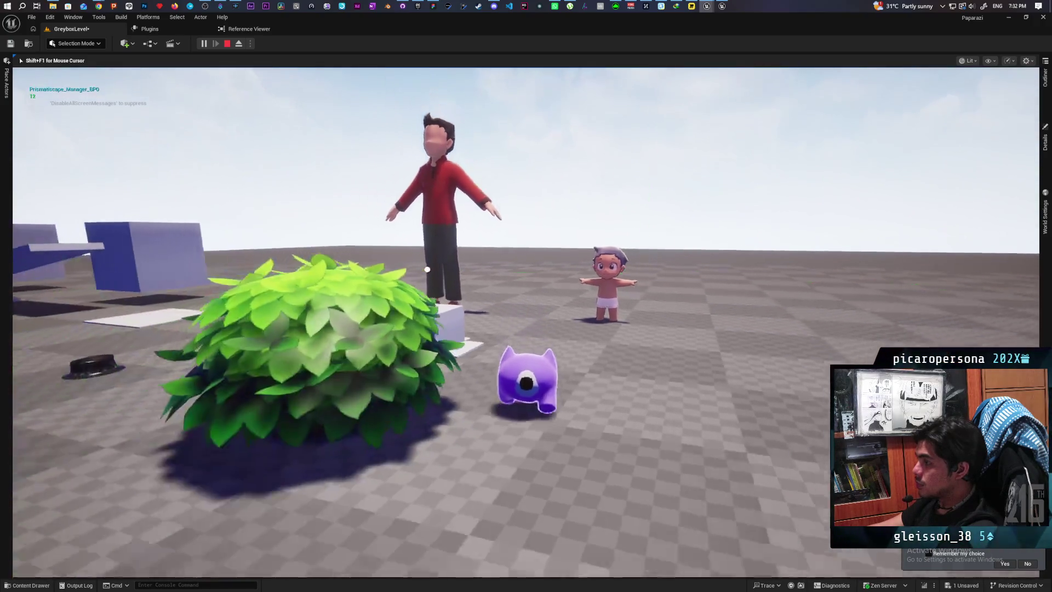
key(s)
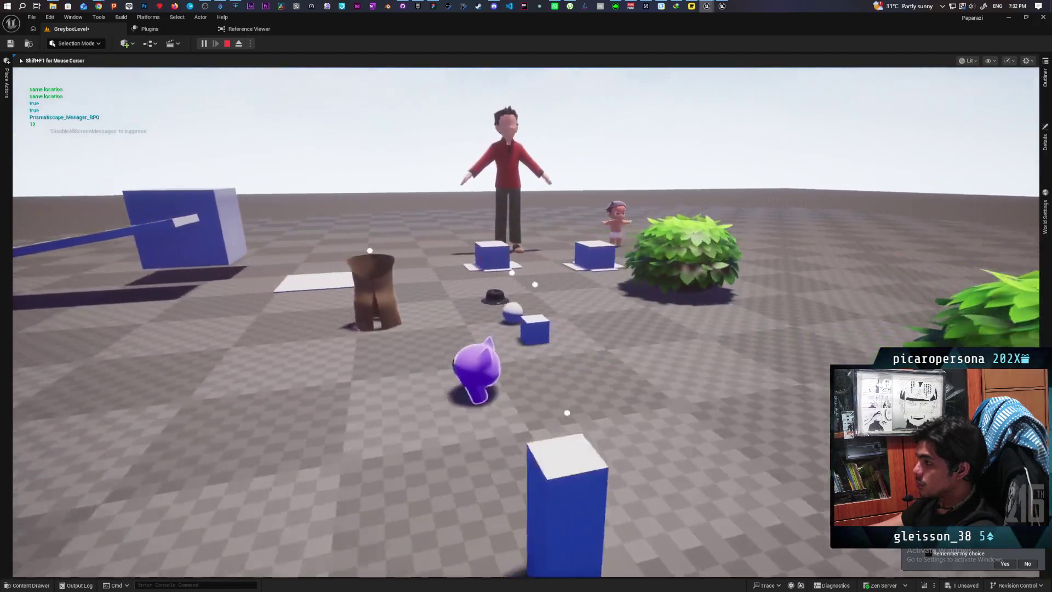
key(w)
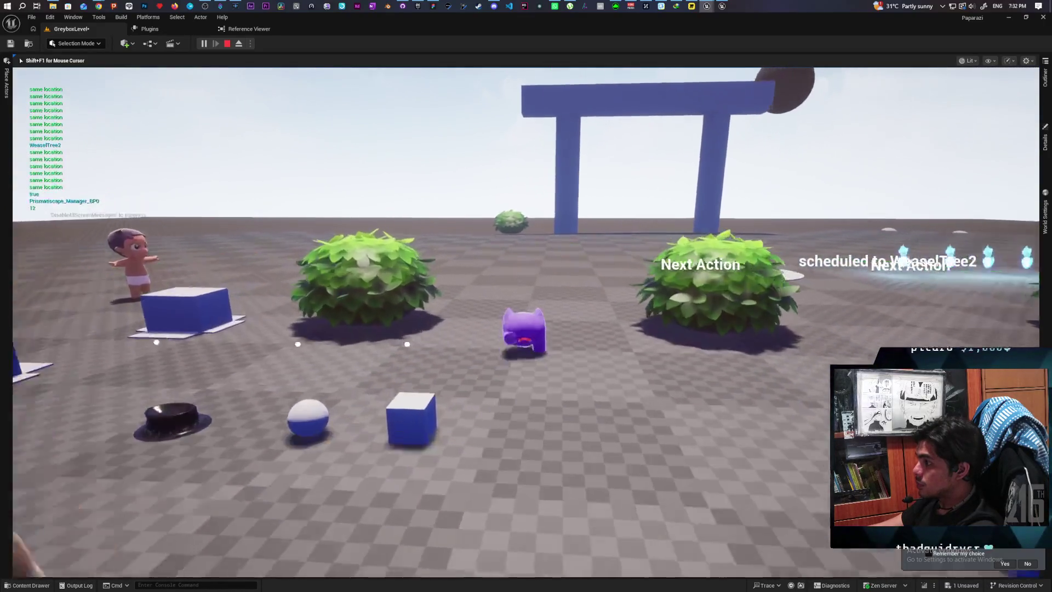
key(a)
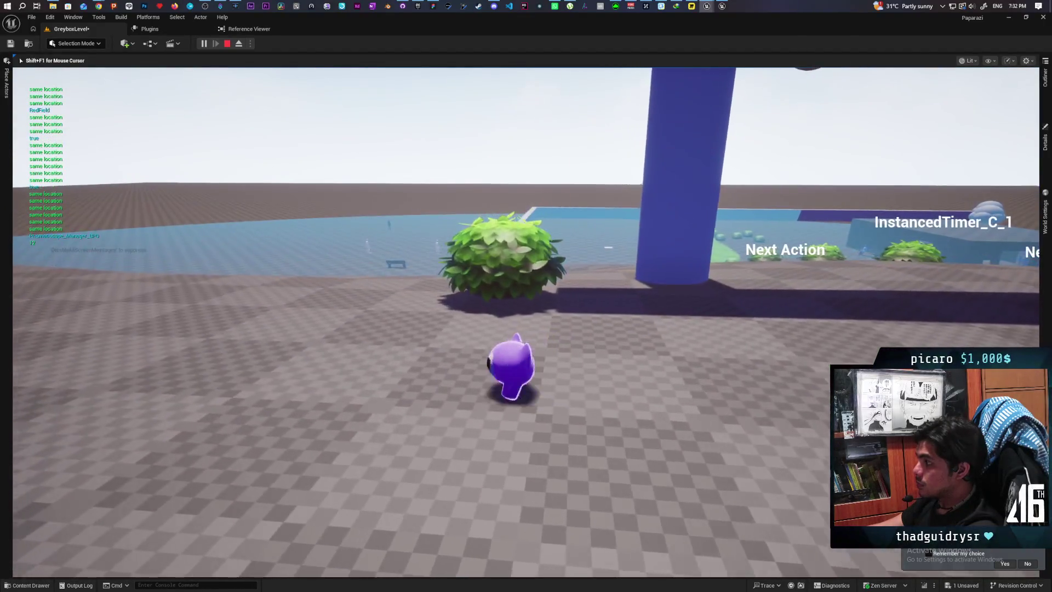
Steer the cat toward the pillars, look around the pool, then end play
key(d)
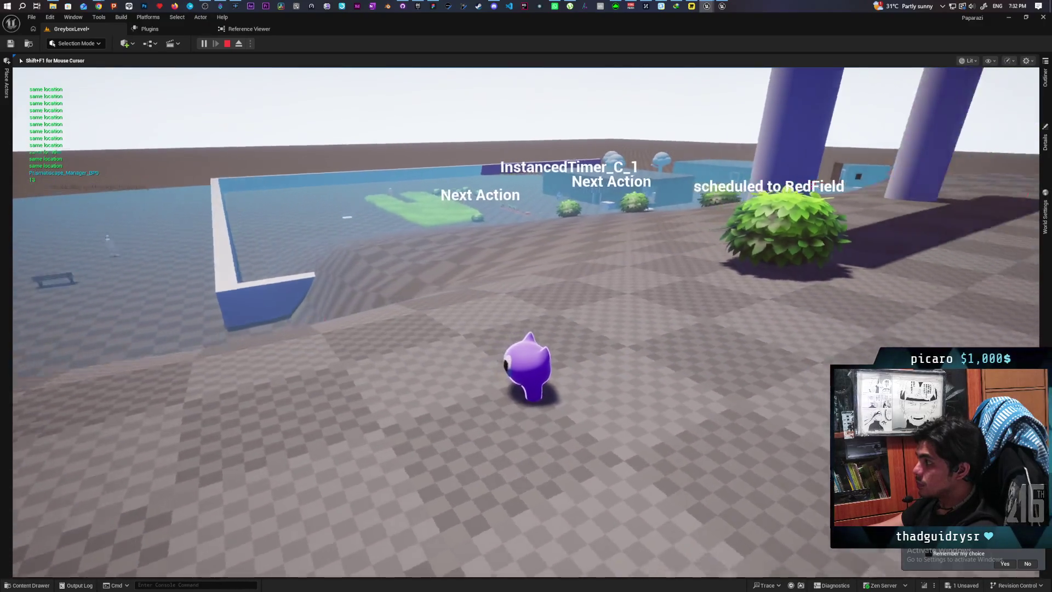
key(d)
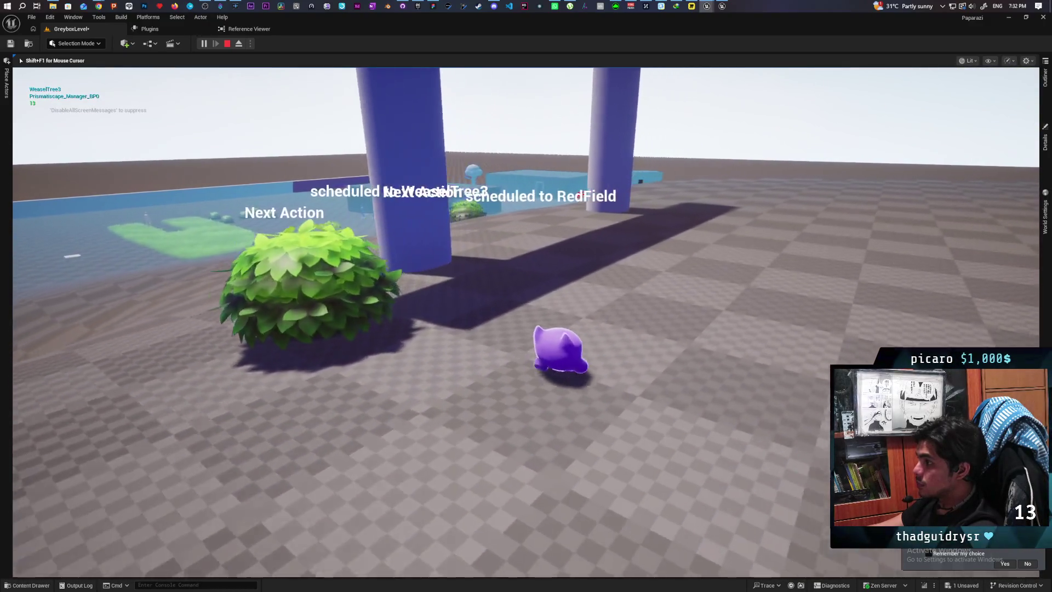
key(a)
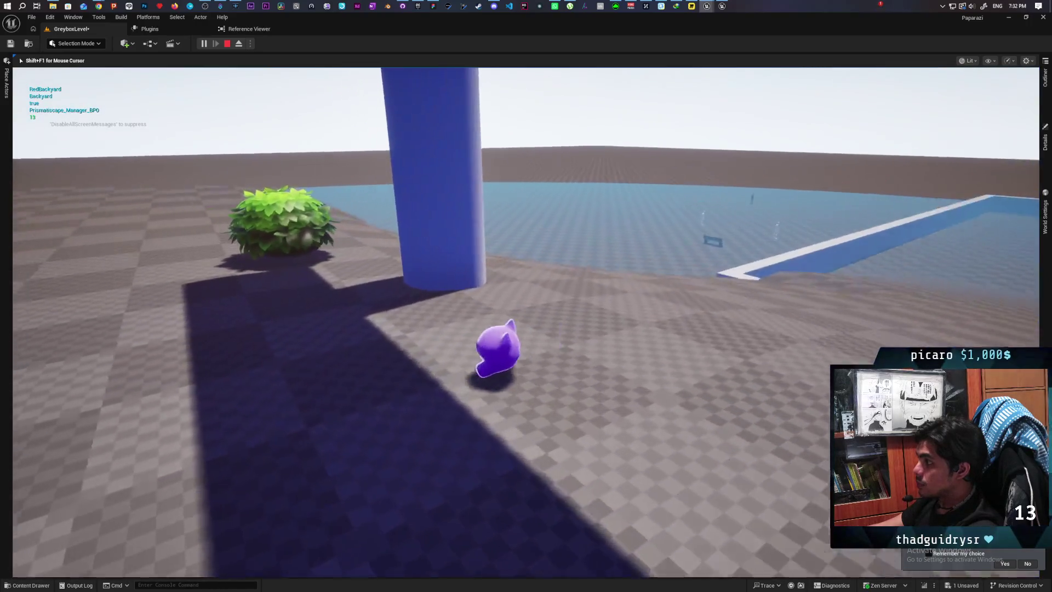
key(a)
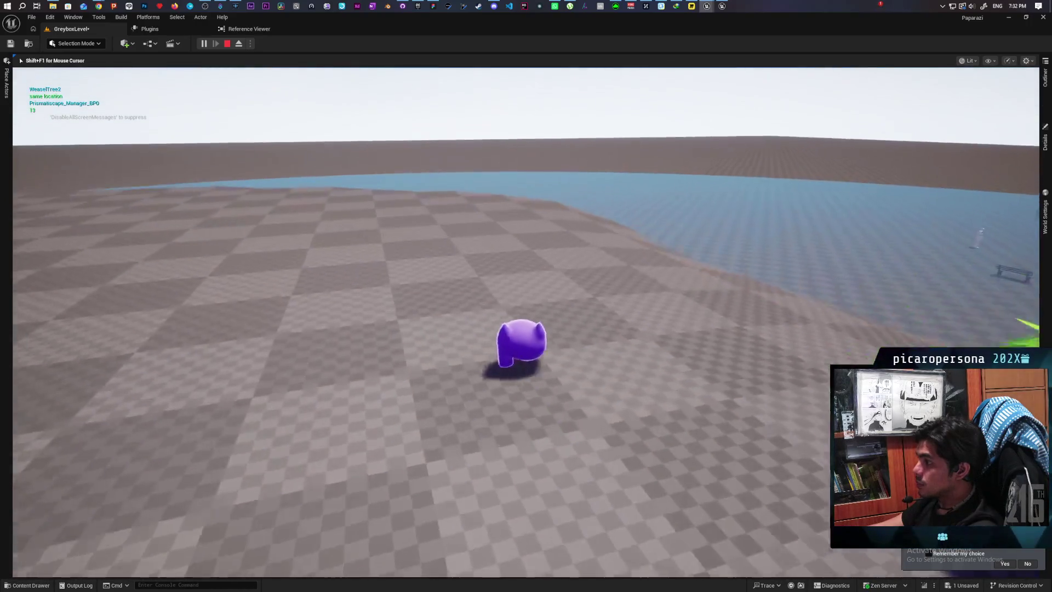
key(a)
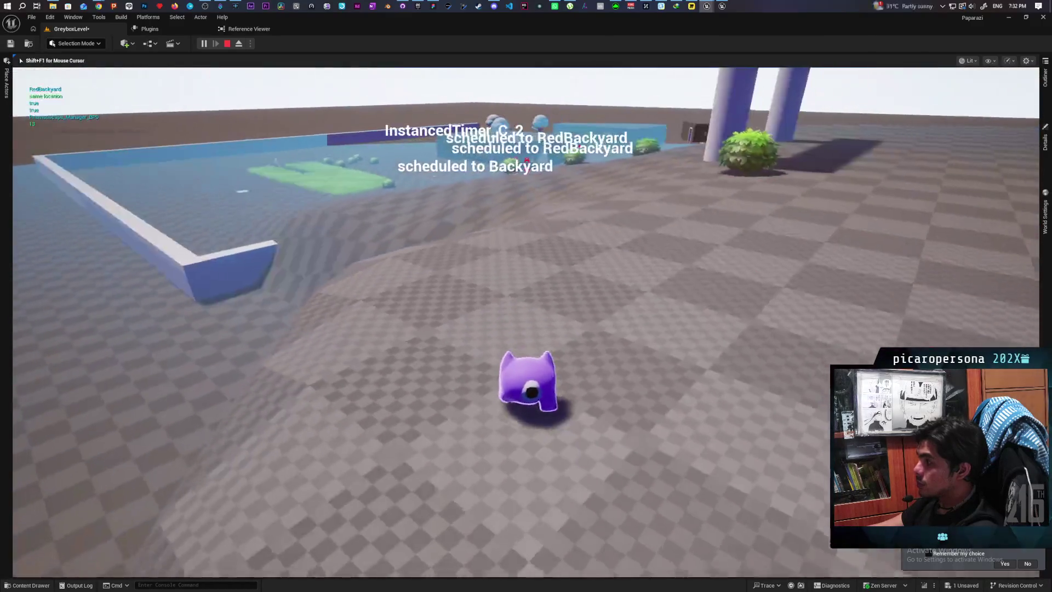
key(d)
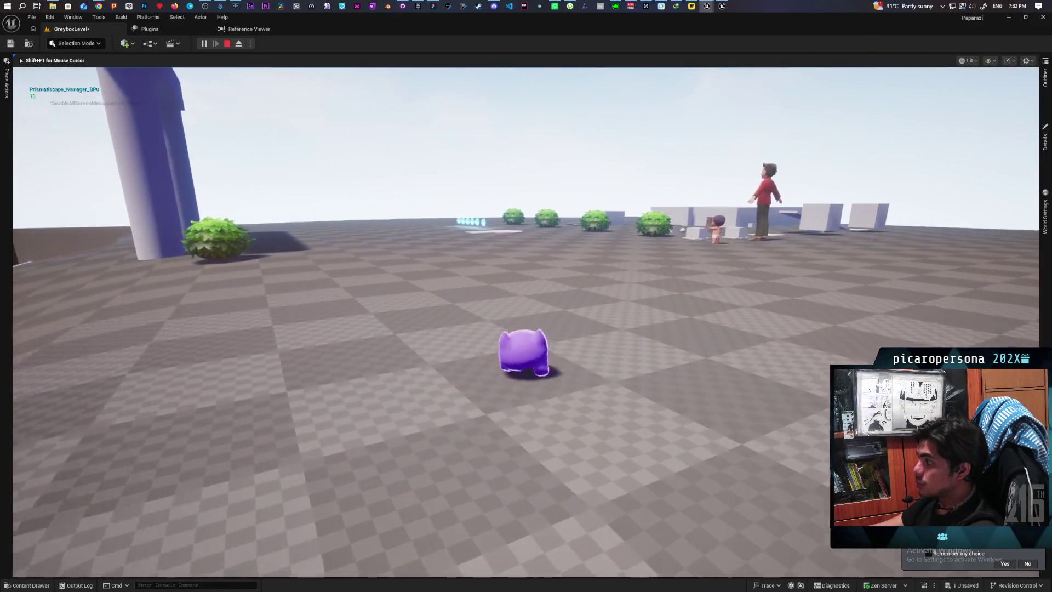
key(a)
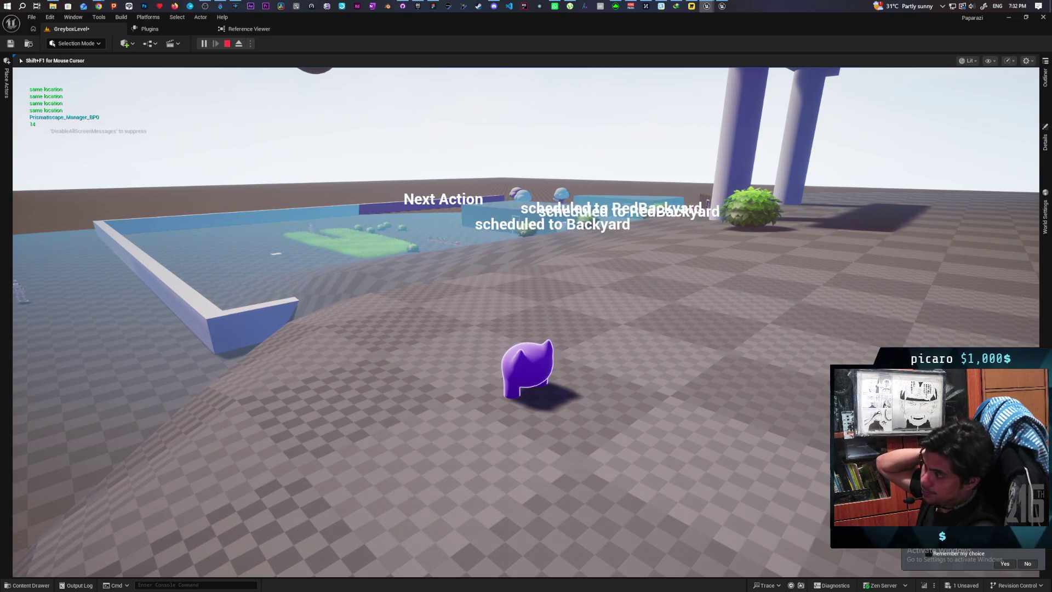
key(Escape)
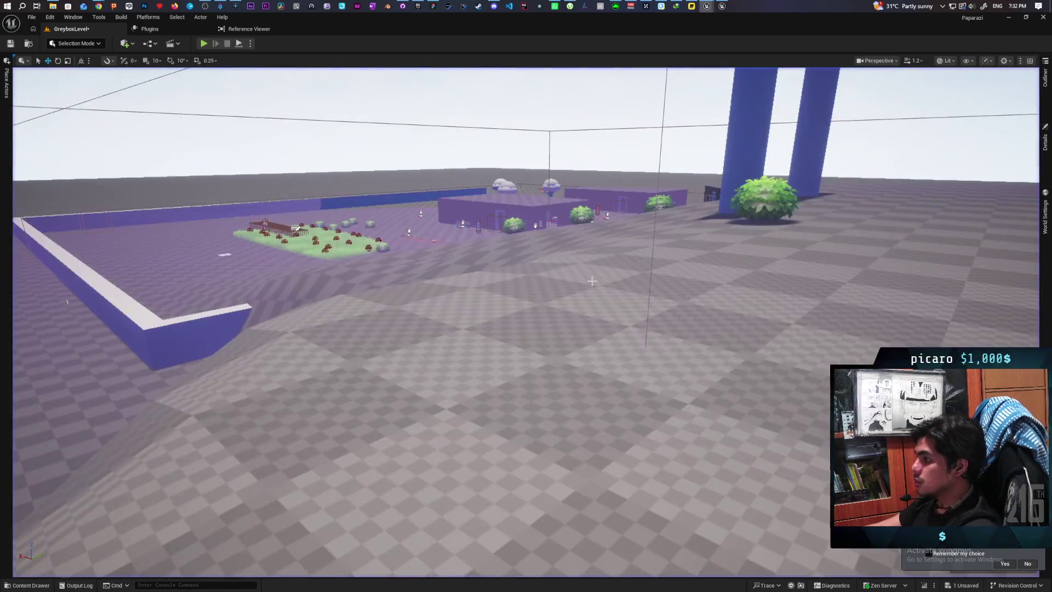
Switch between BP_Daynight's HeightFogComponent2 and HeightFogComponent3 to compare their fog settings
mouse_move(579, 282)
mouse_down()
mouse_move(548, 278)
mouse_move(685, 221)
mouse_up()
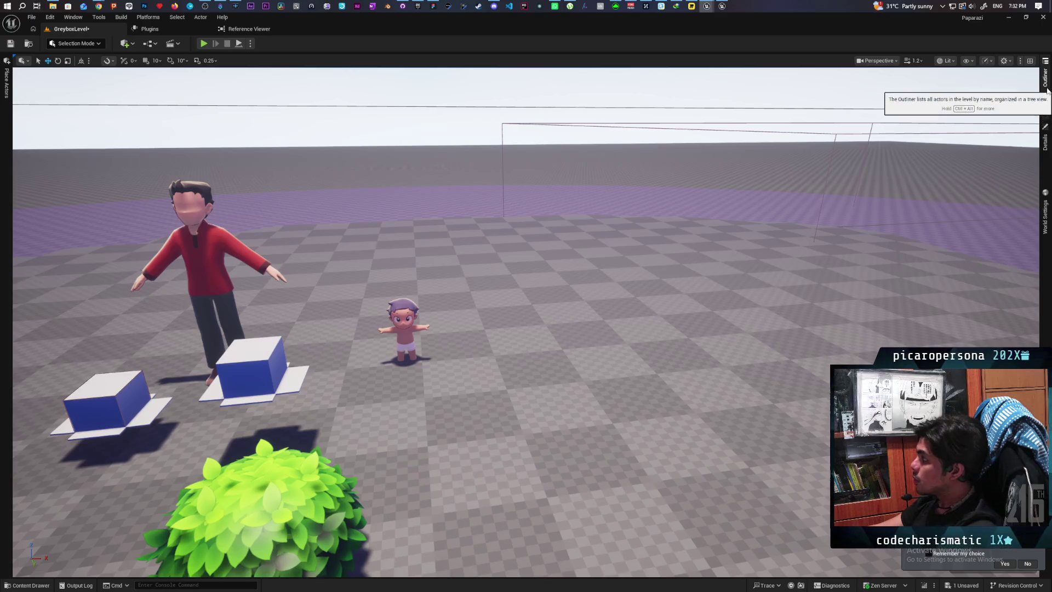
click(1049, 94)
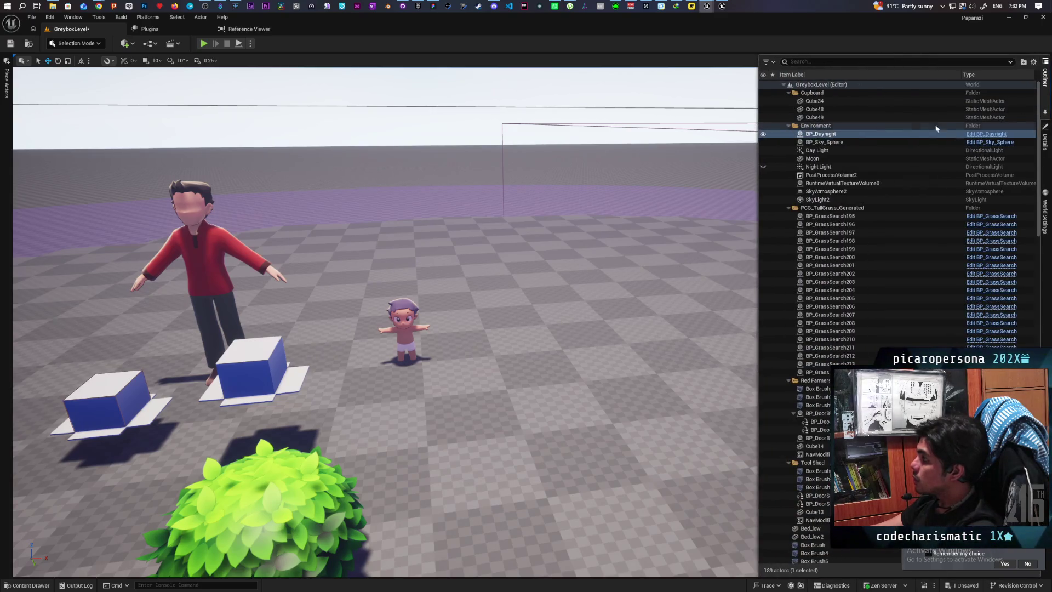
click(1044, 143)
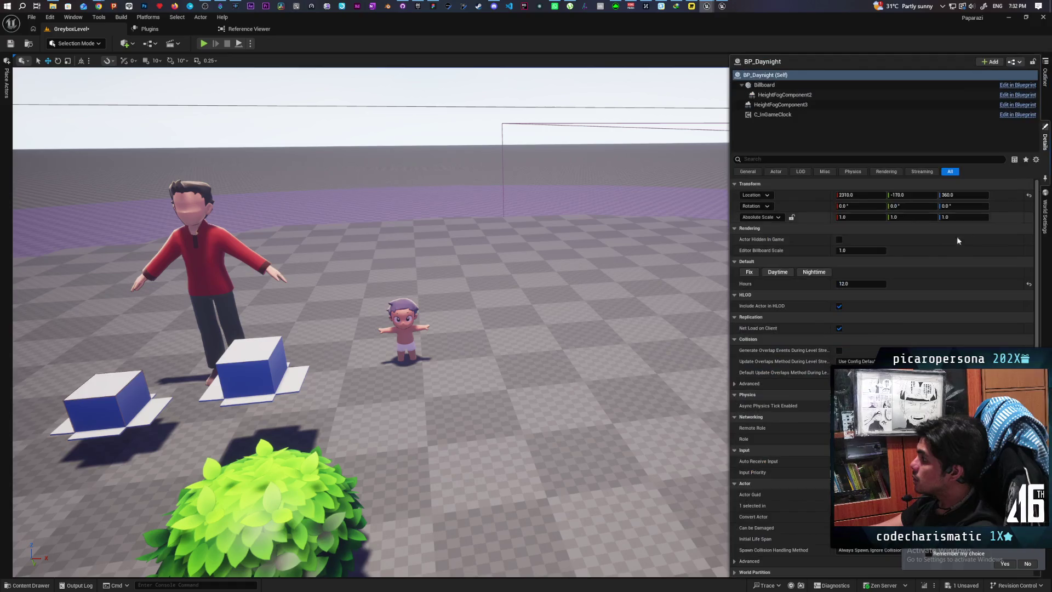
click(803, 96)
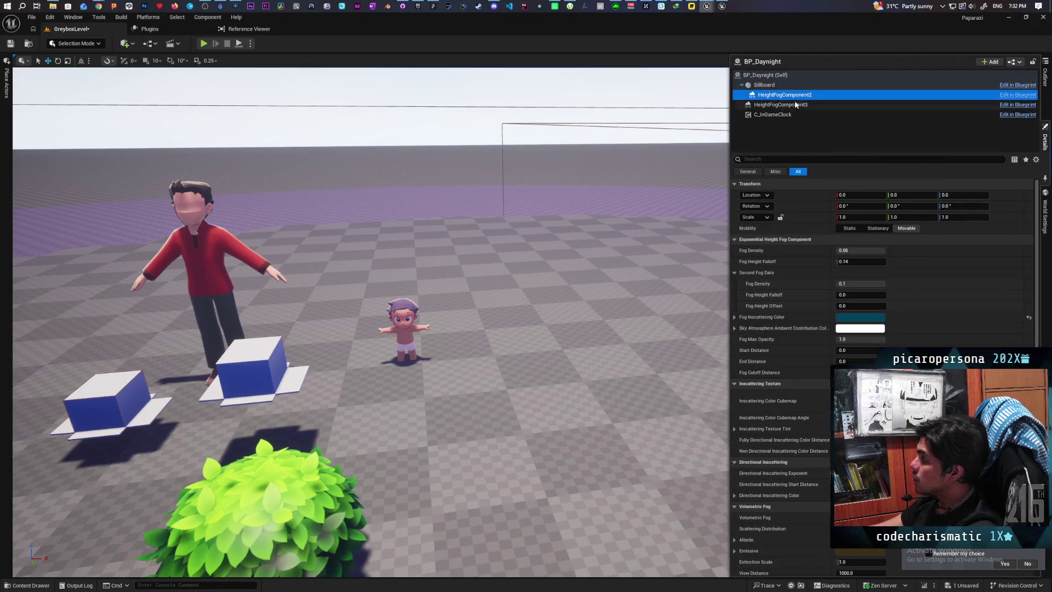
click(780, 110)
click(795, 95)
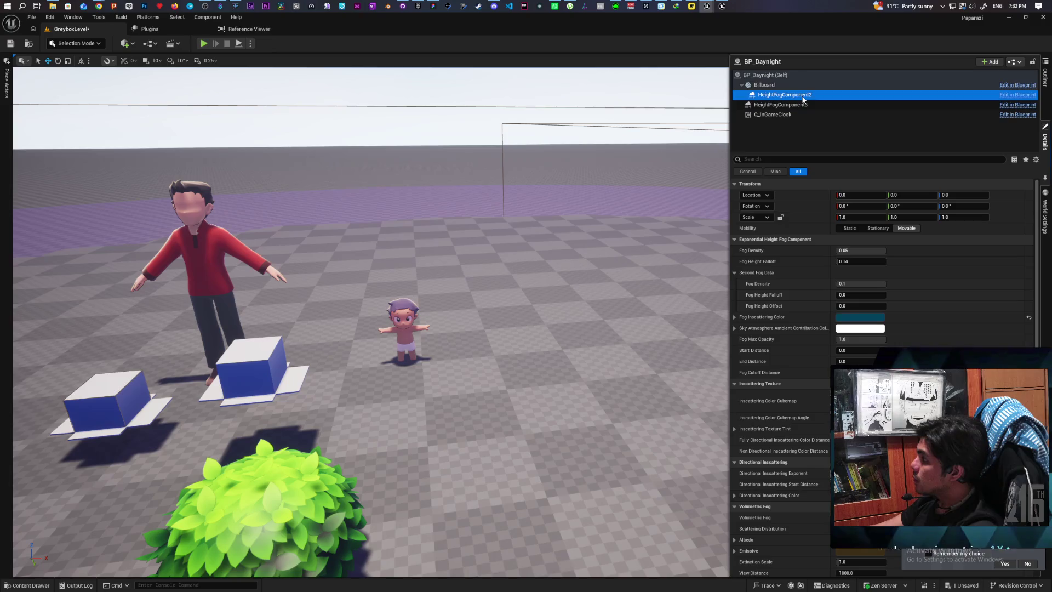
click(797, 106)
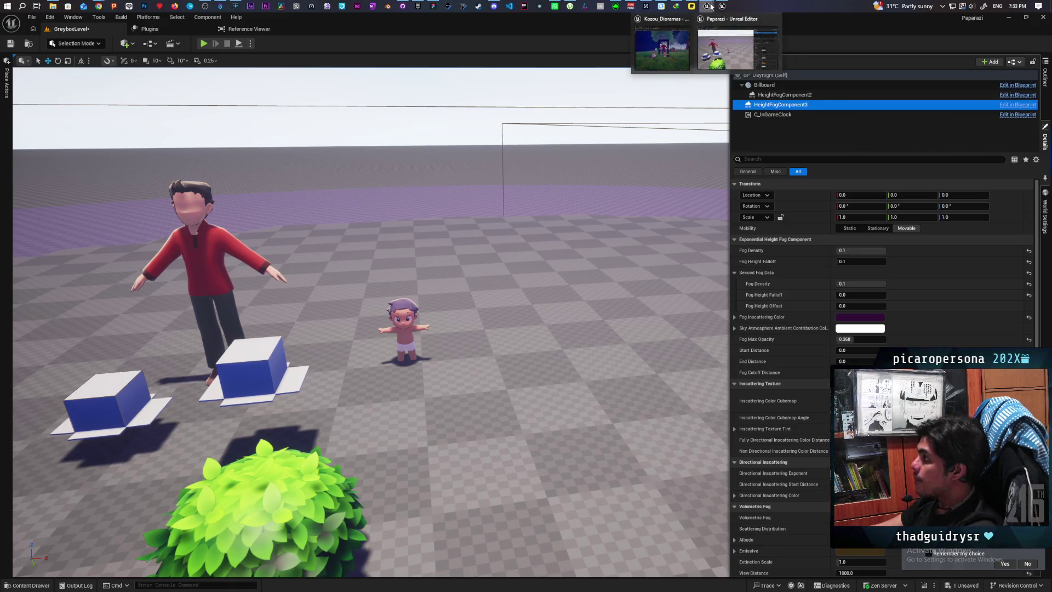
Check which components BP_Daynight has in the Kozou_Dioramas project
mouse_move(672, 47)
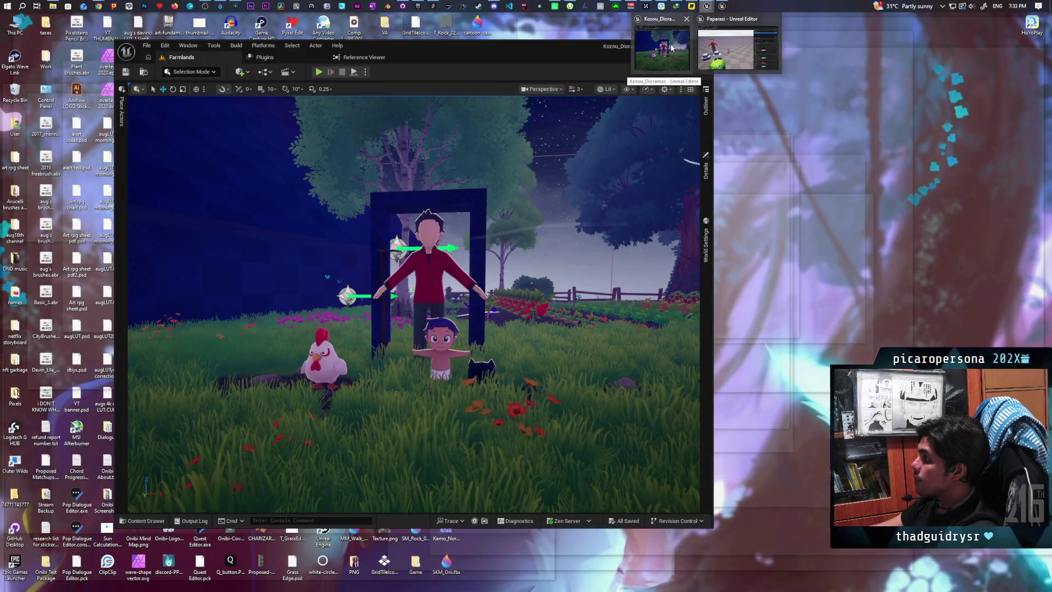
click(672, 47)
click(706, 105)
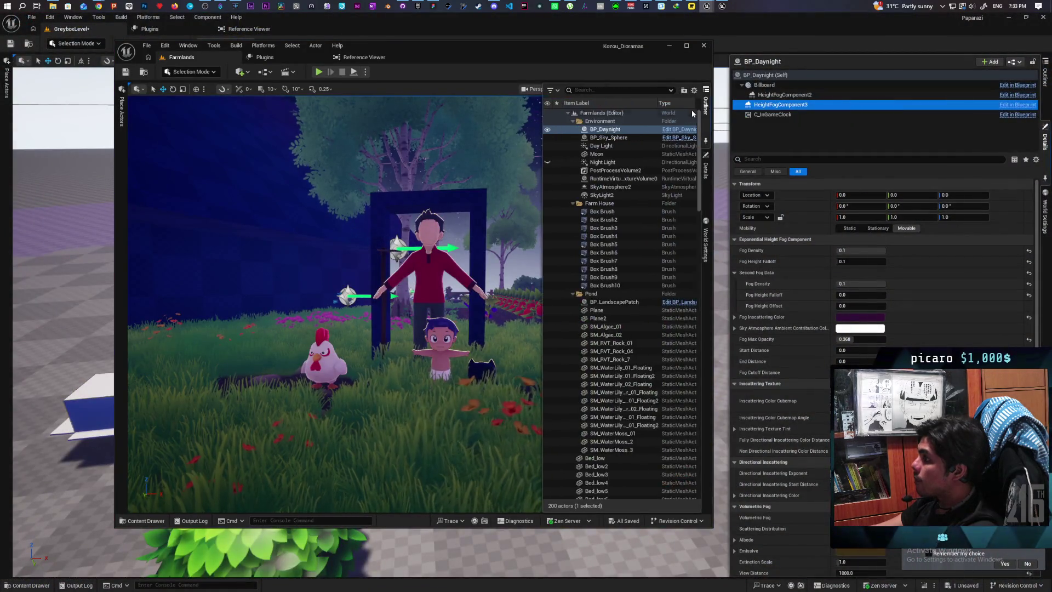
click(705, 167)
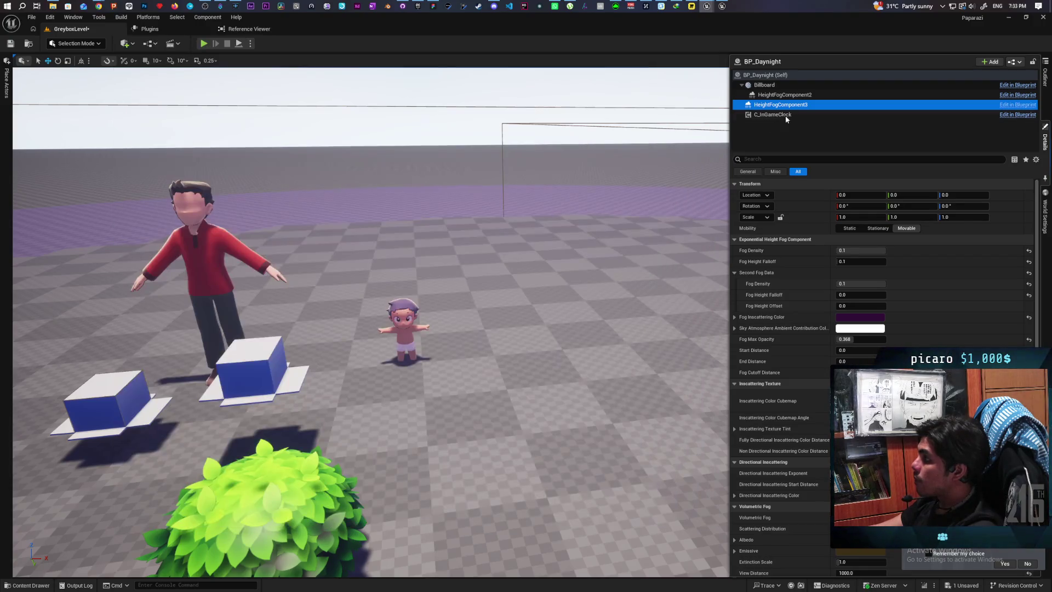
click(768, 122)
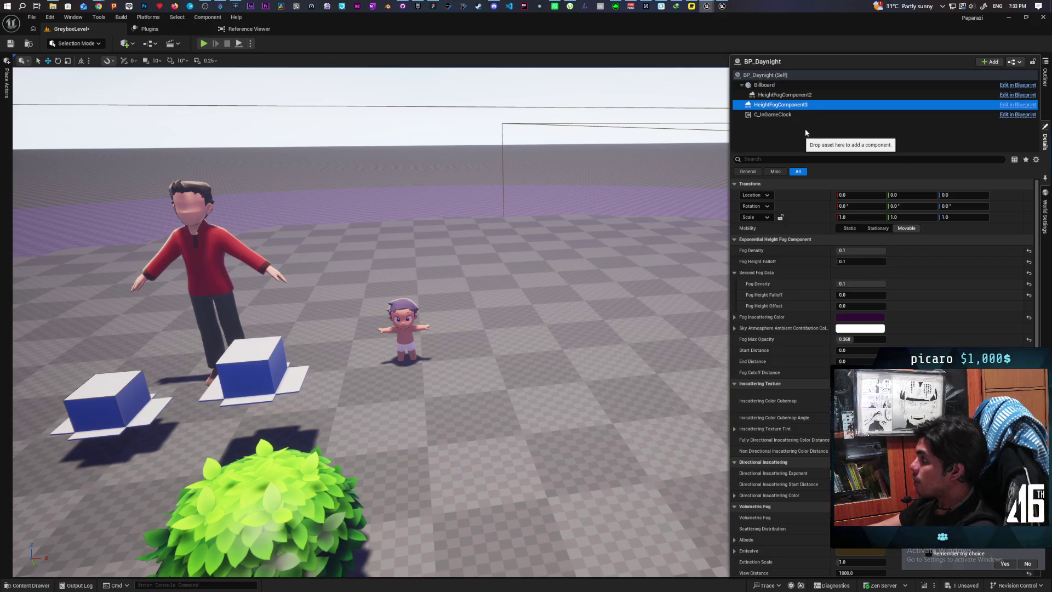
Focus BP_Daynight, review its remaining HeightFogComponent2 settings, and play-test the fog
click(789, 94)
double_click(764, 85)
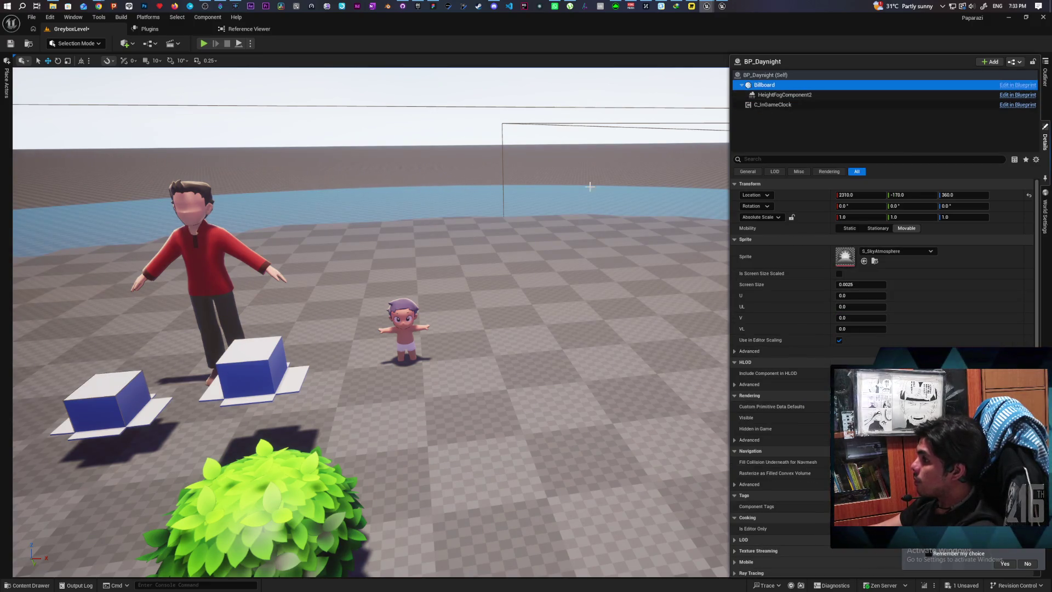
key(w)
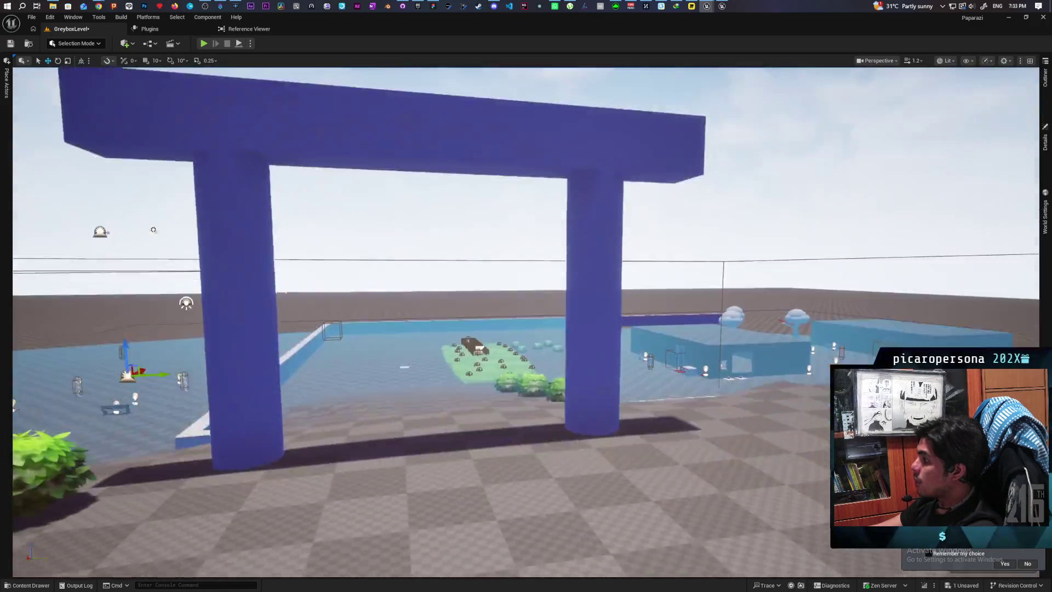
key(w)
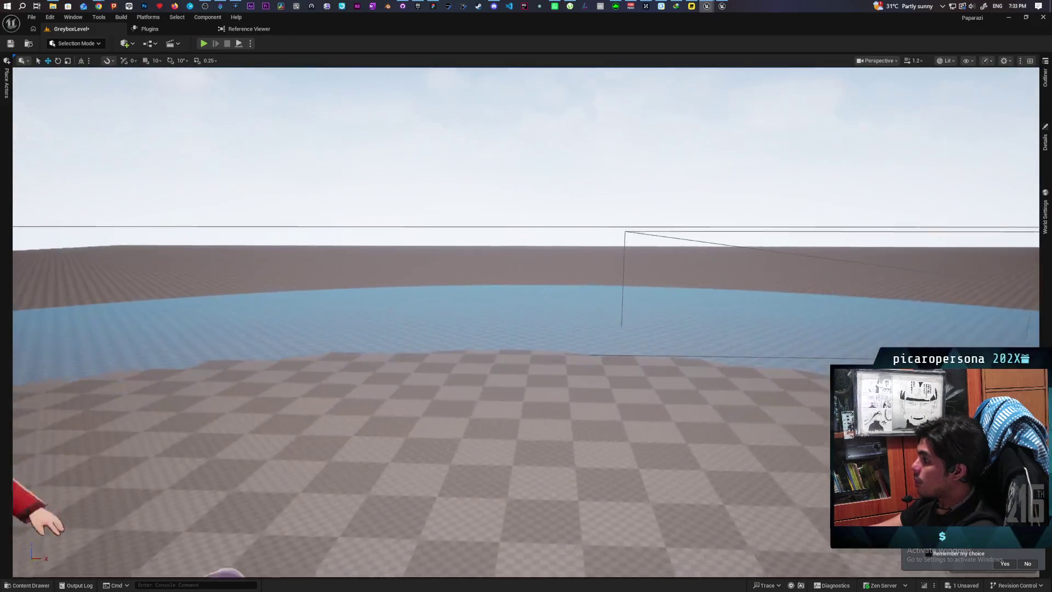
key(w)
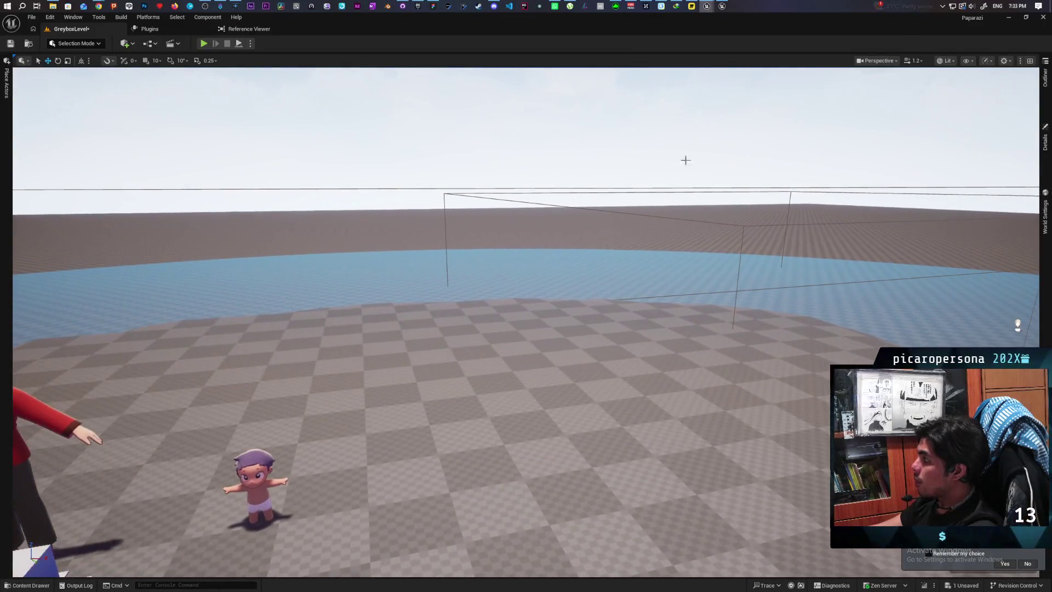
click(1044, 126)
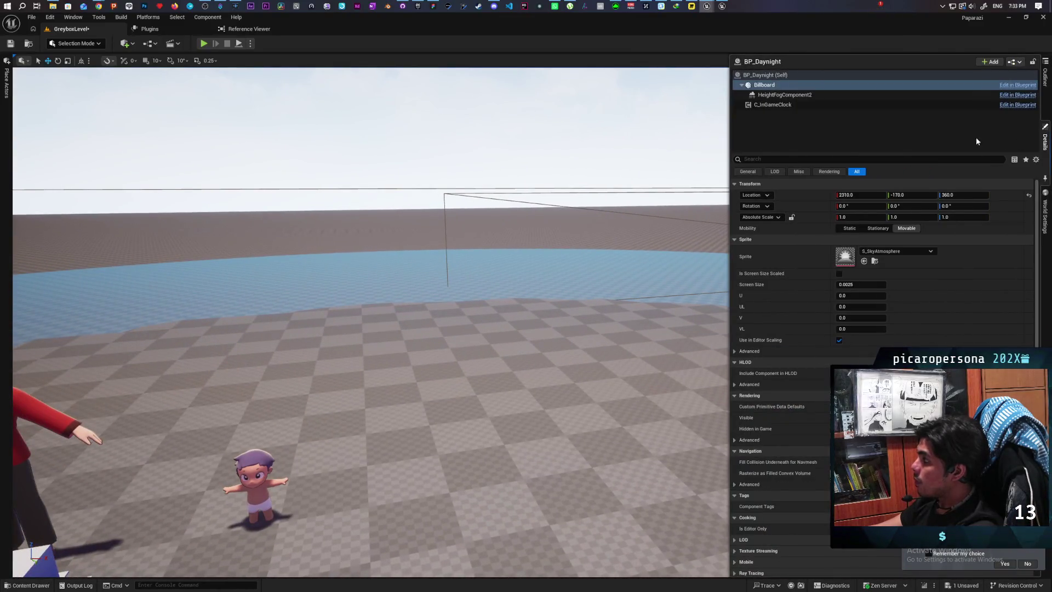
click(806, 95)
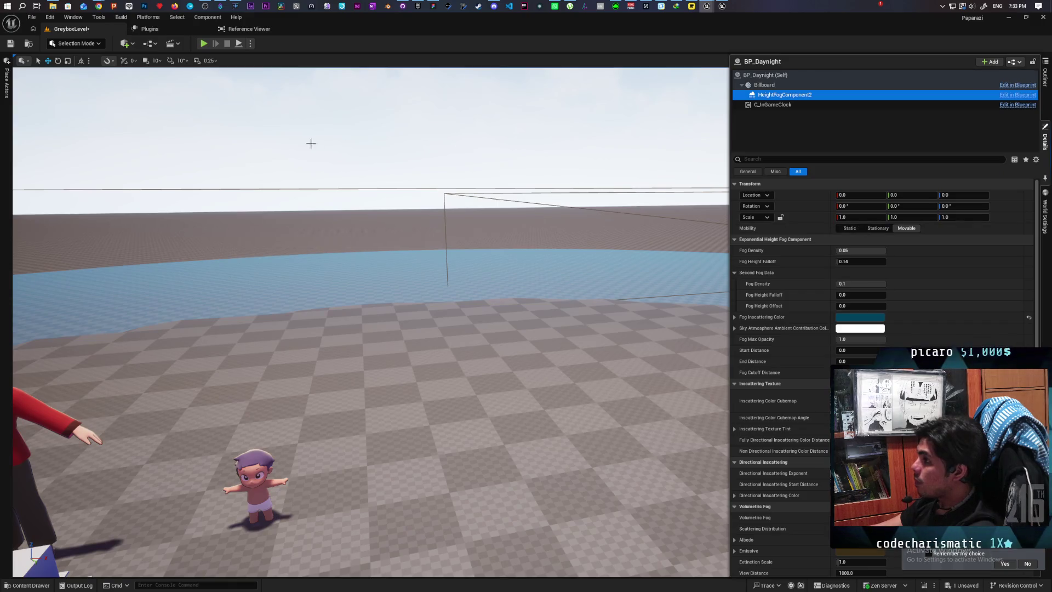
click(203, 44)
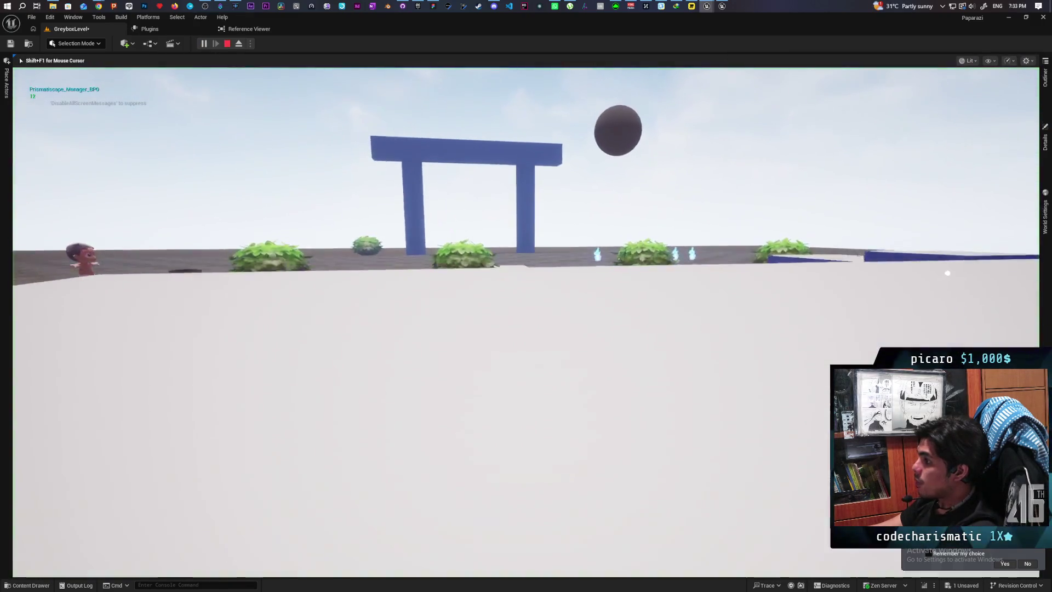
Walk the character toward the bush and NPCs, stop play, and fly the editor camera over the level
key(w)
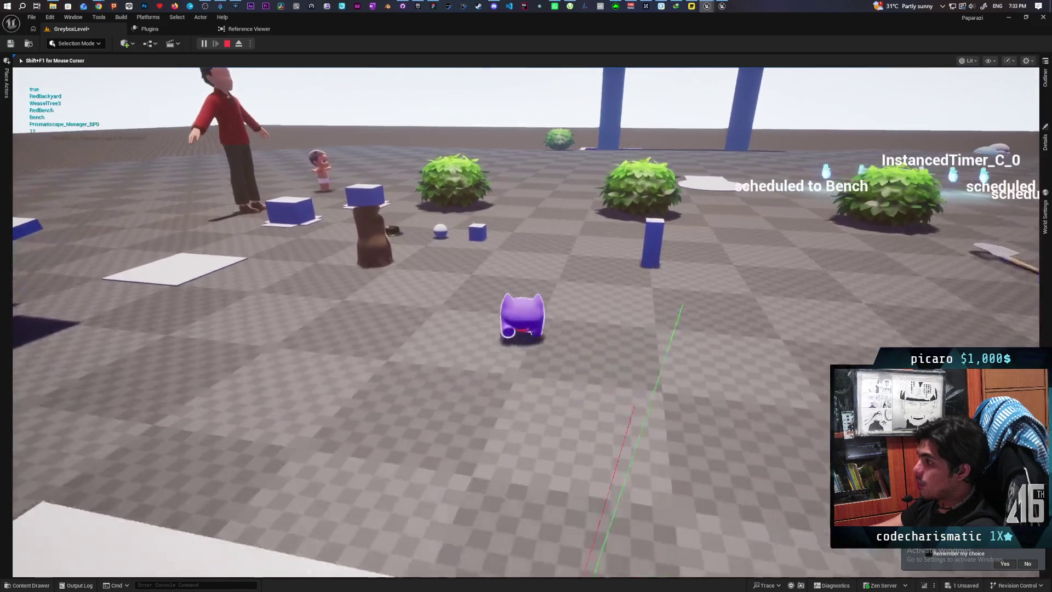
key(w)
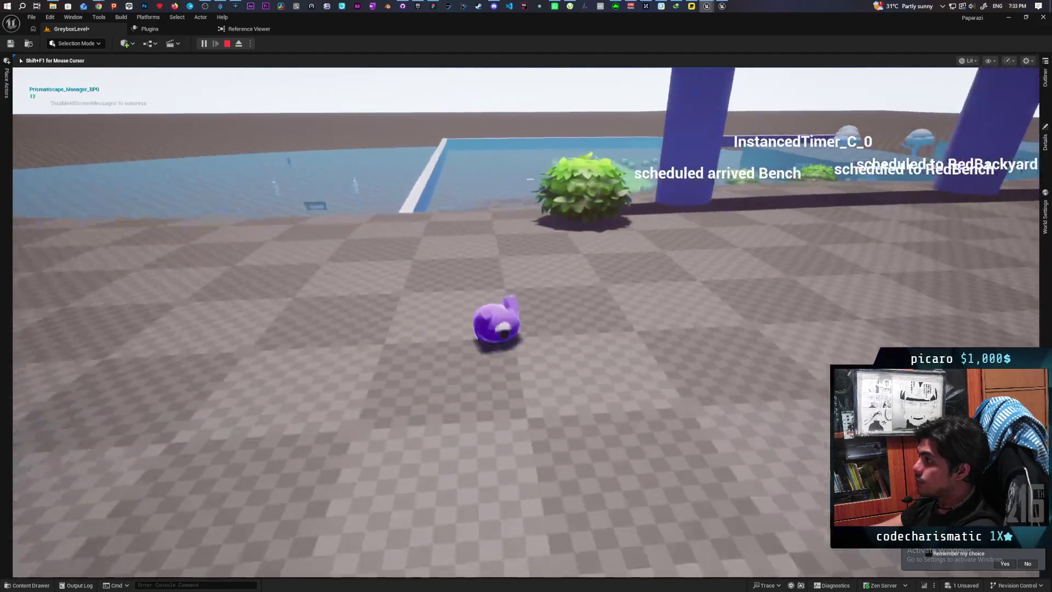
key(w)
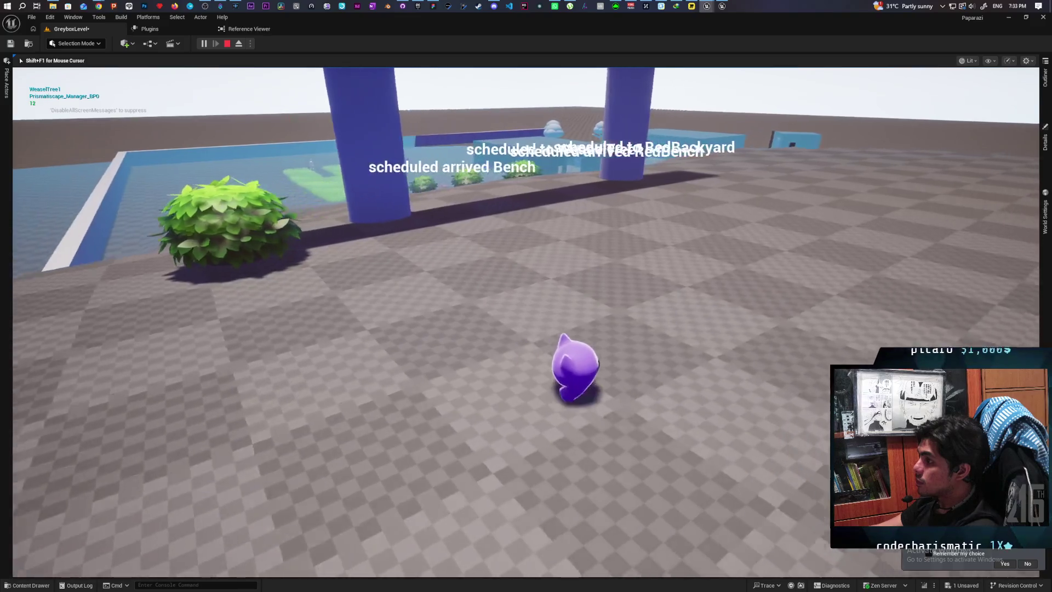
key(w)
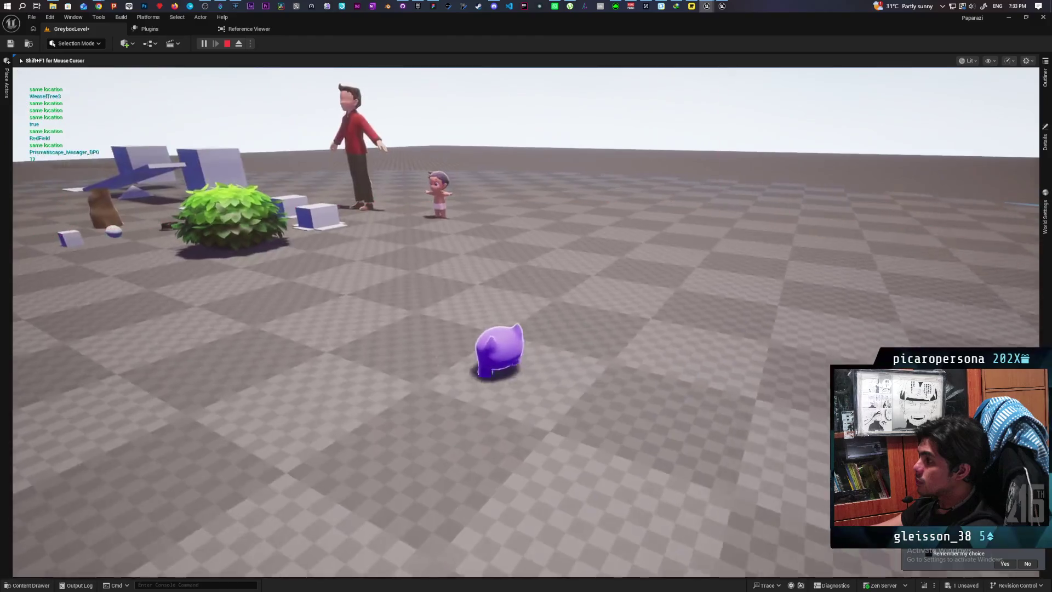
key(Escape)
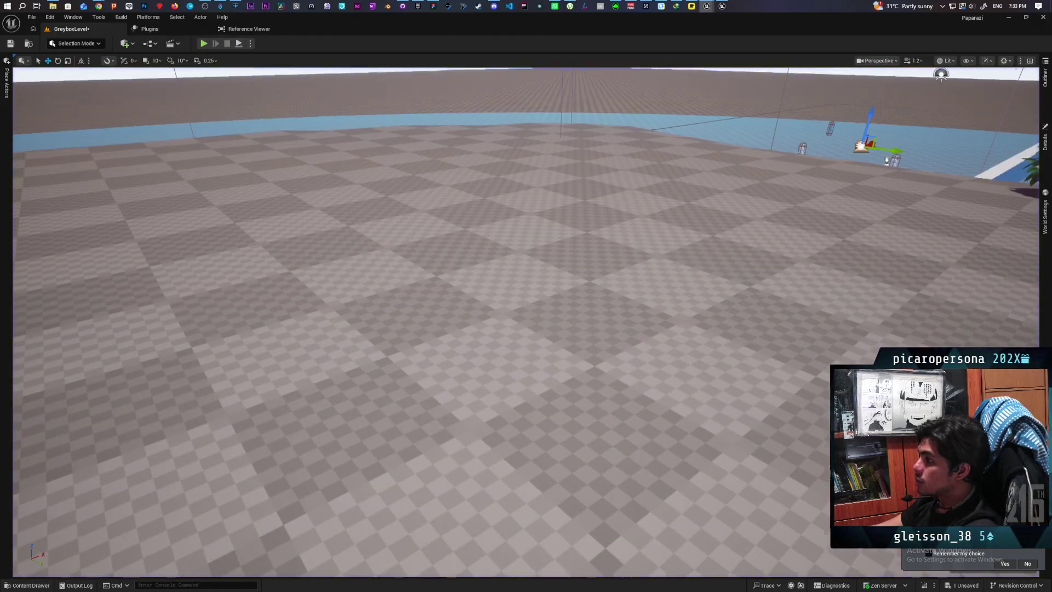
key(w)
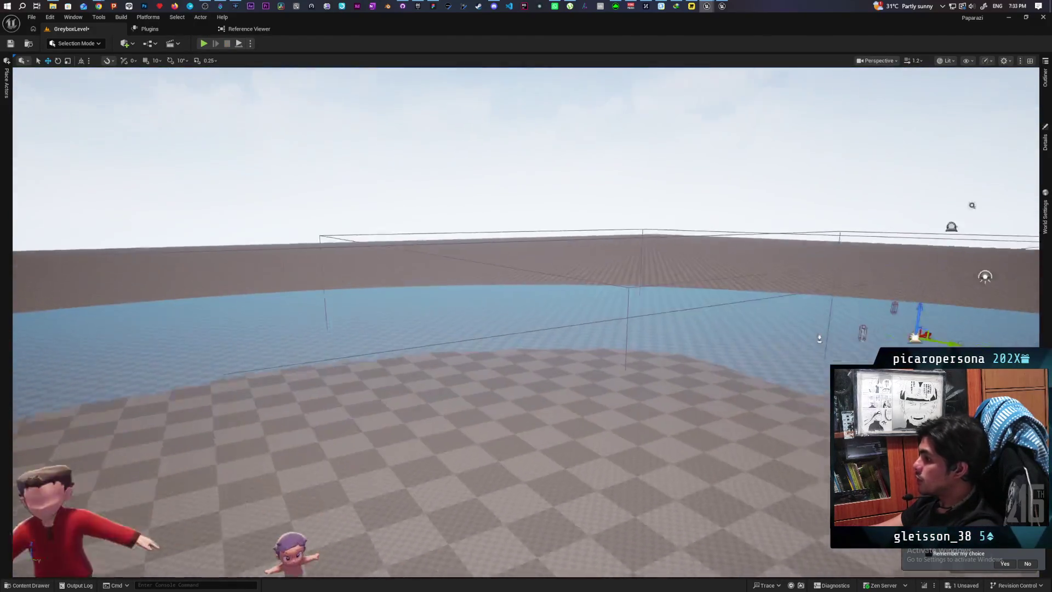
key(s)
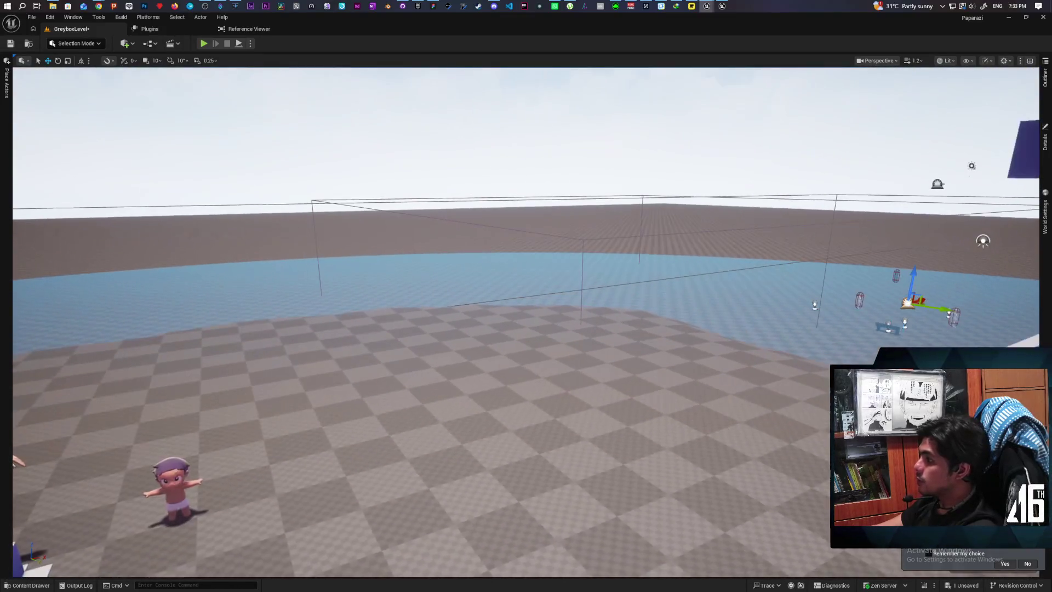
click(1045, 105)
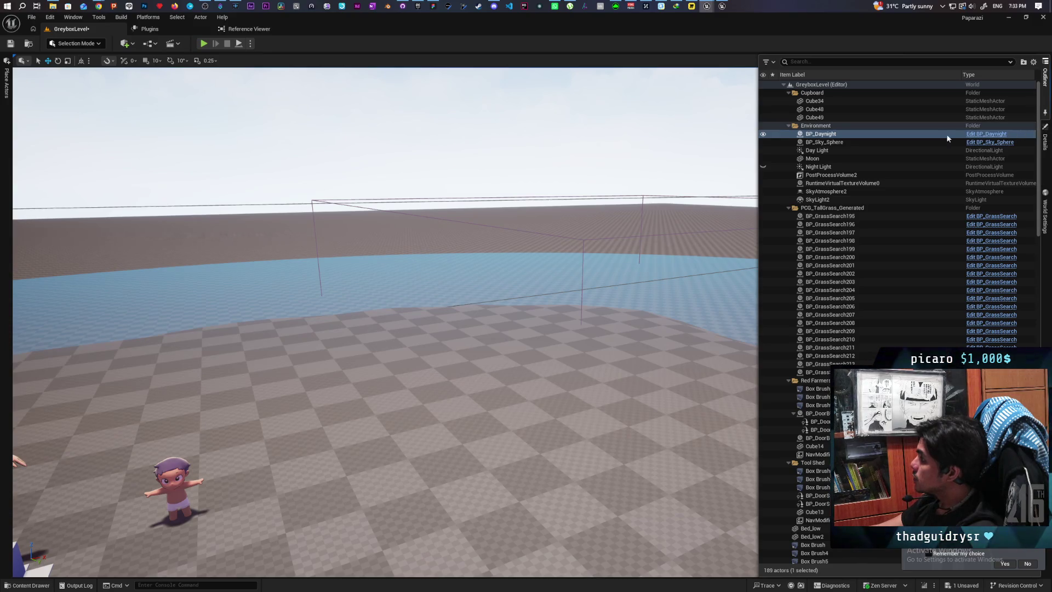
On HeightFogComponent2, try Second Fog Height Falloff values 1.0 and 2.0, then reset it to 0.0
click(1045, 141)
click(784, 95)
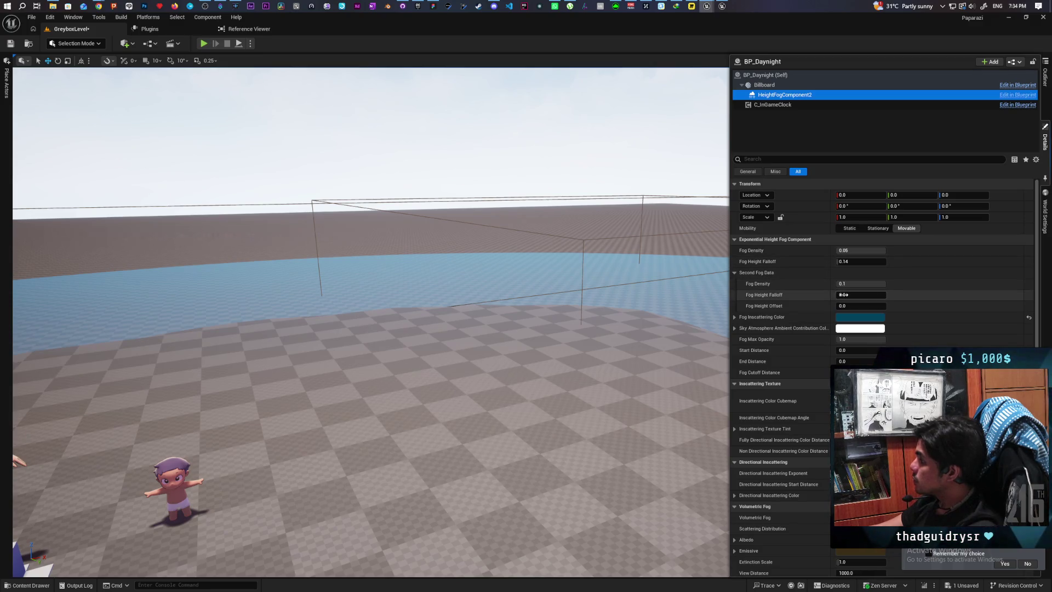
click(845, 295)
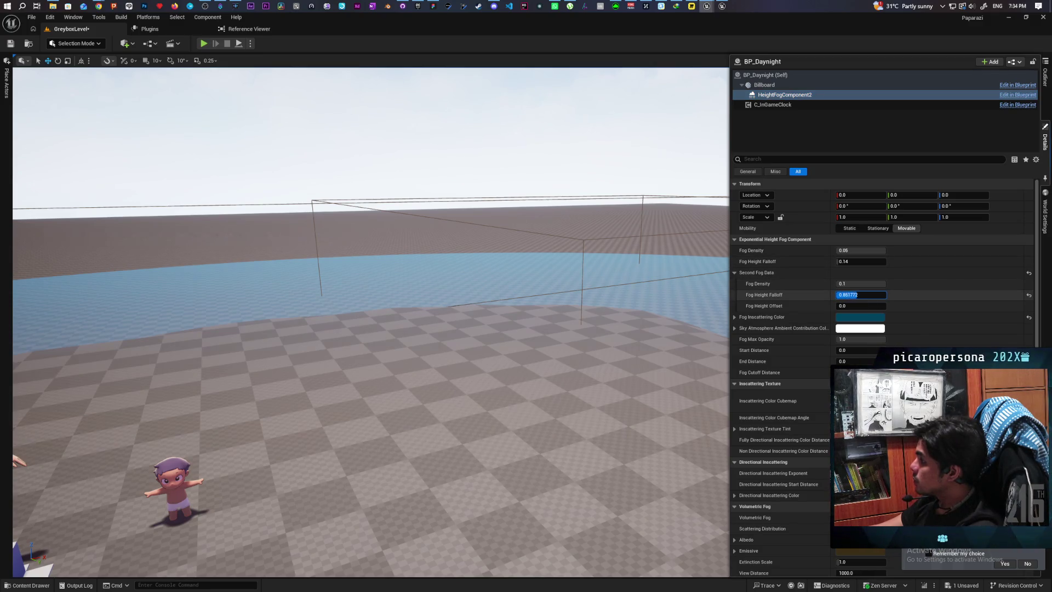
key(Return)
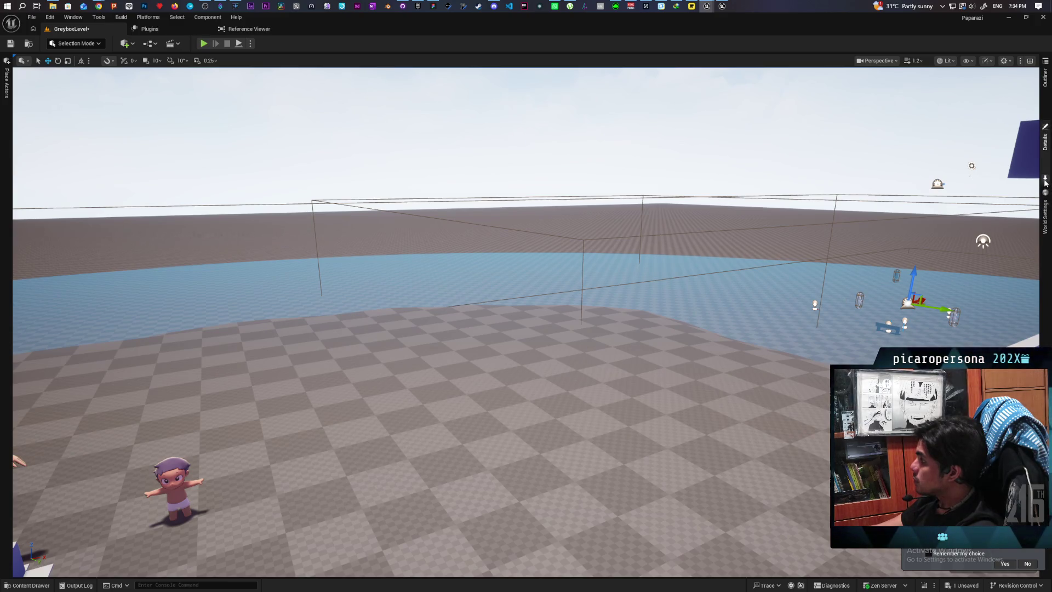
click(1045, 183)
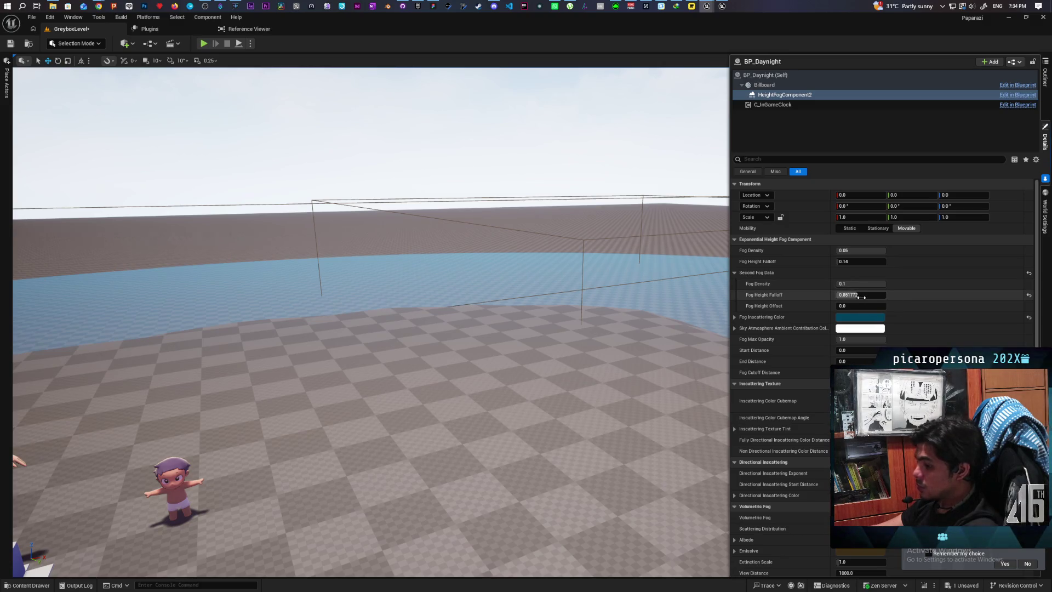
drag(861, 296, 866, 295)
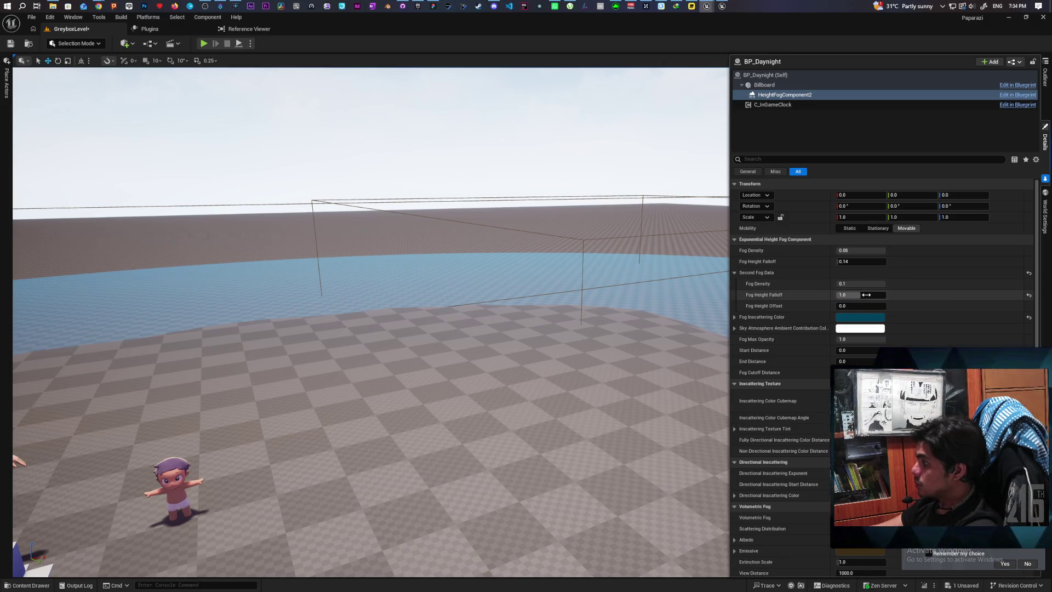
text(2)
key(Return)
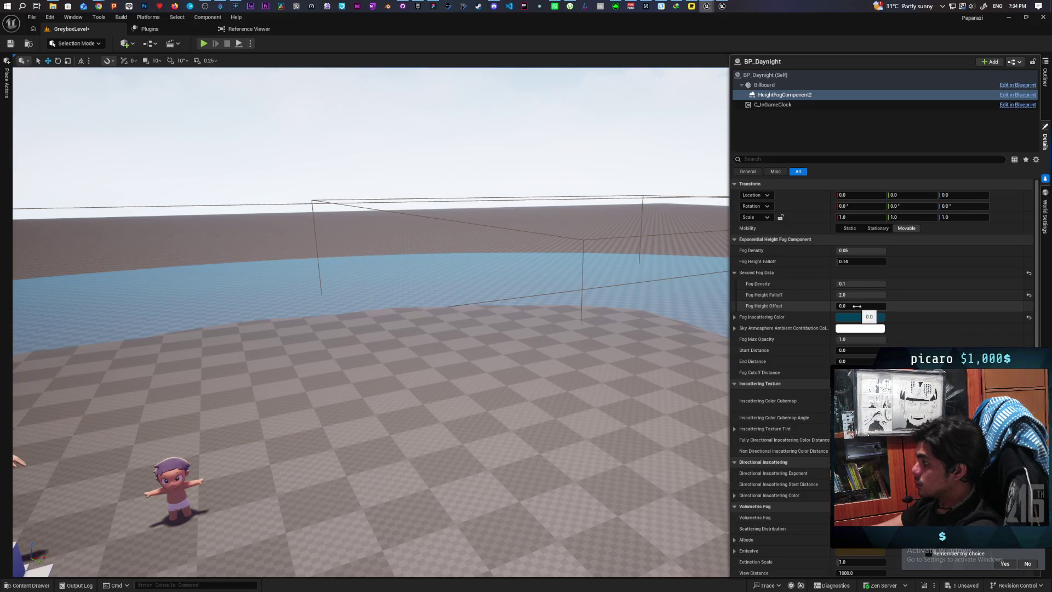
click(1028, 295)
Reset Fog Inscattering Color to default, tinting the distant fog purple
text(2)
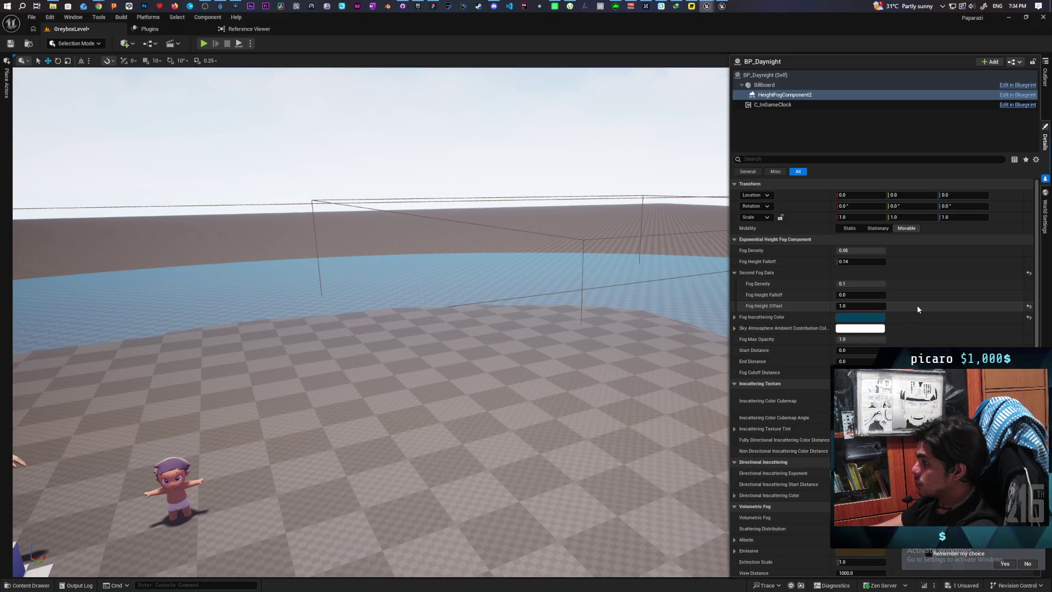
key(Escape)
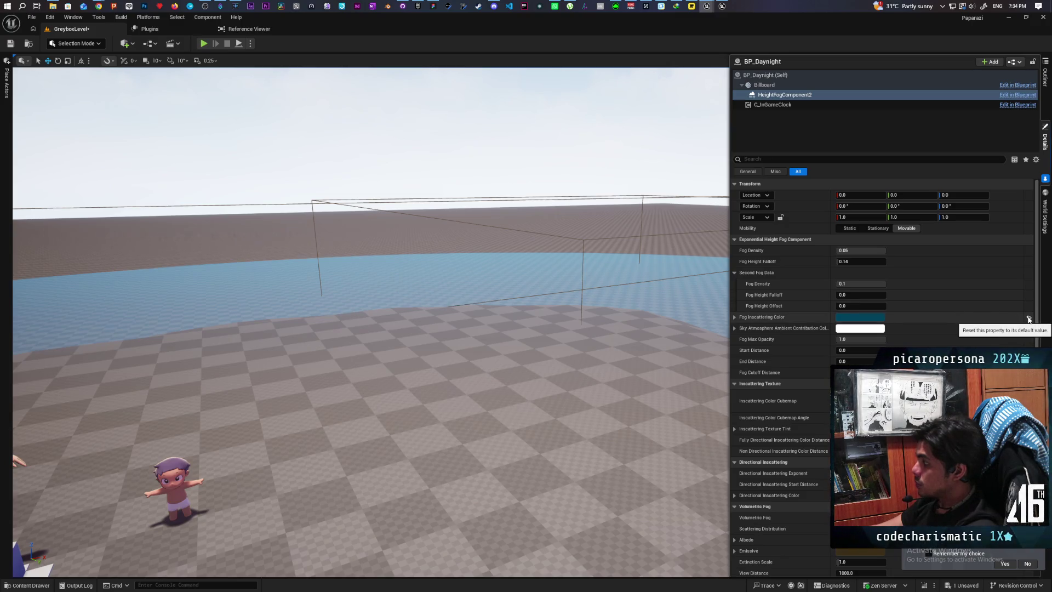
click(1029, 319)
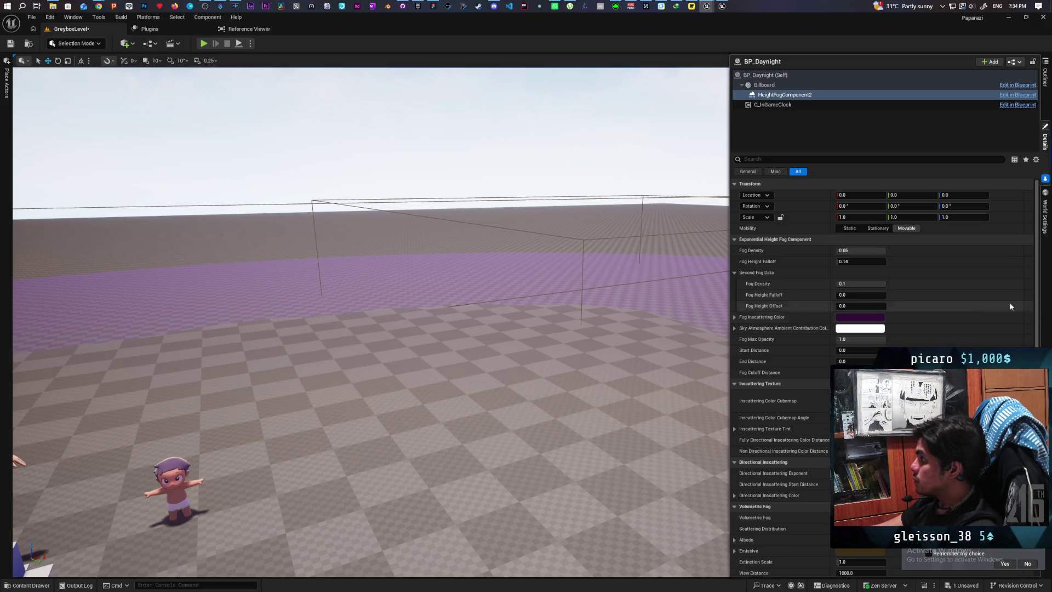
Switch BP_Daynight to Daytime, then lower fog Max Opacity to about 0.24 and raise End Distance
click(772, 75)
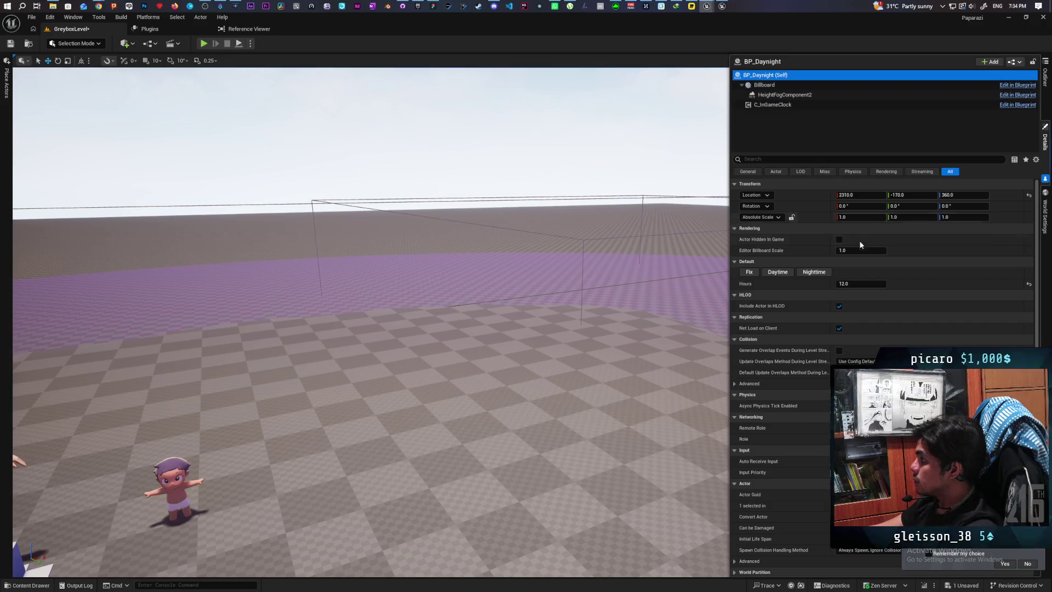
click(775, 274)
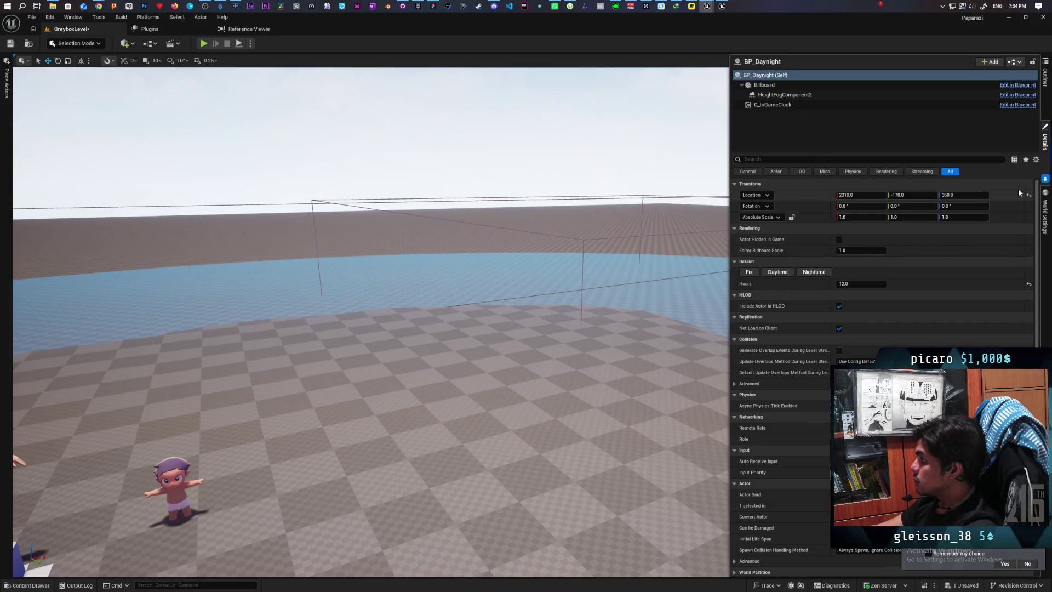
click(775, 97)
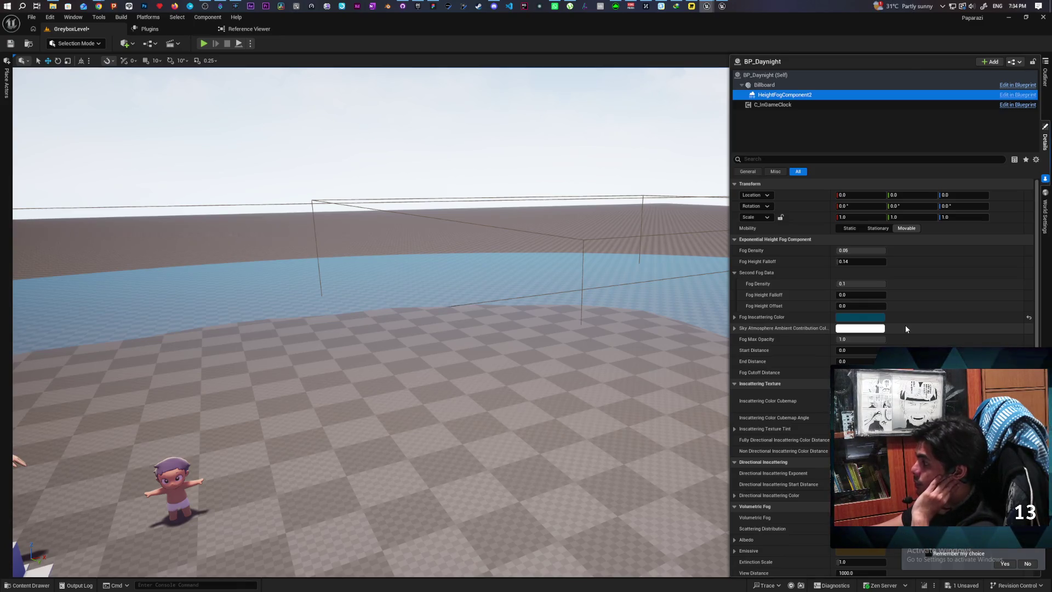
mouse_move(874, 342)
mouse_down()
mouse_move(848, 342)
mouse_move(879, 342)
mouse_up()
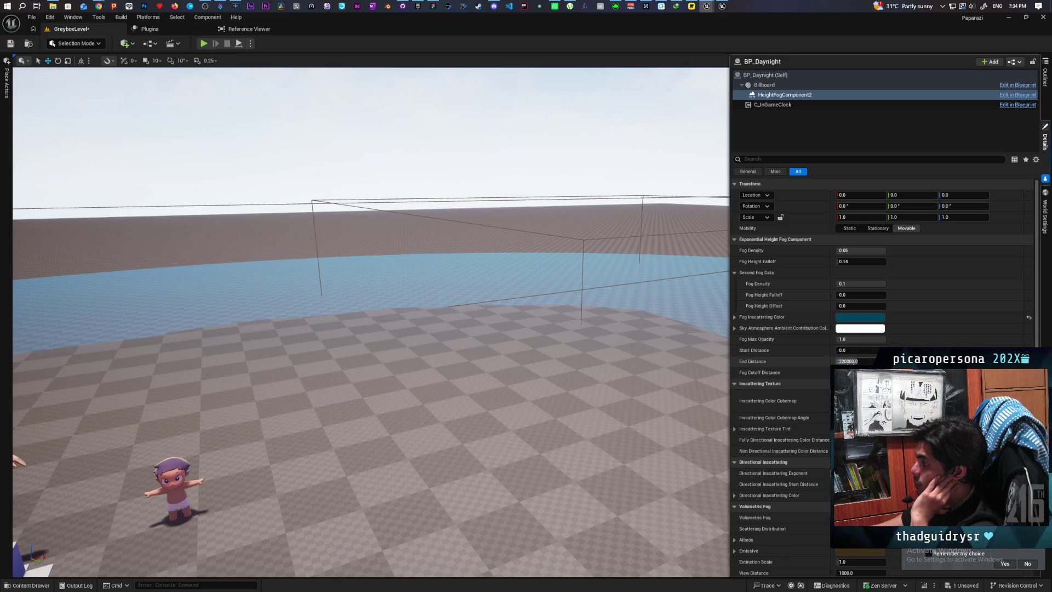
drag(840, 361, 871, 361)
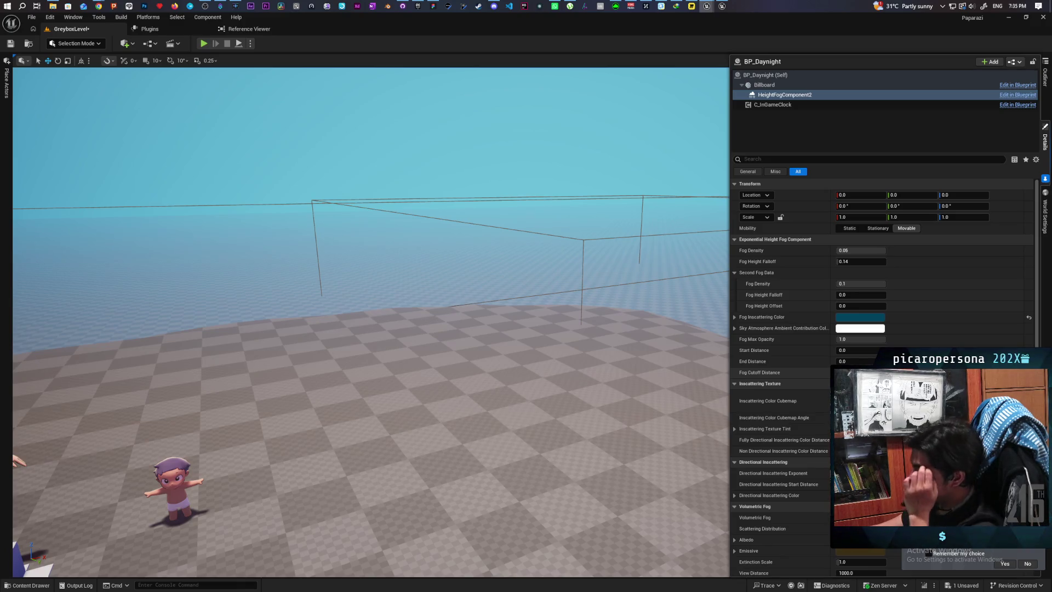
drag(367, 329, 383, 307)
text(100)
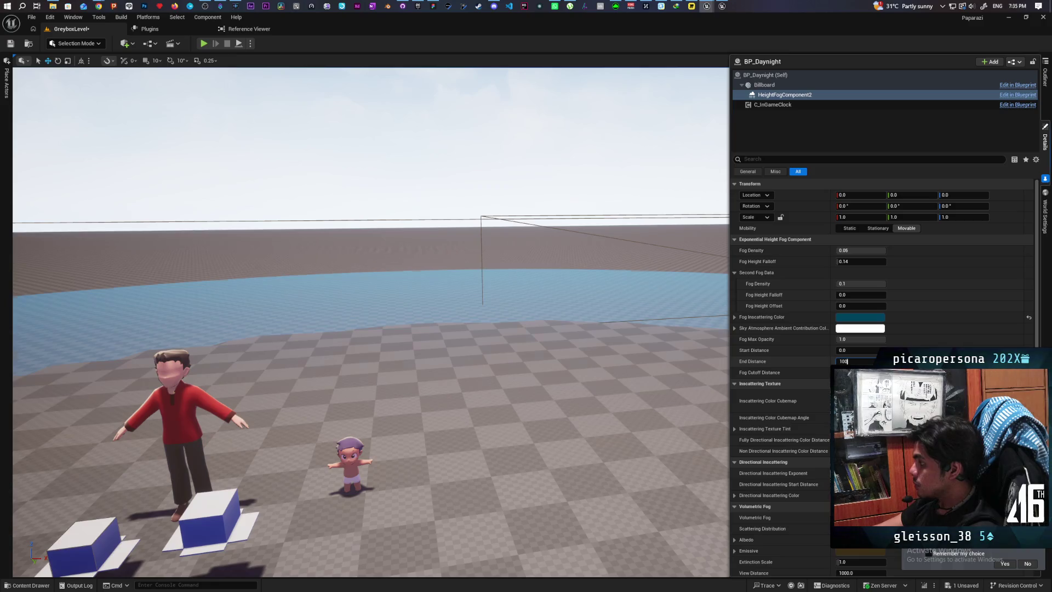
Try height fog End Distance values of 100, 10000 and 1000
key(Return)
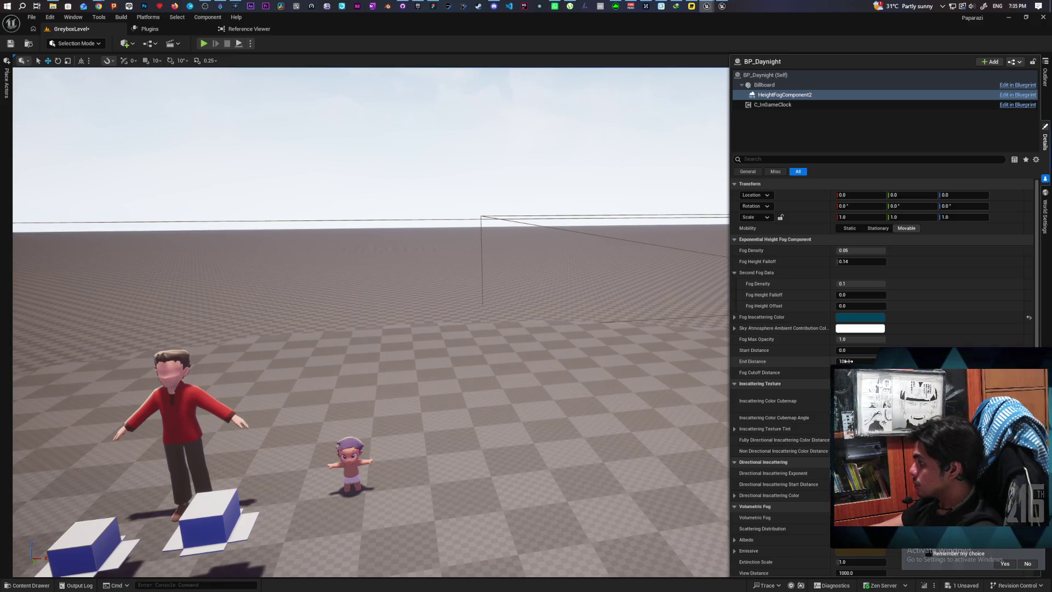
click(854, 360)
text(1000)
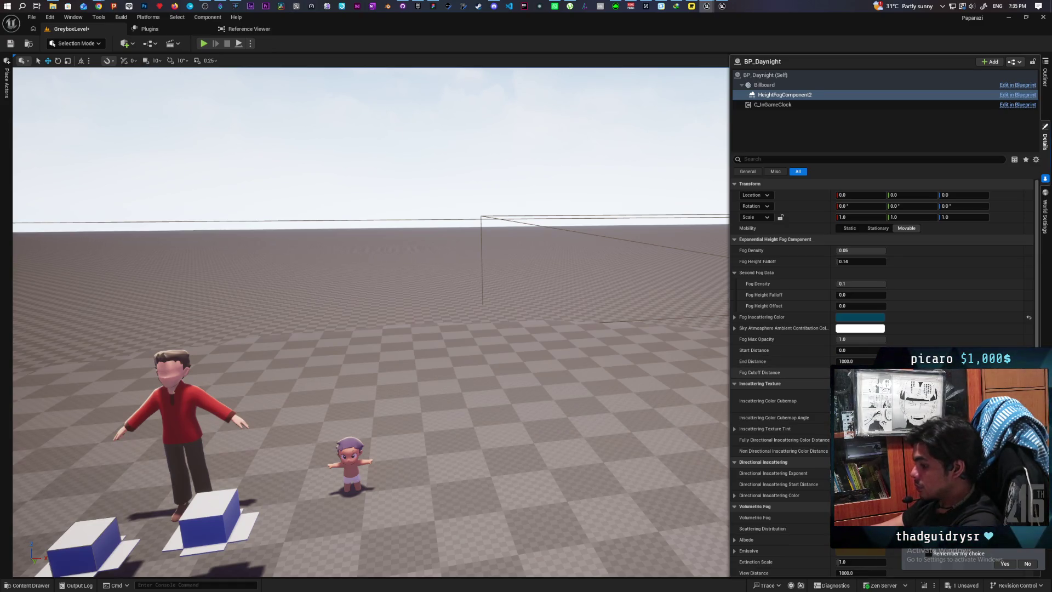
key(Return)
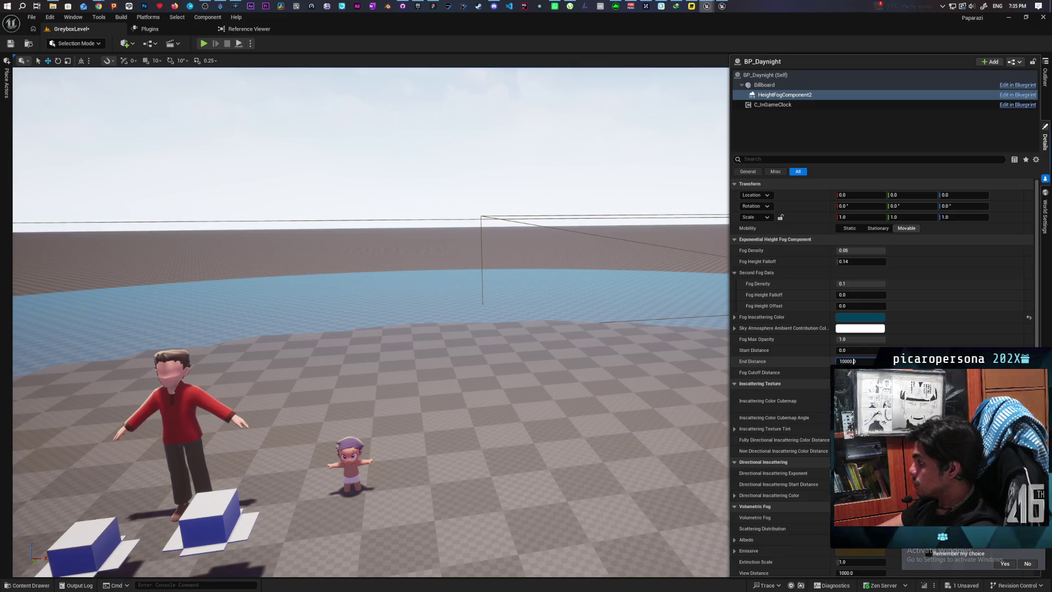
key(Return)
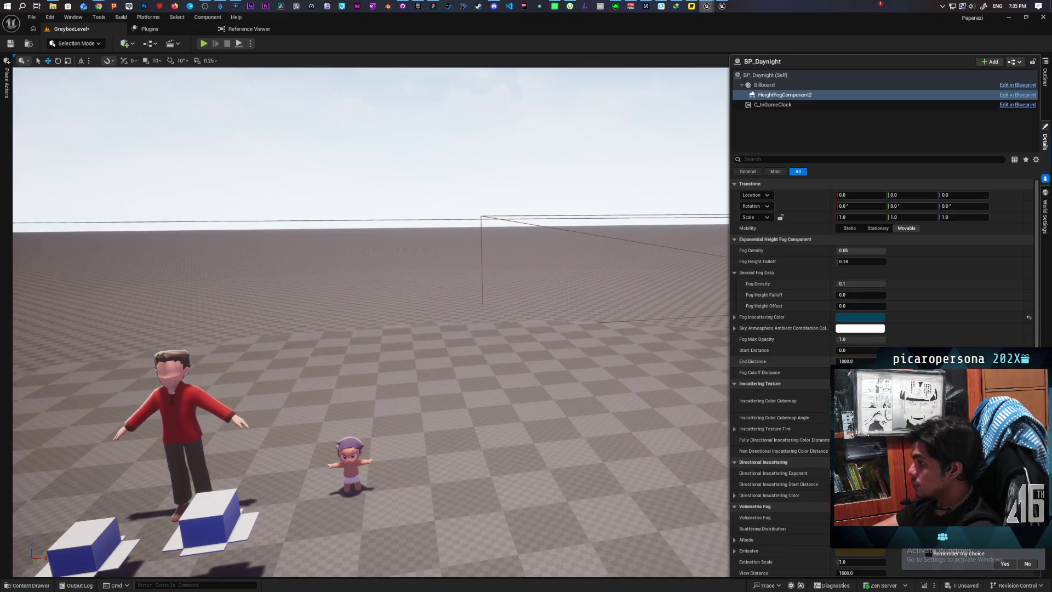
Fly the camera toward the blue arch and reset fog End Distance to 0.0
key(s)
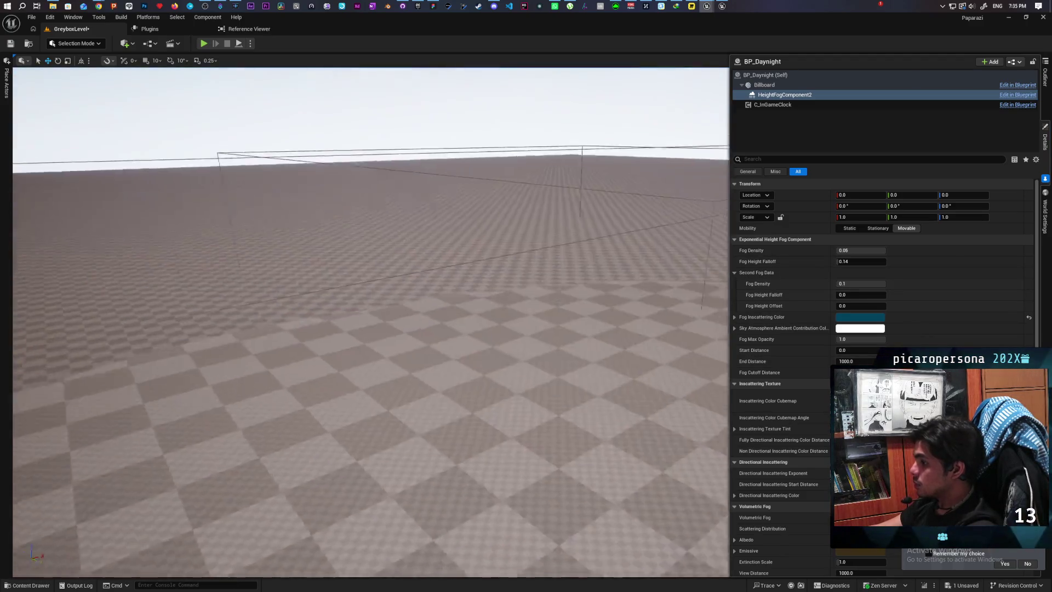
key(w)
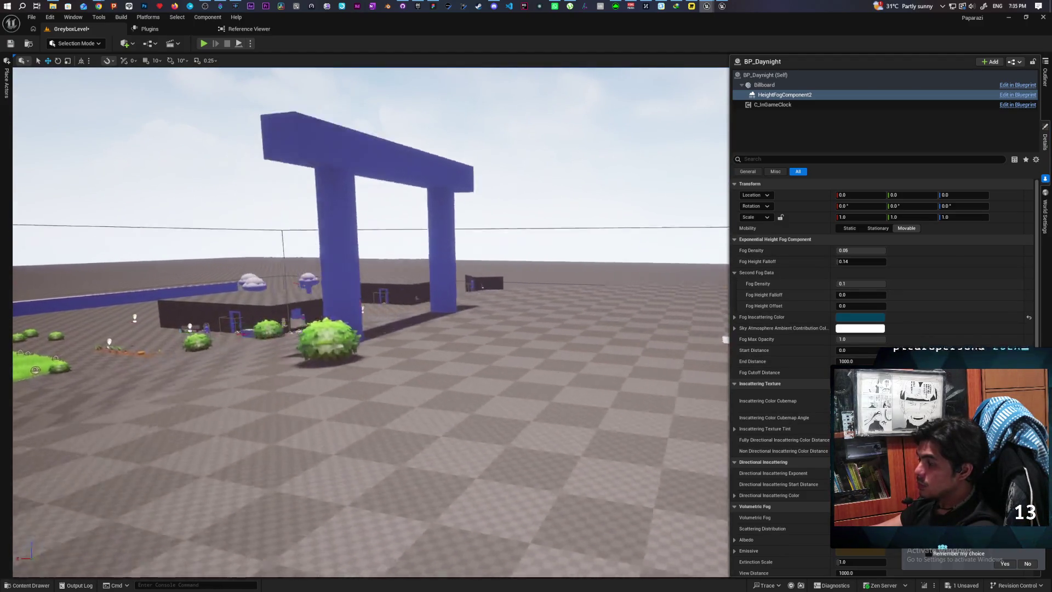
key(w)
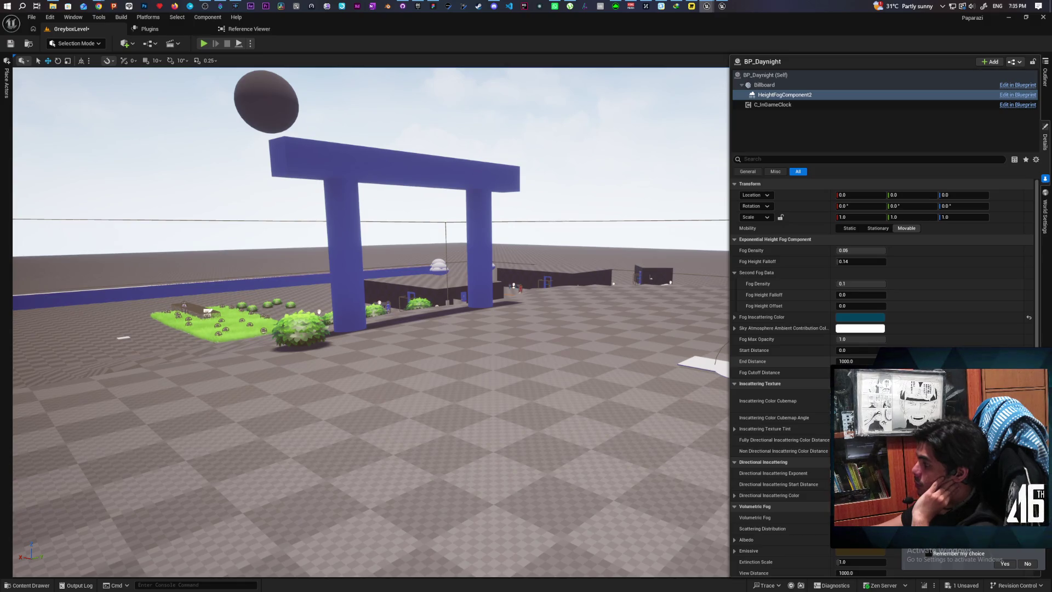
key(ctrl+z)
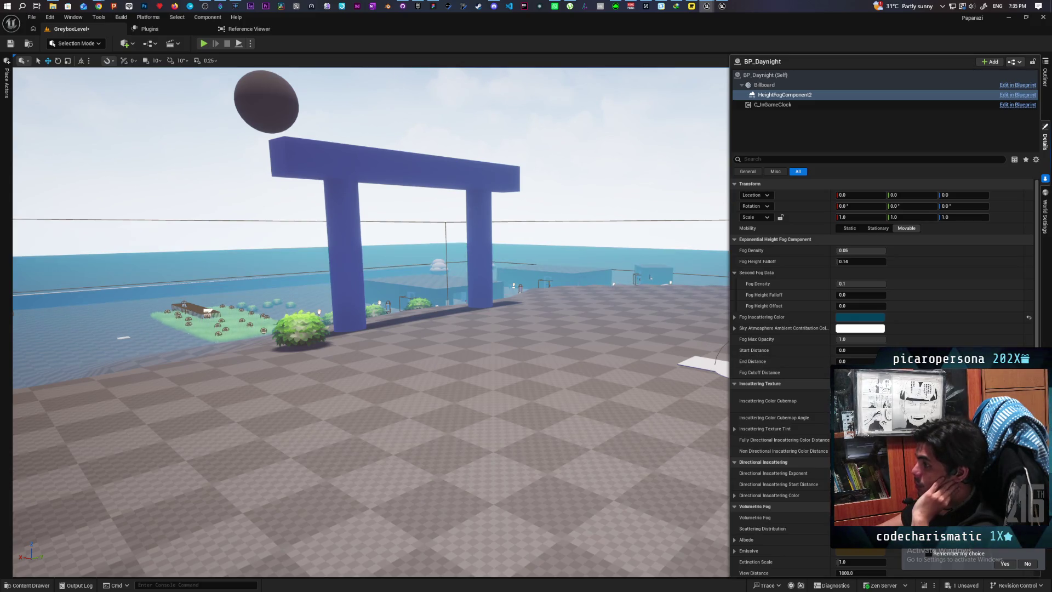
mouse_move(590, 395)
mouse_down()
mouse_move(548, 361)
mouse_move(515, 405)
mouse_move(559, 400)
mouse_move(548, 395)
mouse_up()
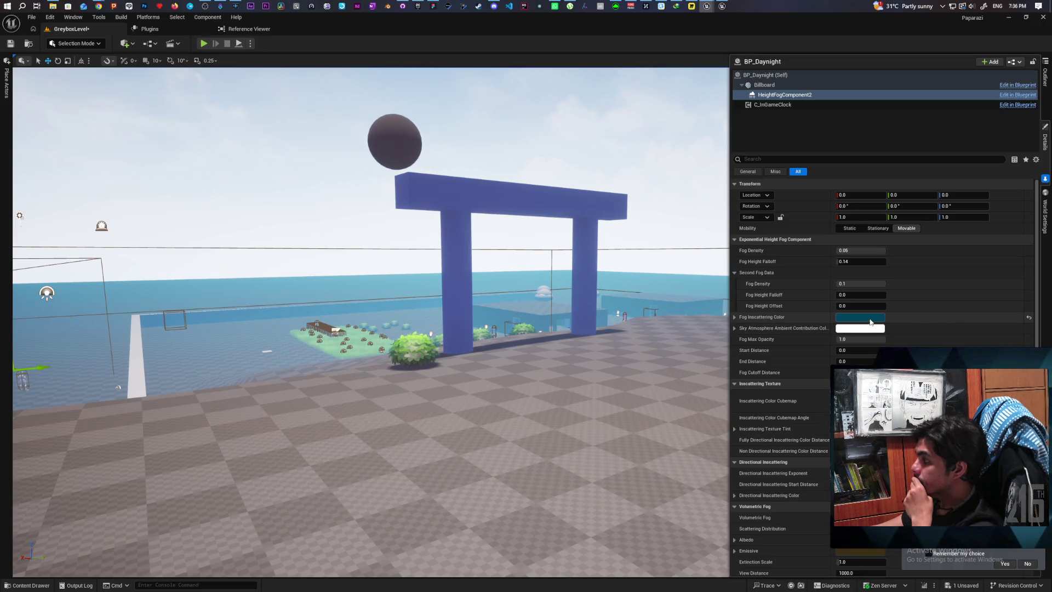
Try black and then dark purple as the fog inscattering colour
click(871, 318)
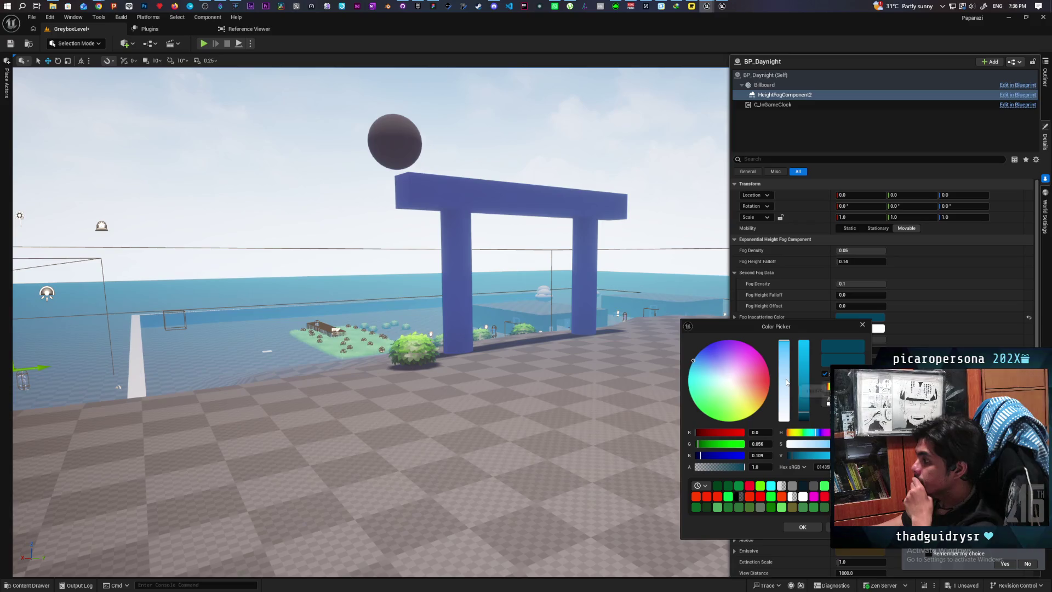
drag(804, 418, 804, 464)
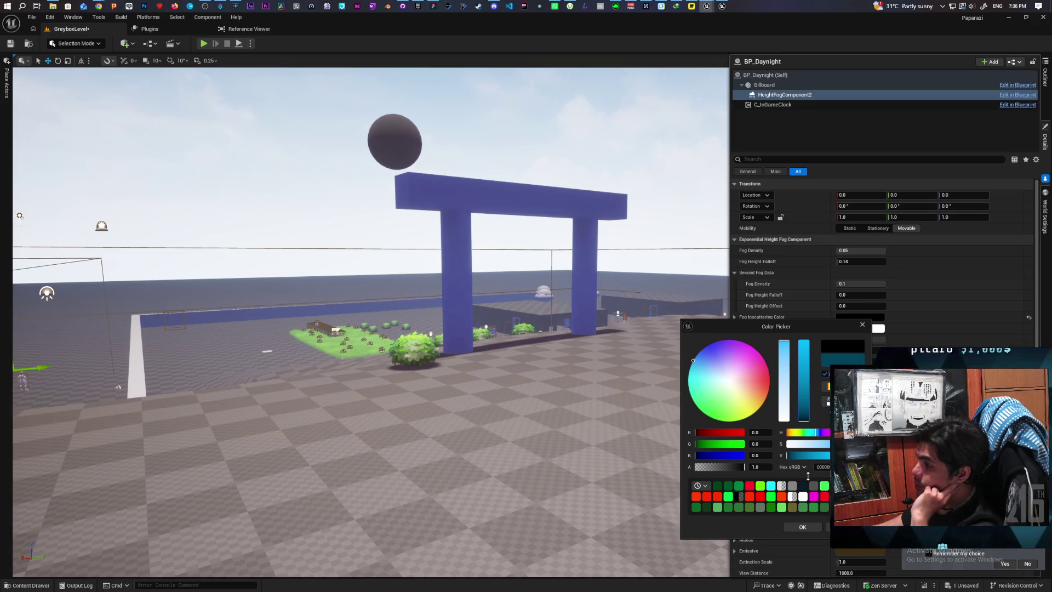
key(Escape)
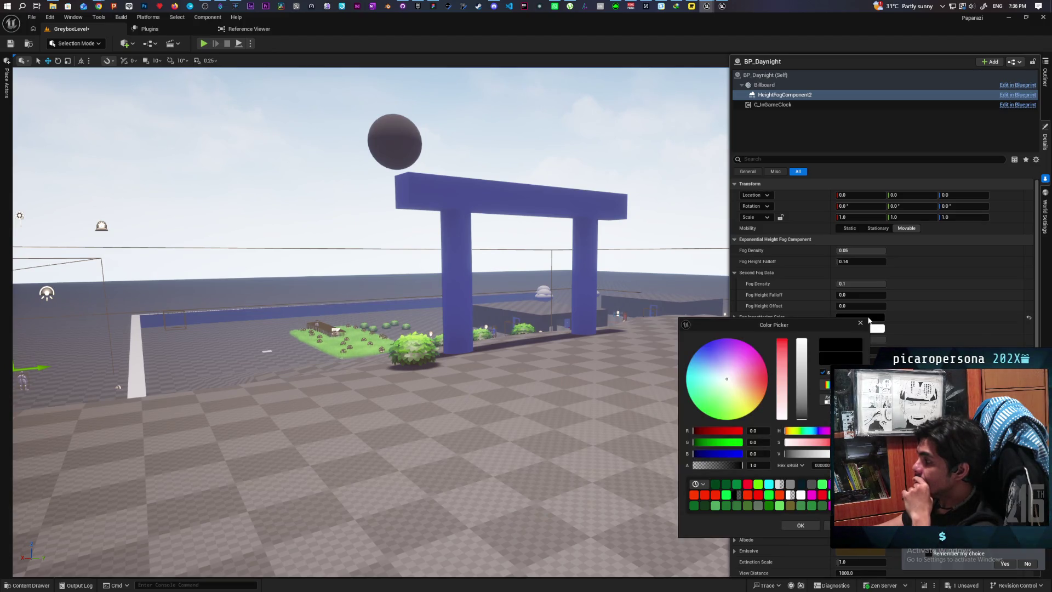
click(1028, 320)
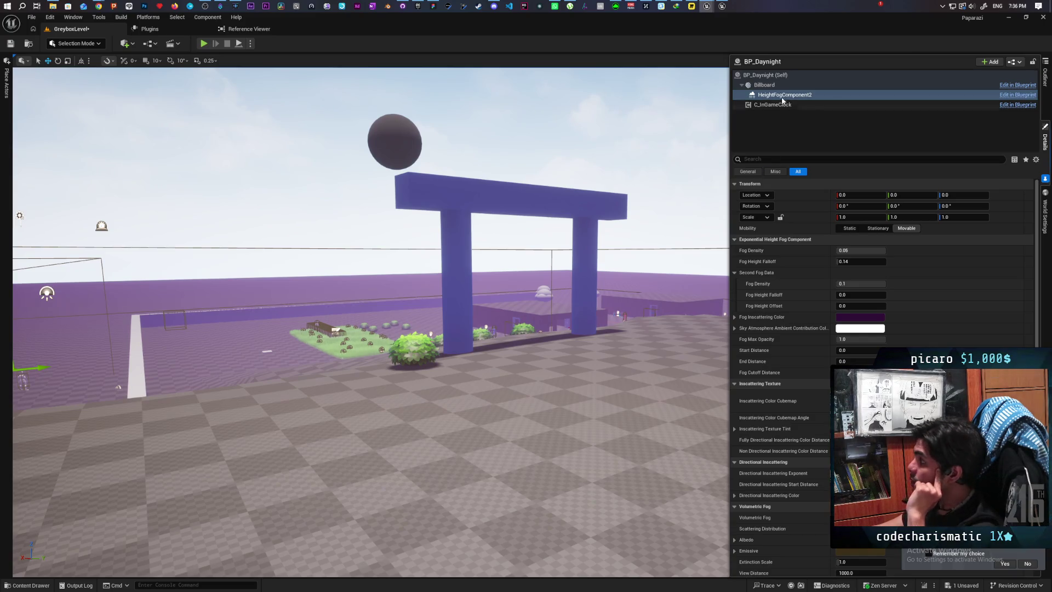
Switch BP_Daynight to daytime lighting and reselect the height fog component
click(767, 74)
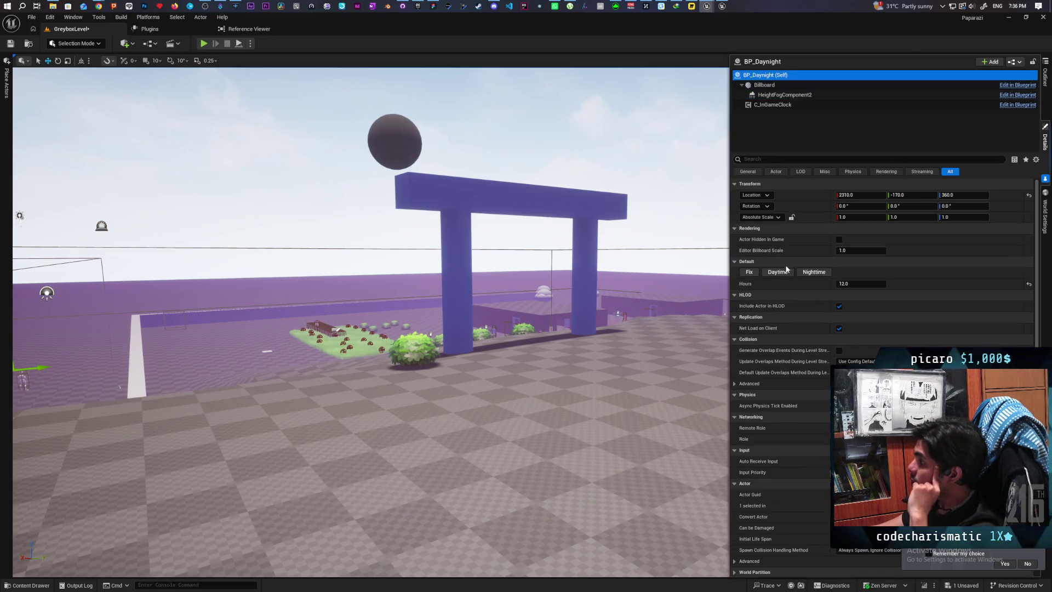
click(787, 270)
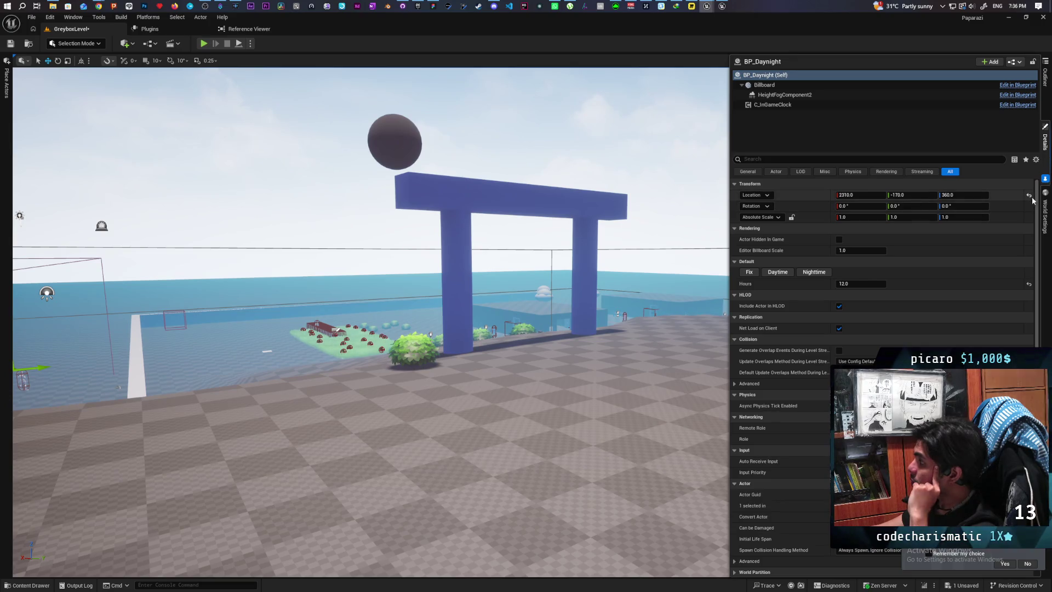
click(780, 95)
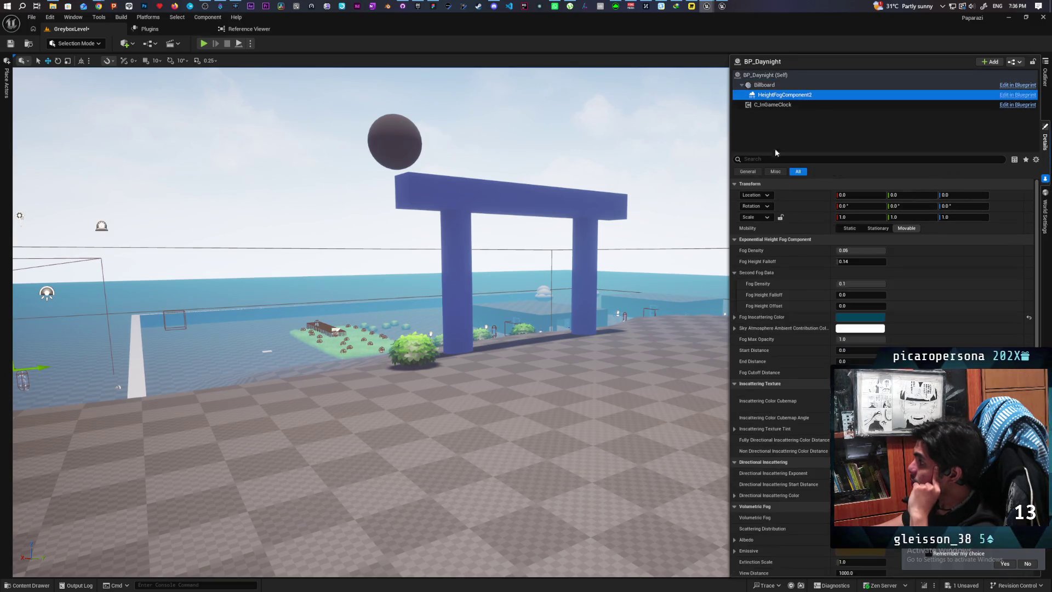
Darken the fog inscattering colour to R 0.0, G 0.01612, B 0.023193
click(859, 317)
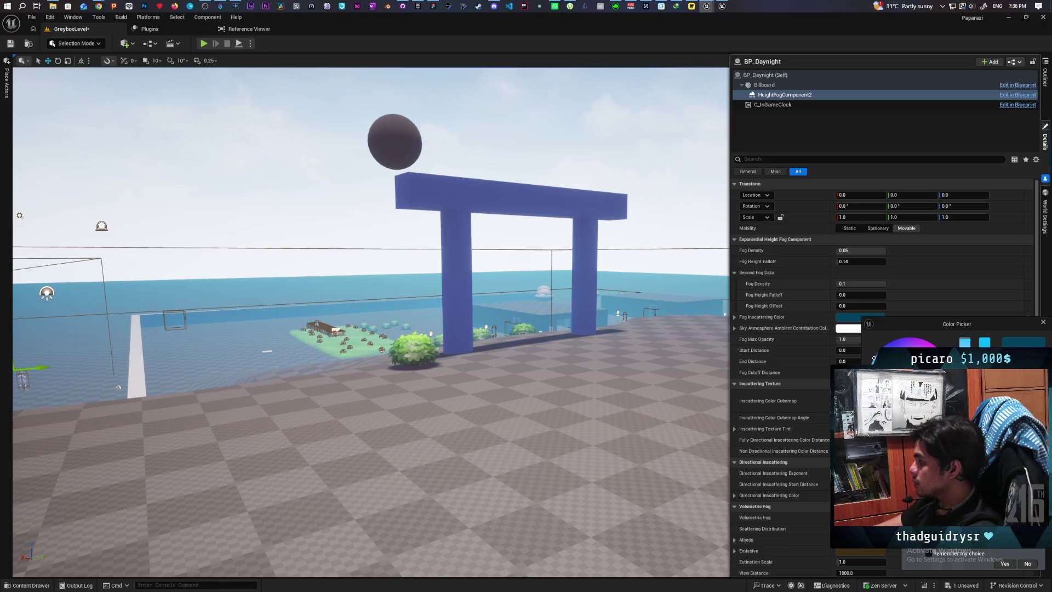
key(Return)
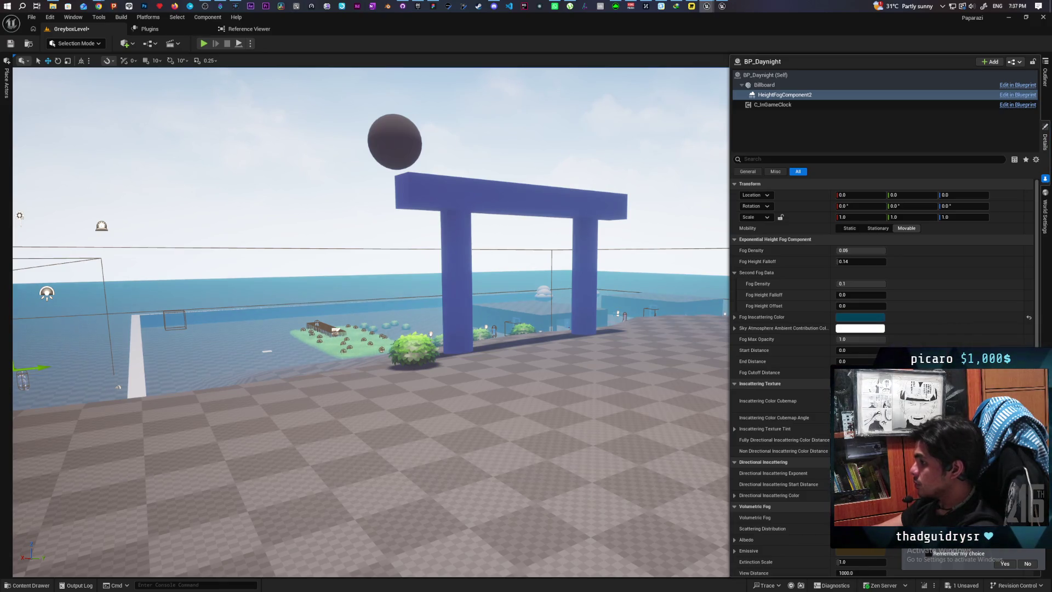
click(870, 319)
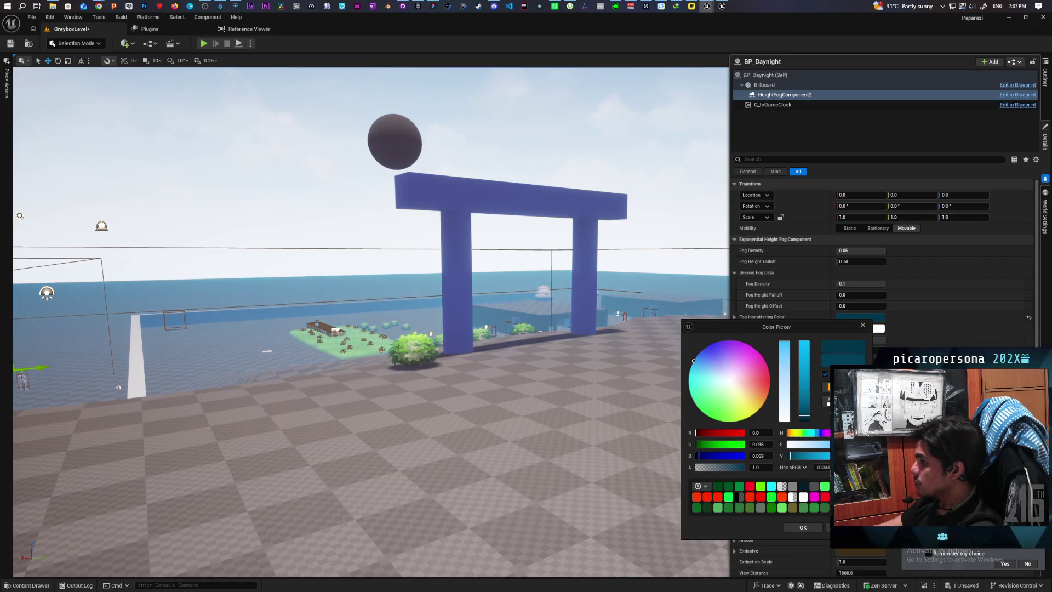
drag(804, 415, 803, 417)
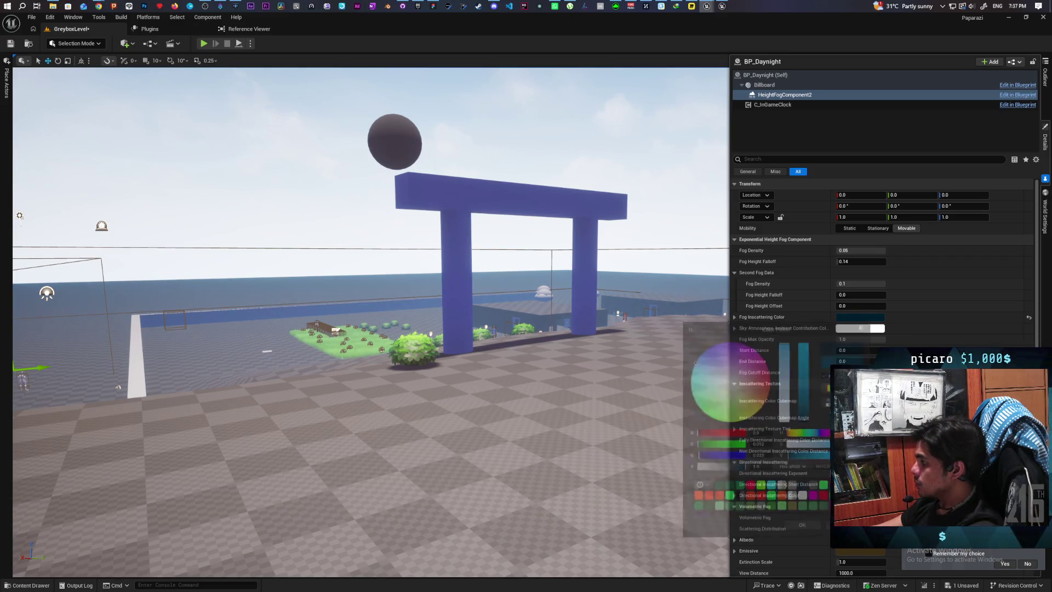
key(Return)
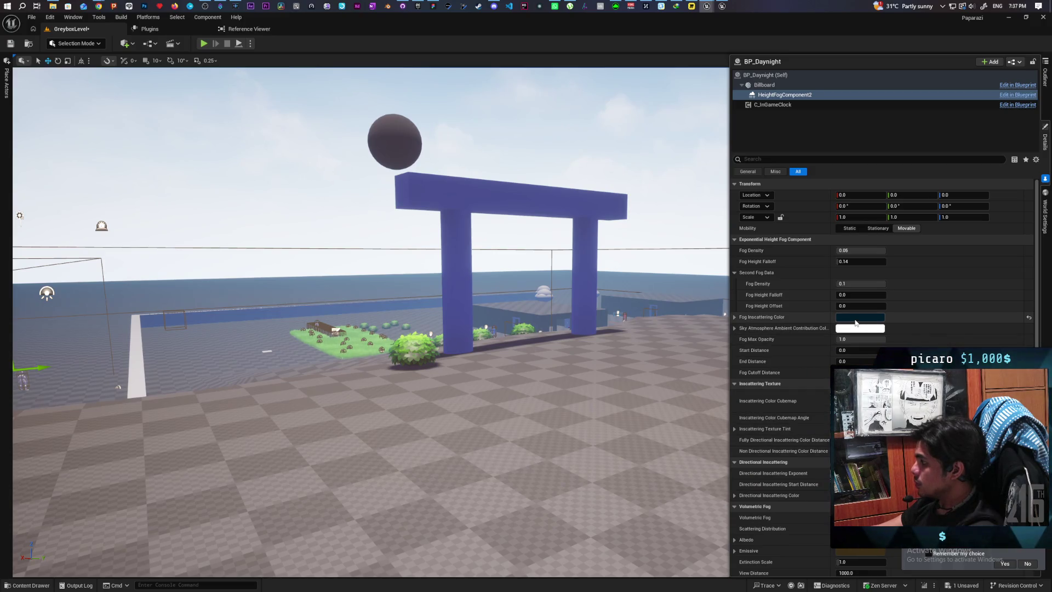
click(856, 319)
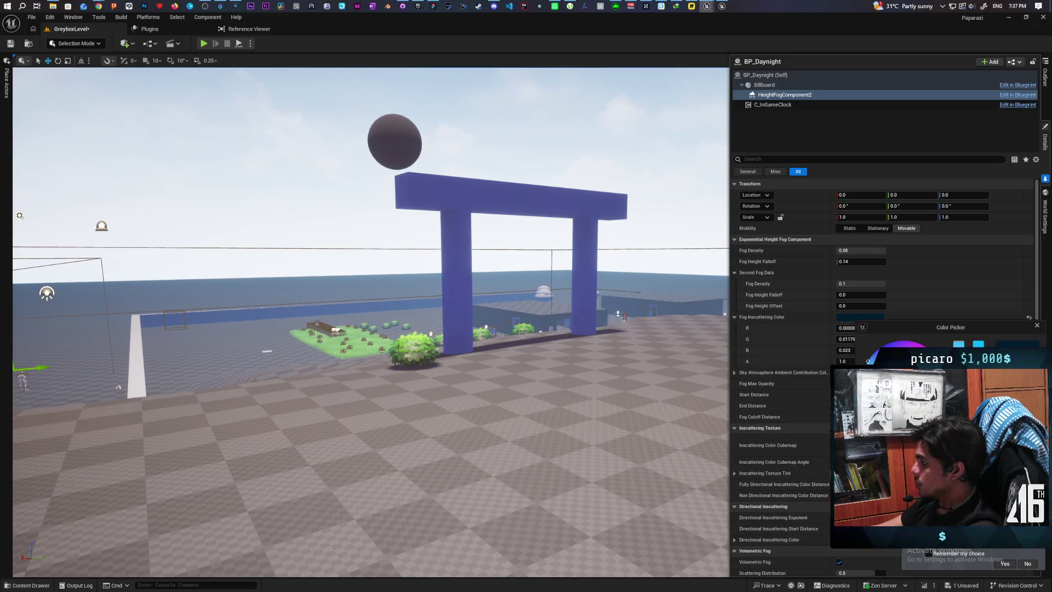
key(Return)
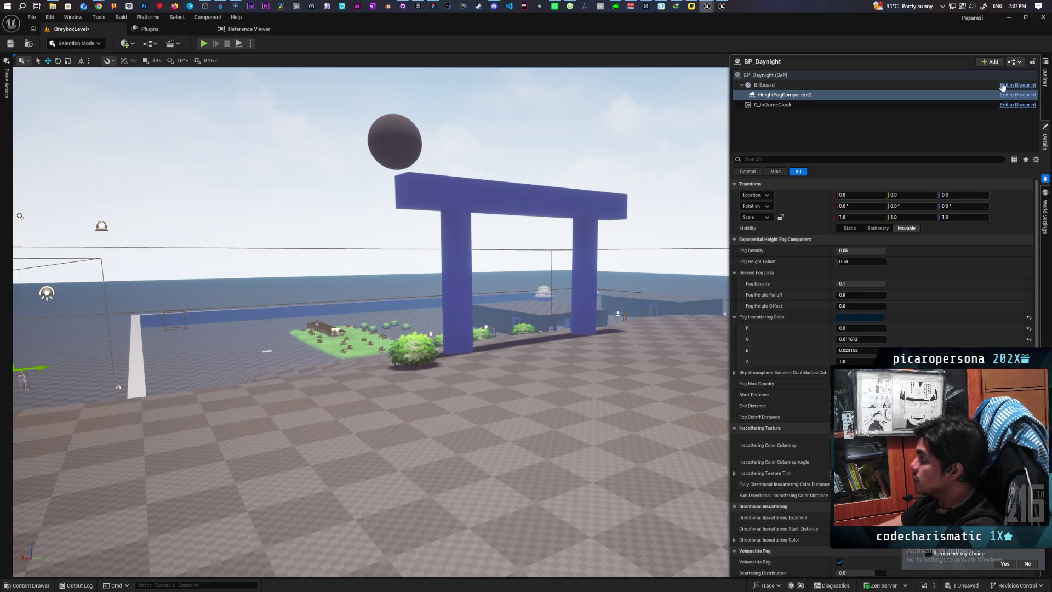
click(832, 75)
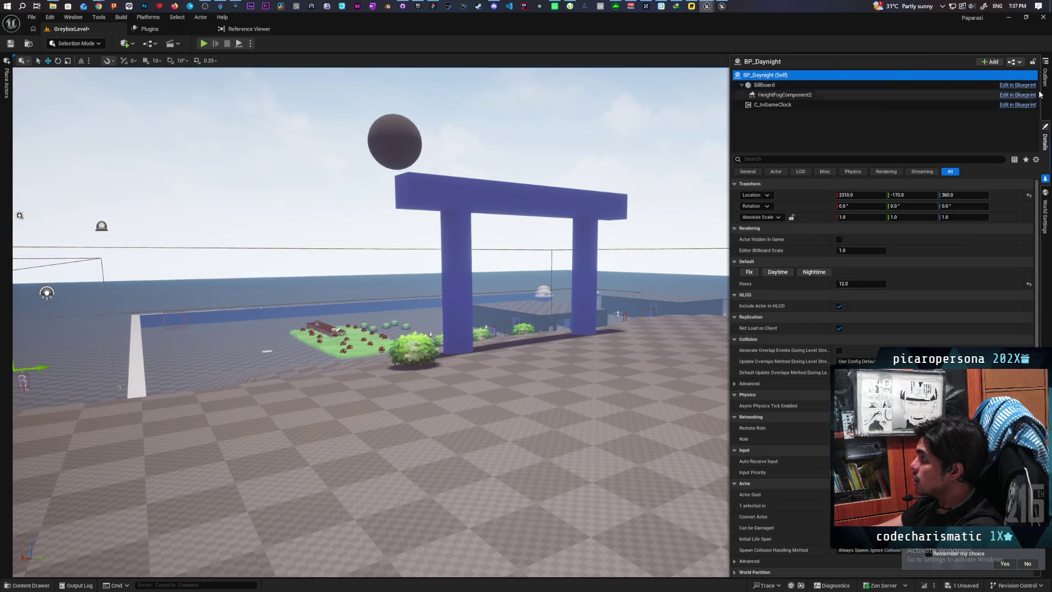
Open the BP_Daynight blueprint and edit its C_InGameClock component blueprint
click(1044, 76)
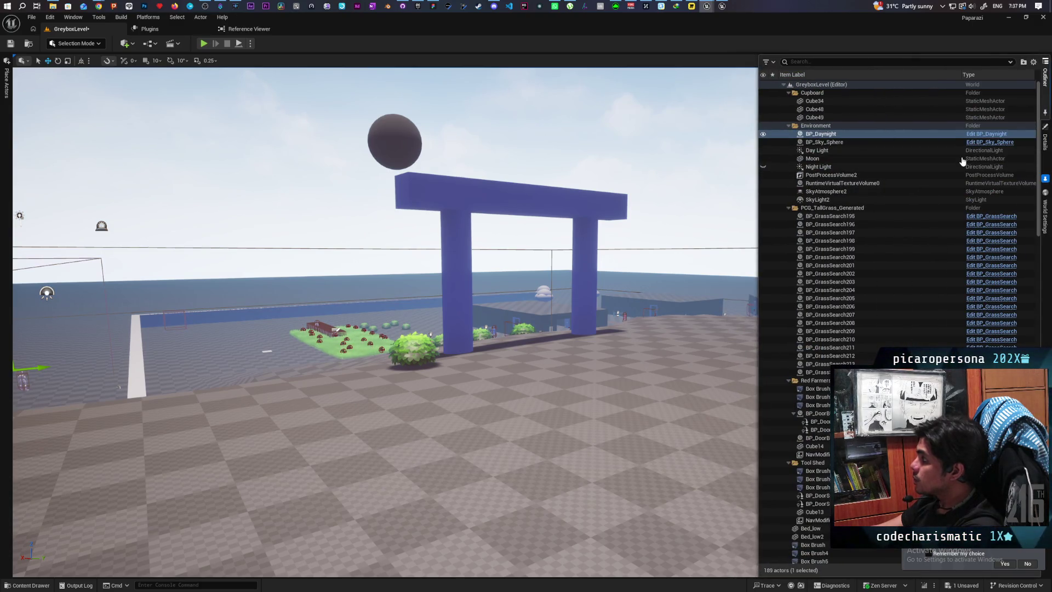
click(986, 134)
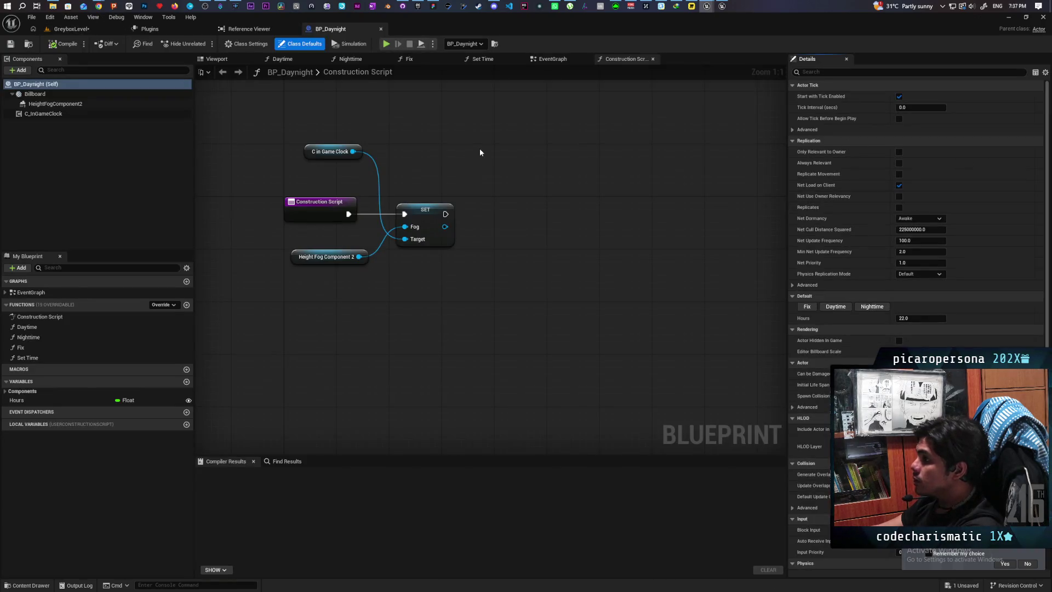
click(39, 114)
right_click(37, 117)
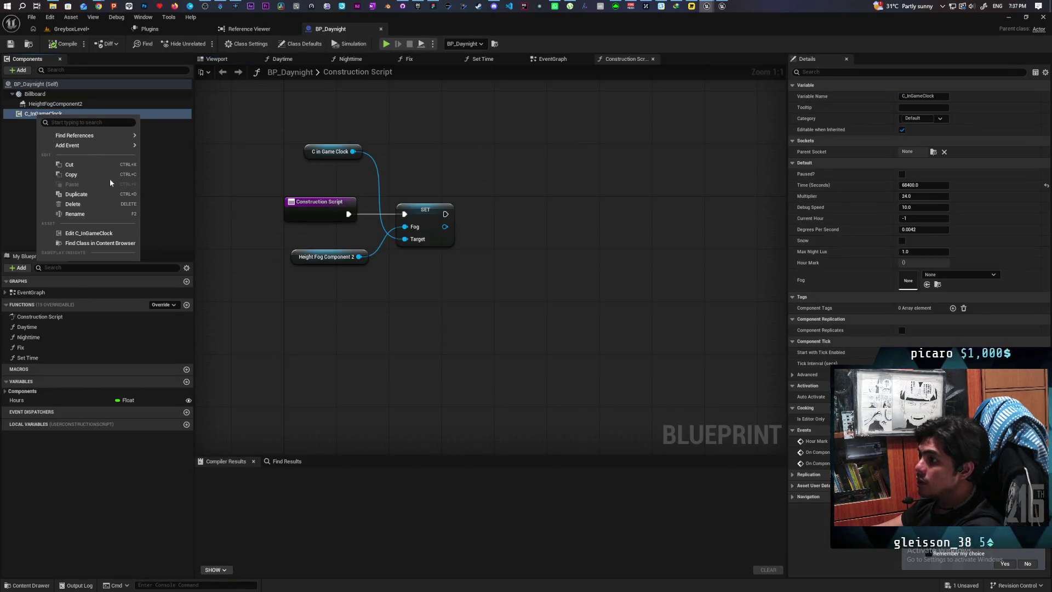
click(107, 233)
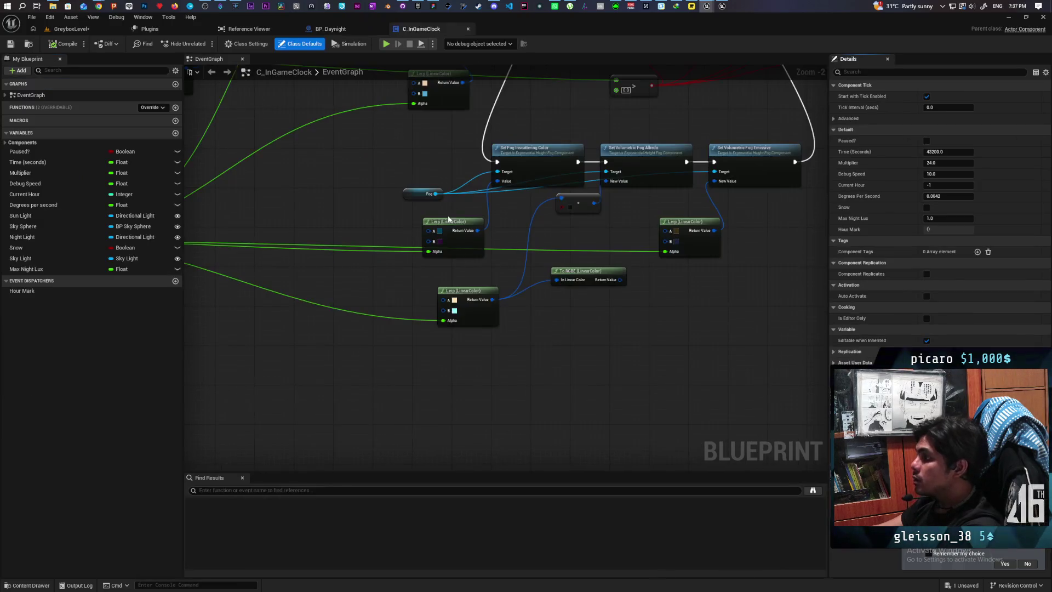
Set the fog Lerp A colour to hex 001C2AFF, then return to GreyboxLevel and save all
scroll(563, 298, up, 2)
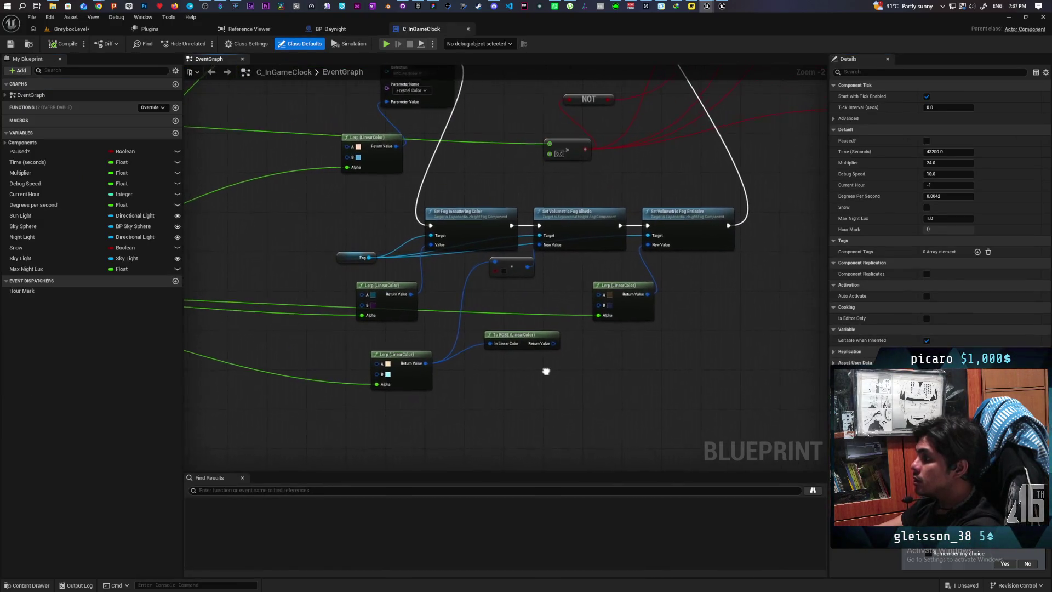
click(379, 298)
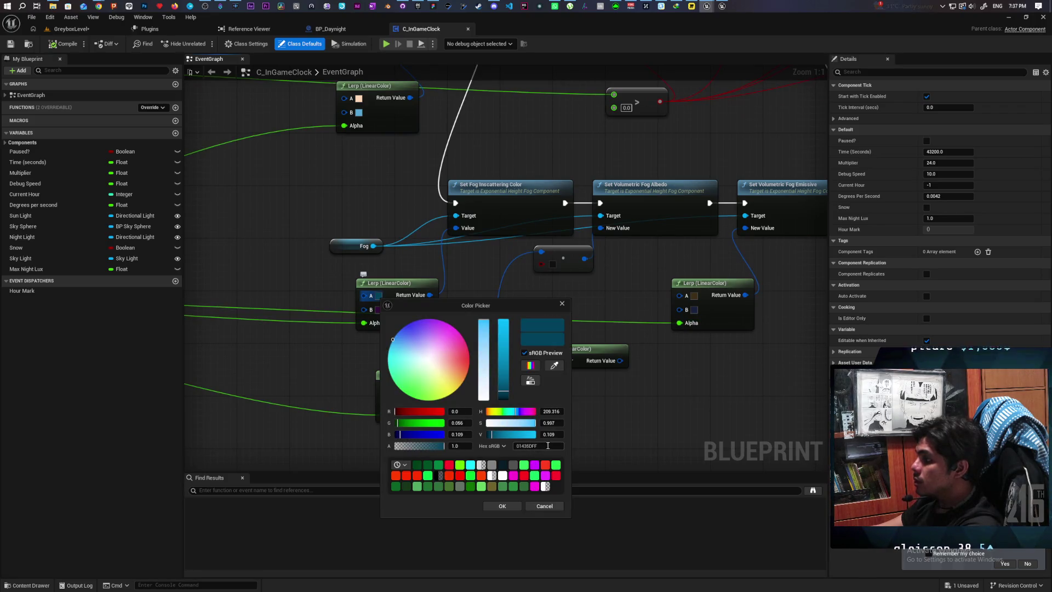
text(001C2AFF)
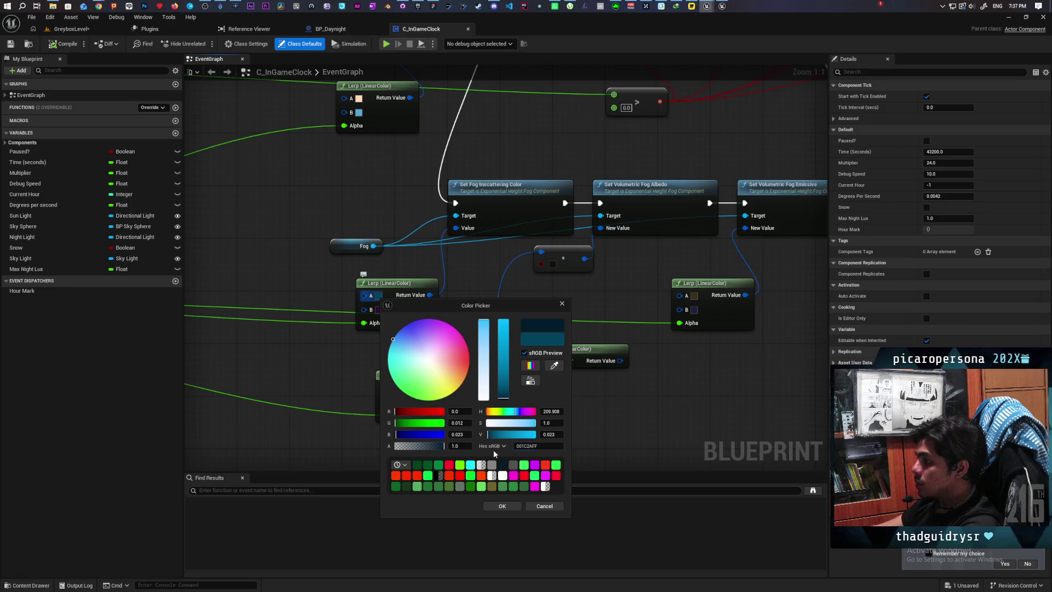
click(502, 508)
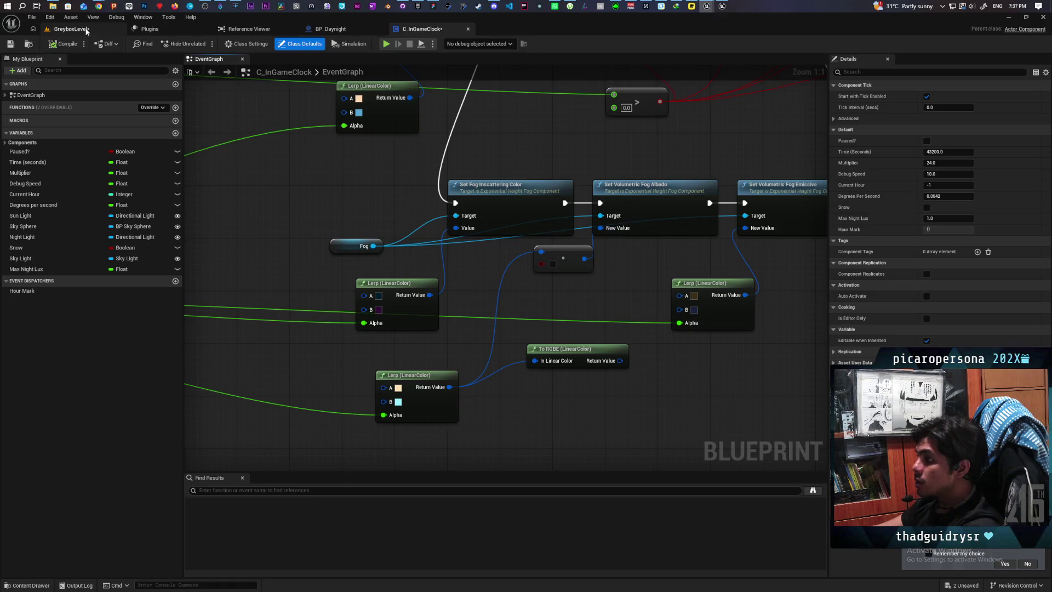
click(68, 28)
key(ctrl+s)
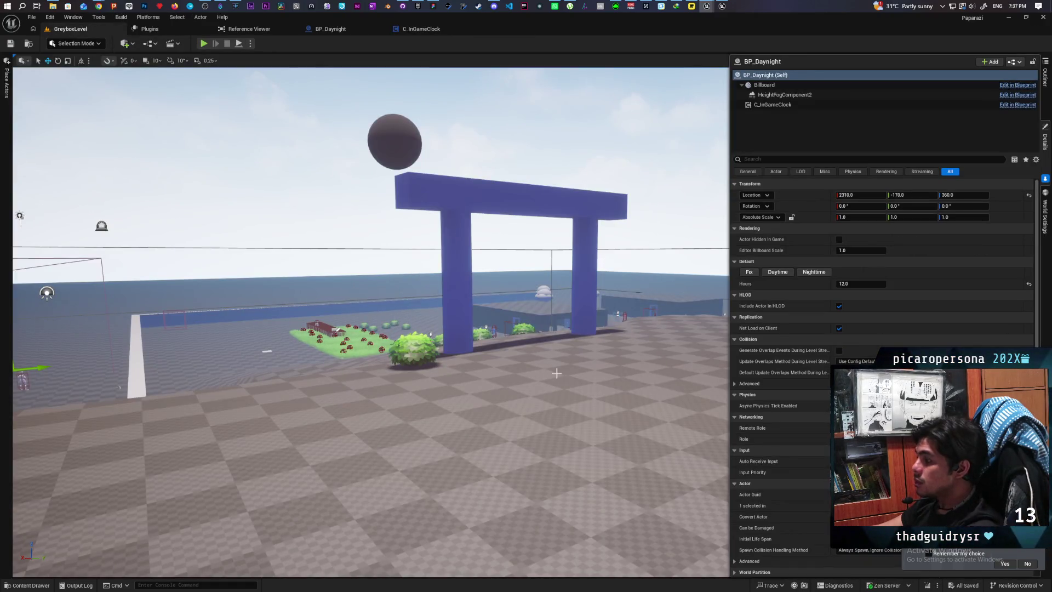
Run the purple character past the gates, ramp, pillars and NPCs in Play-in-Editor, then stop
click(203, 44)
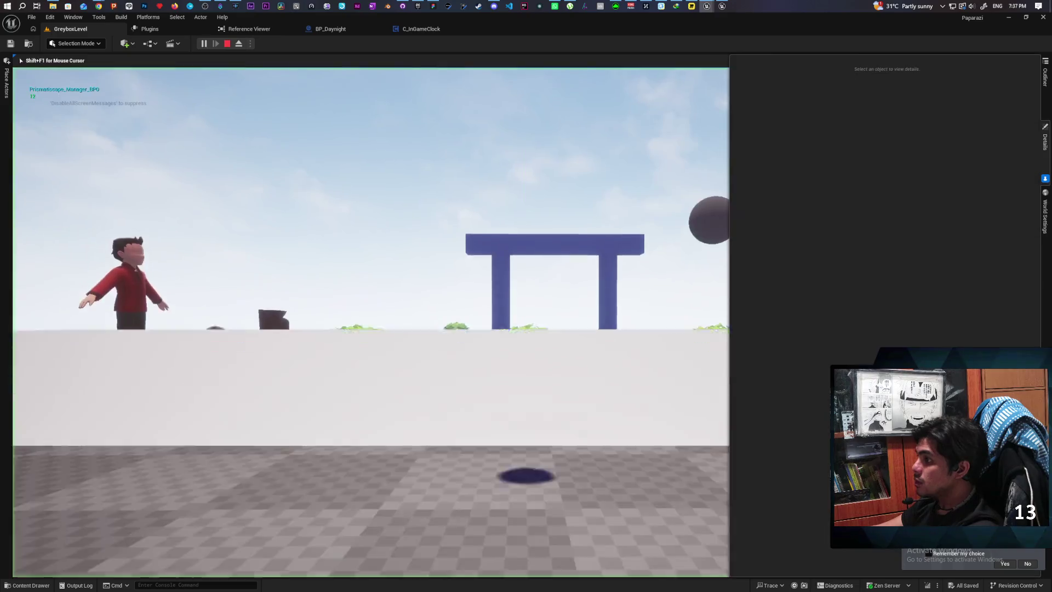
key(w)
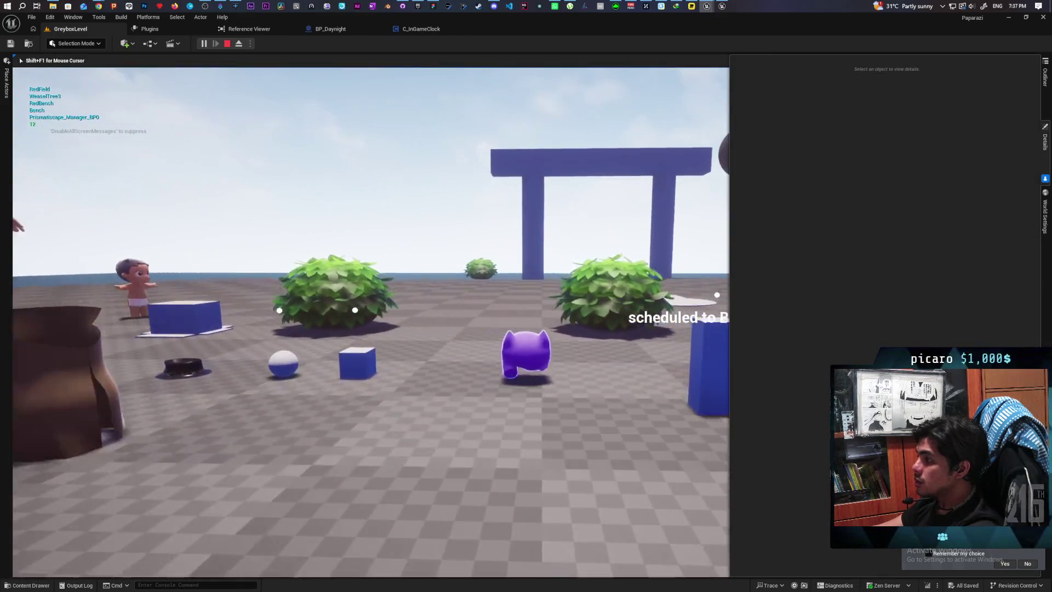
key(w)
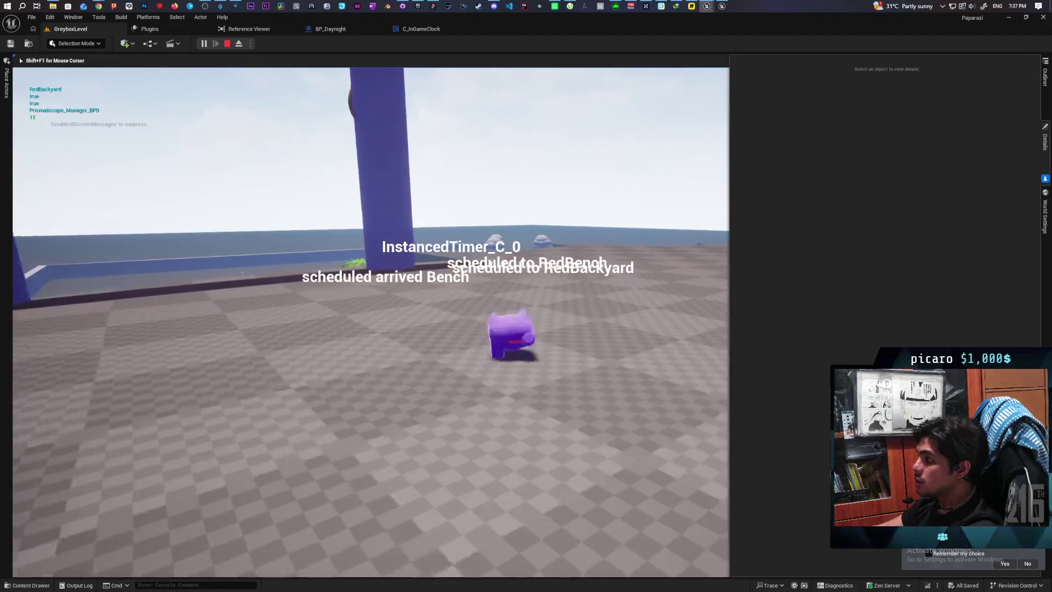
key(w)
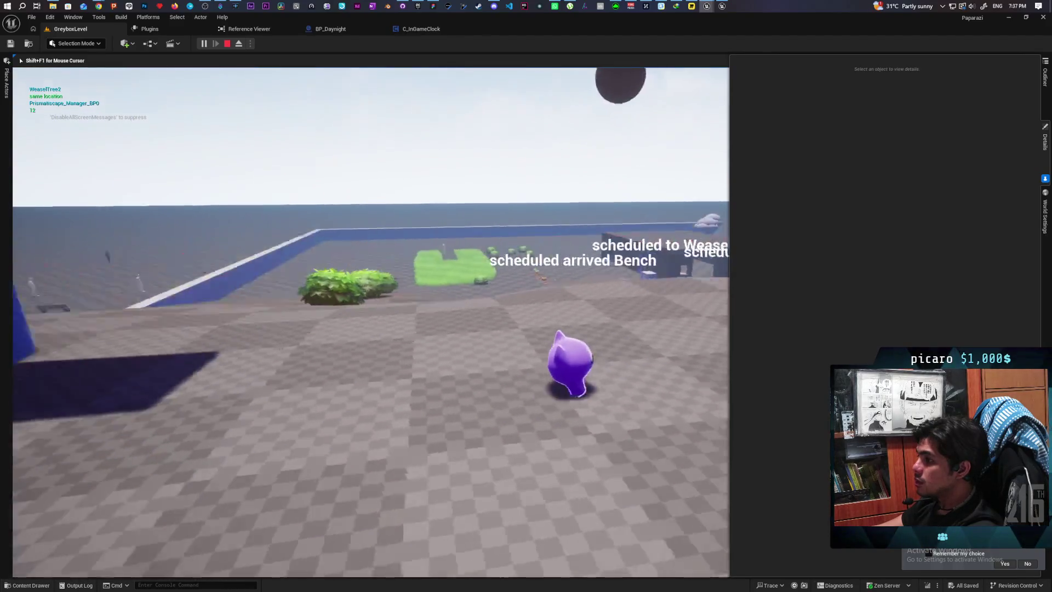
key(w)
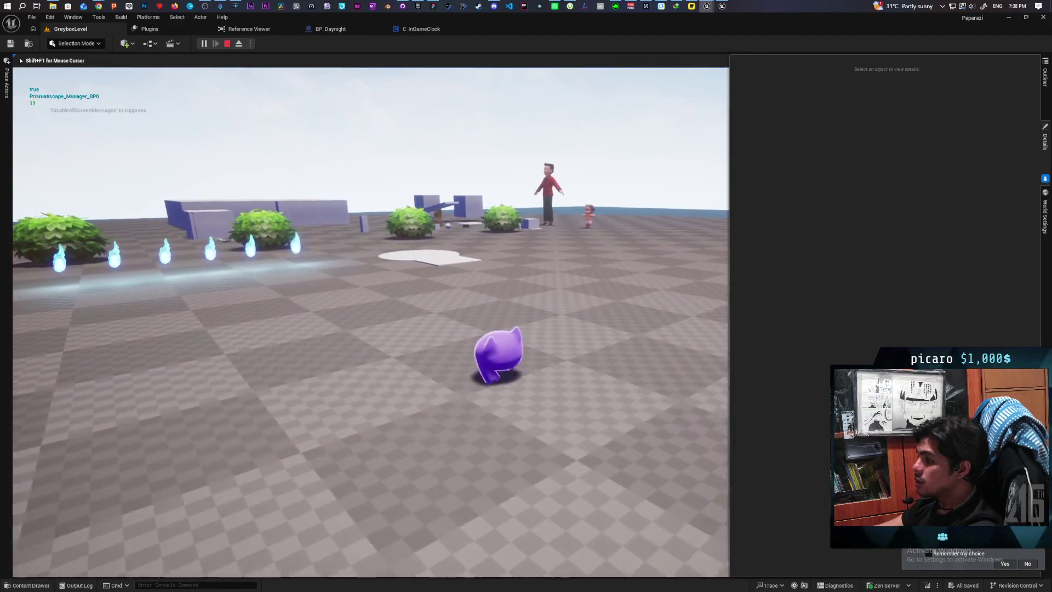
key(w)
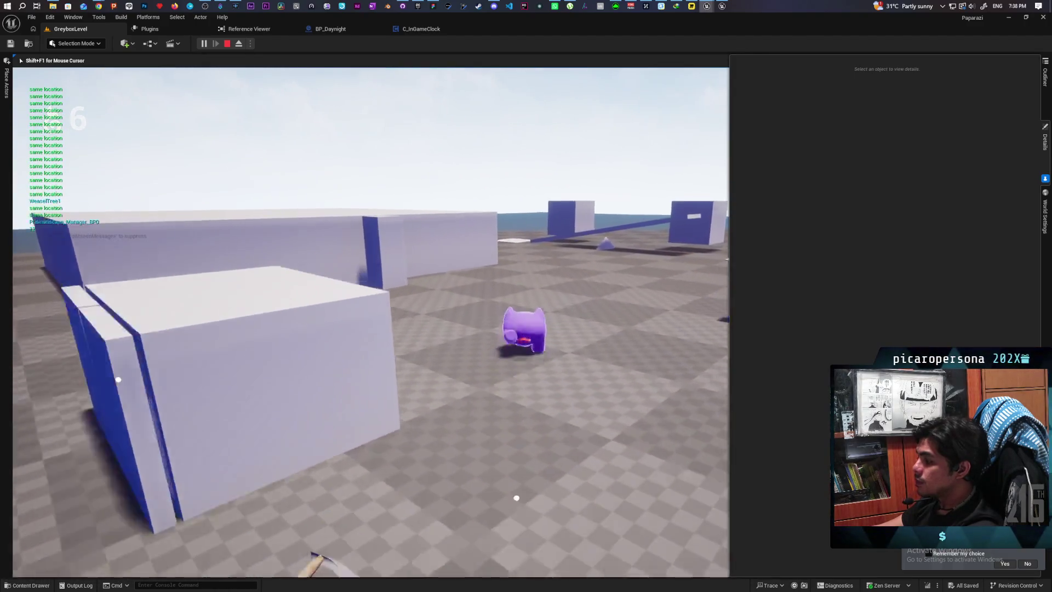
key(w)
key(w)
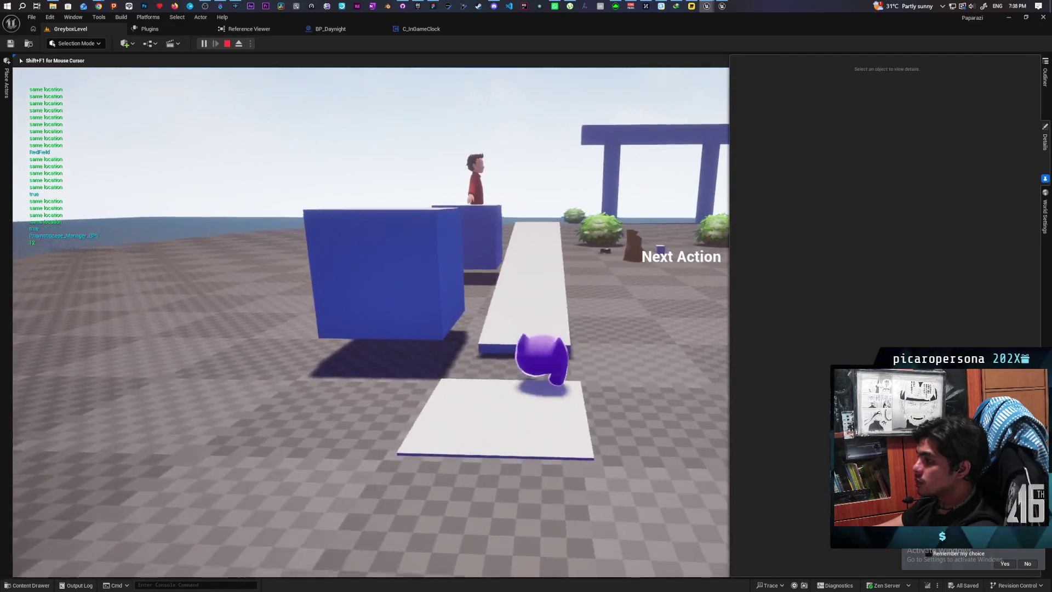
key(w)
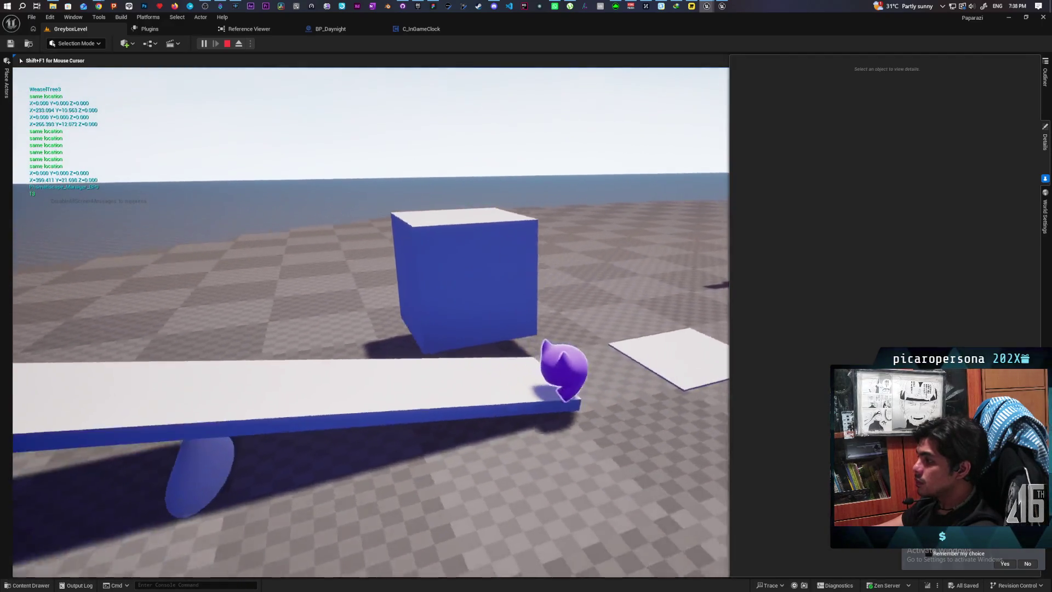
key(w)
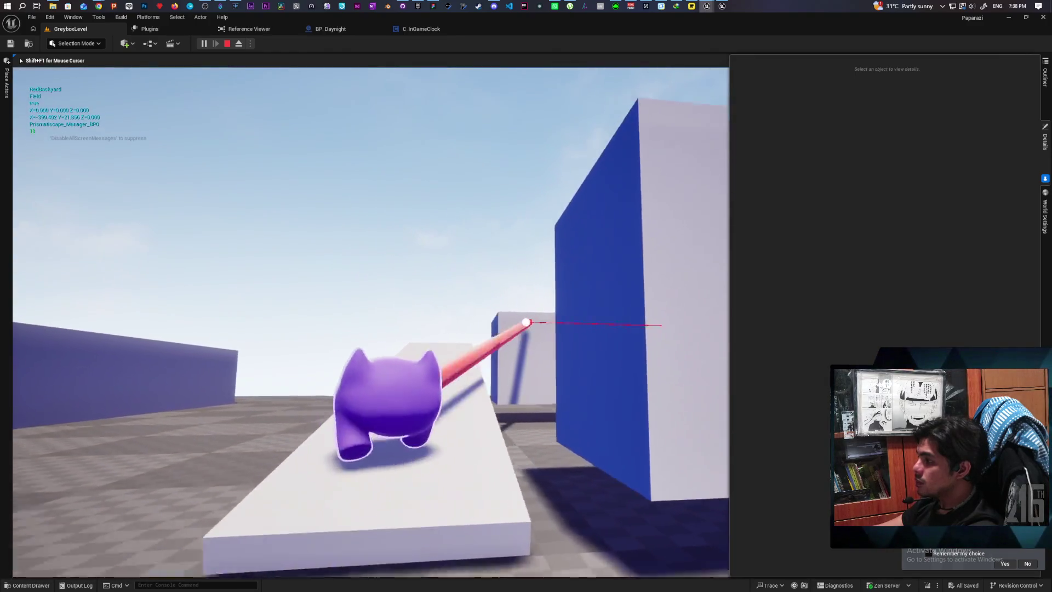
key(w)
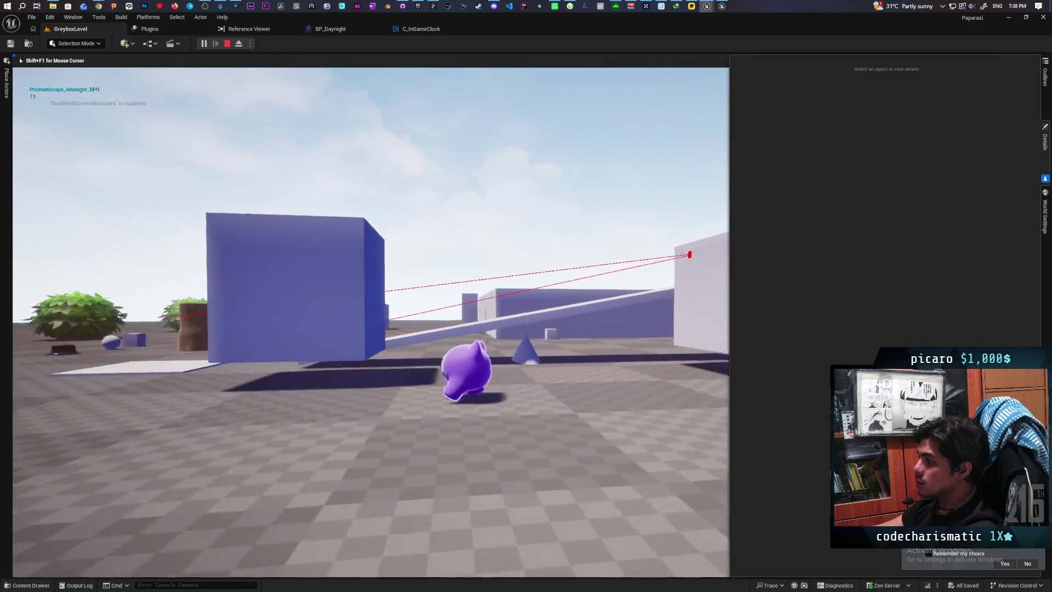
key(w)
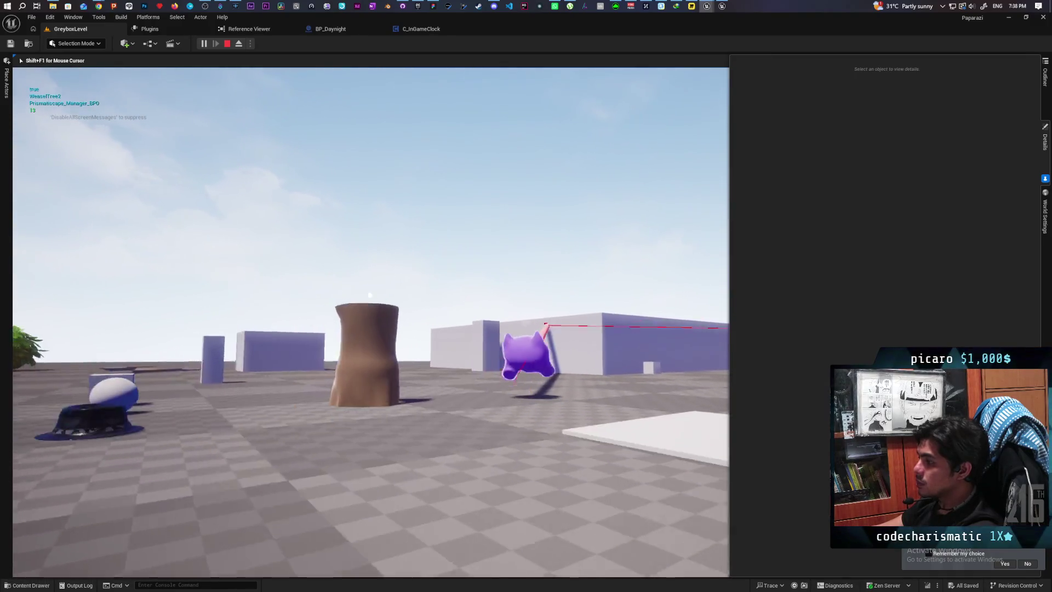
key(w)
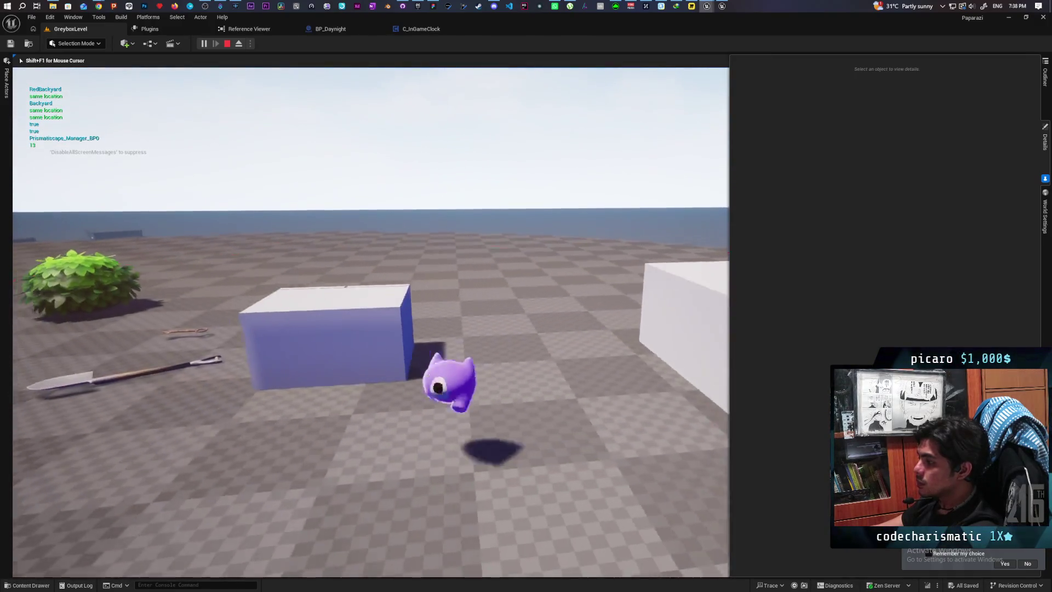
key(w)
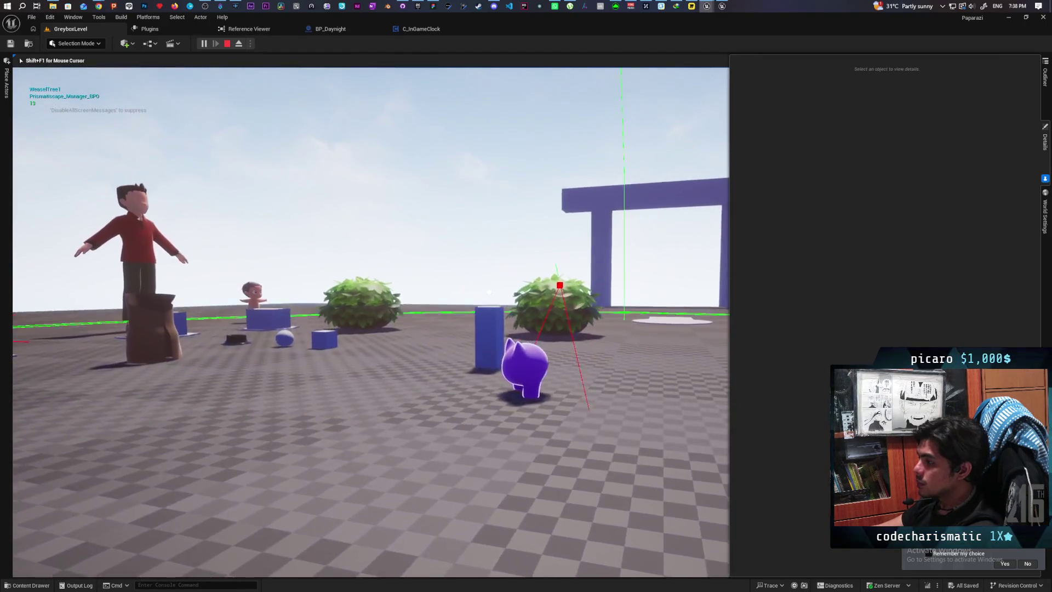
key(w)
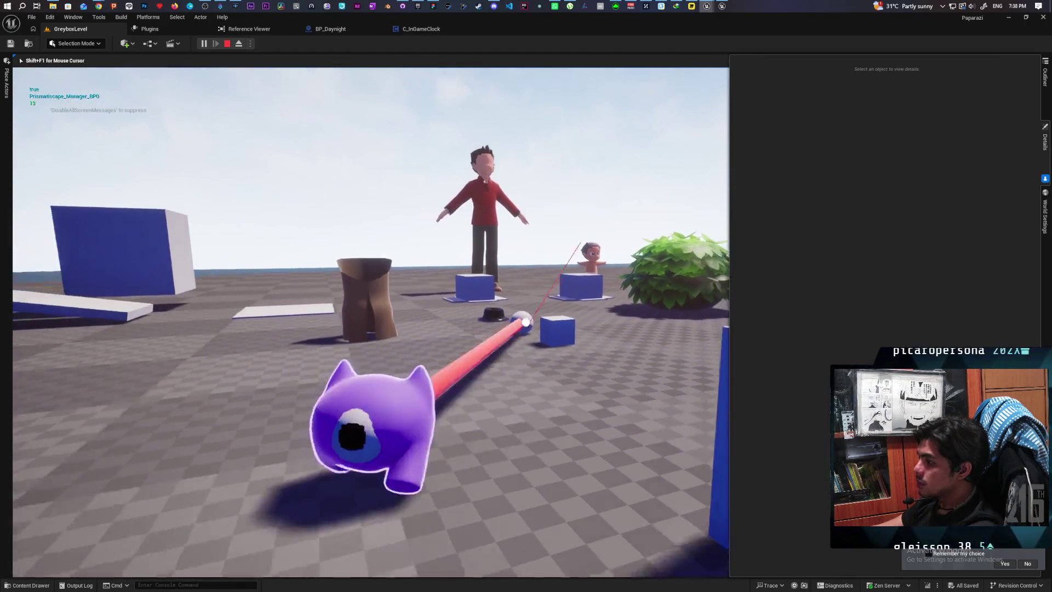
key(w)
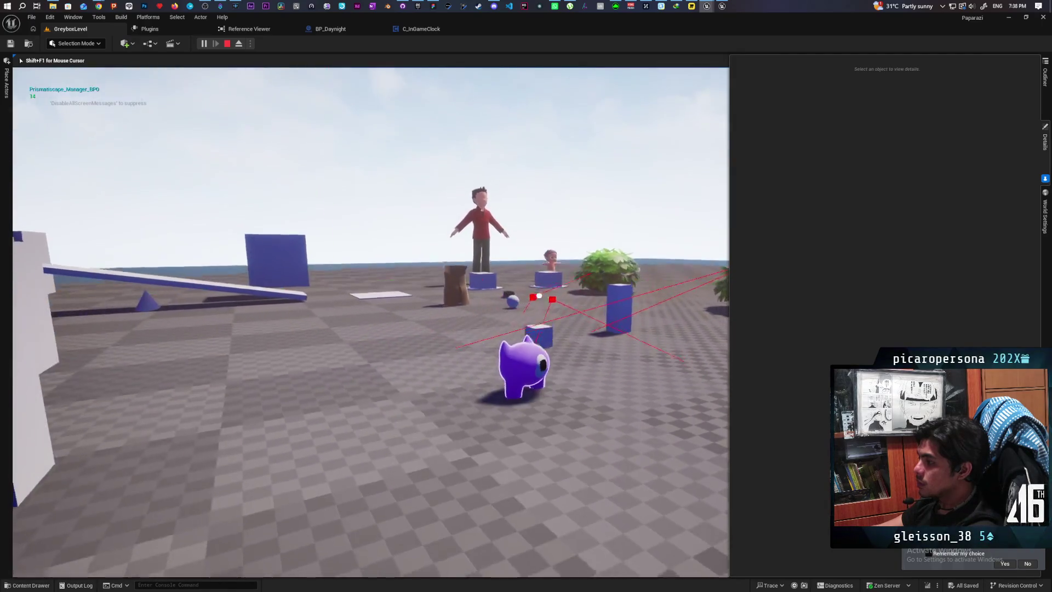
key(w)
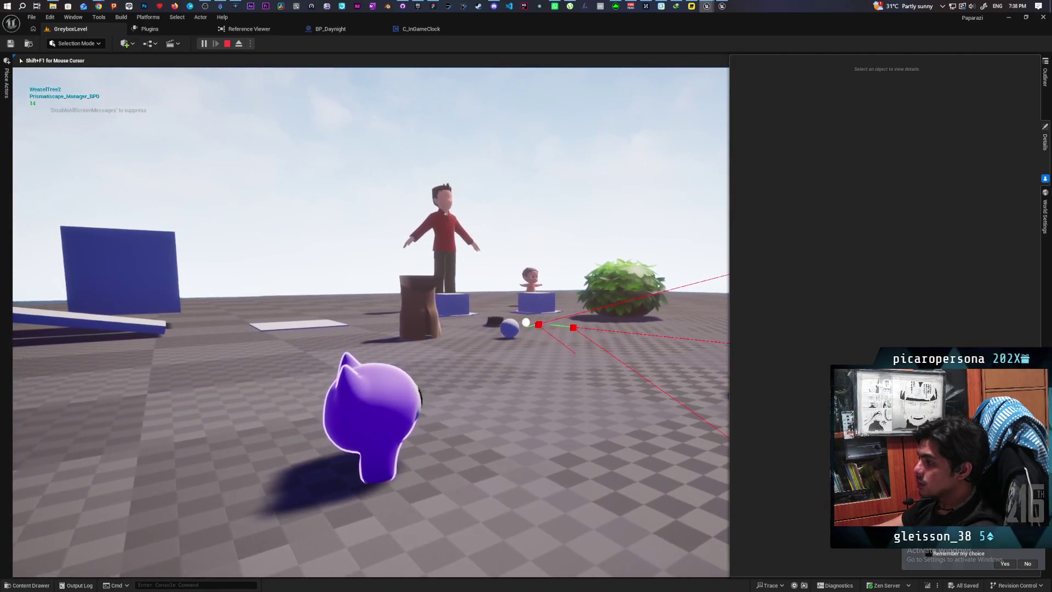
key(w)
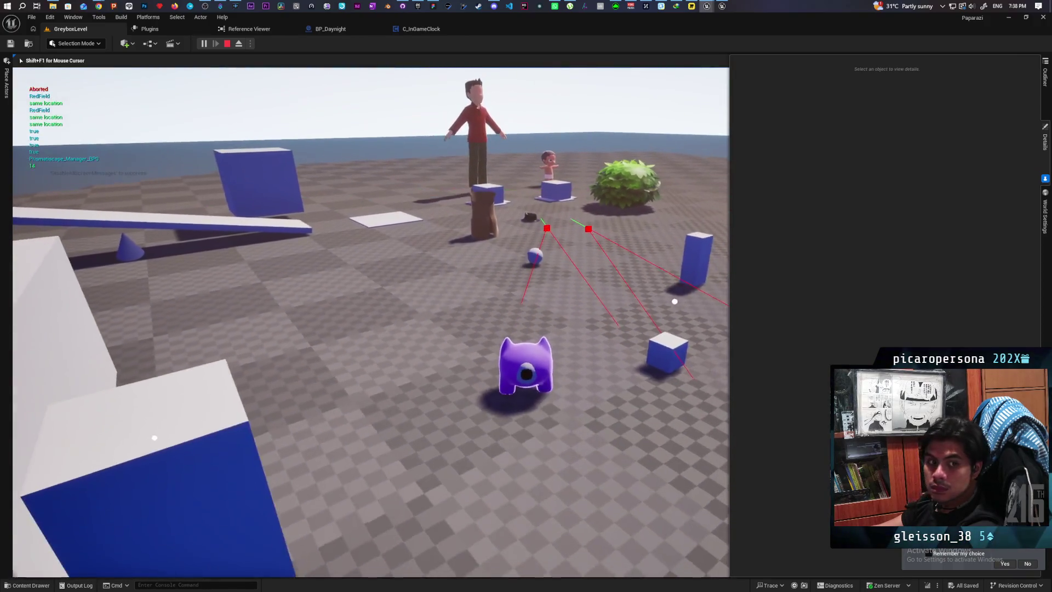
key(w)
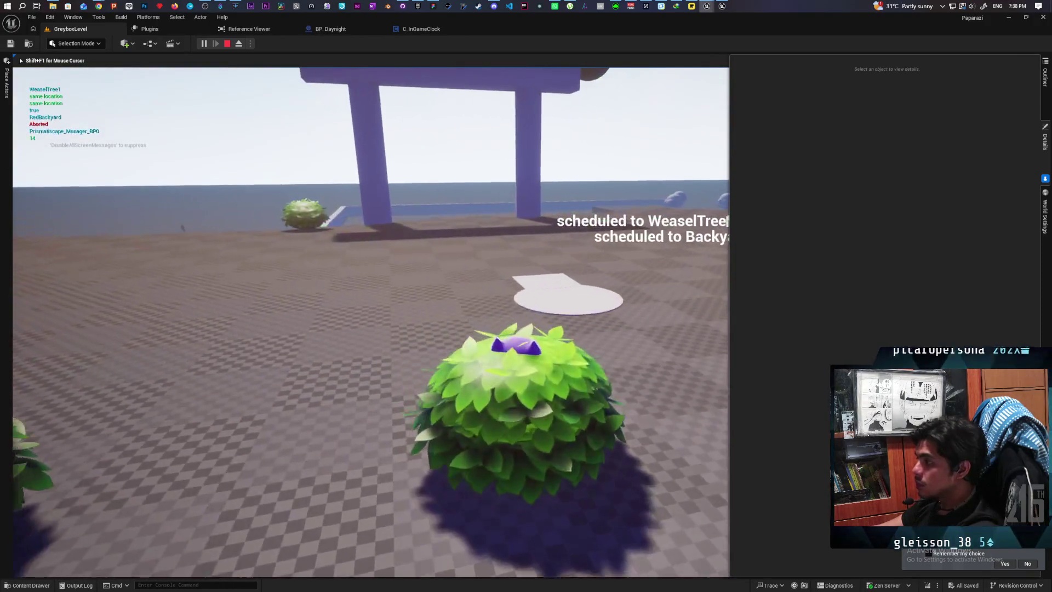
key(w)
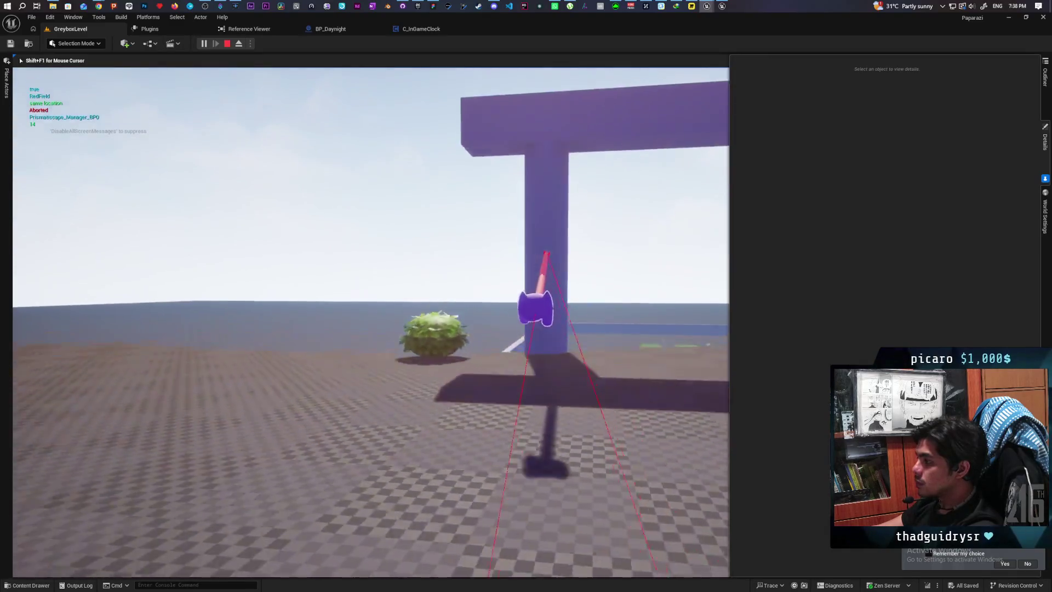
key(w)
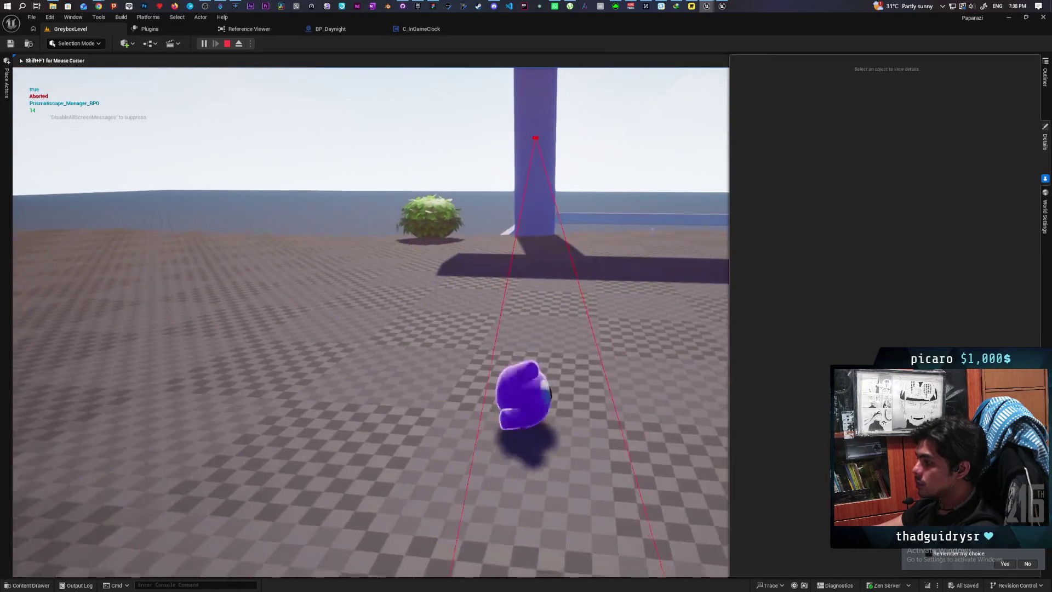
key(w)
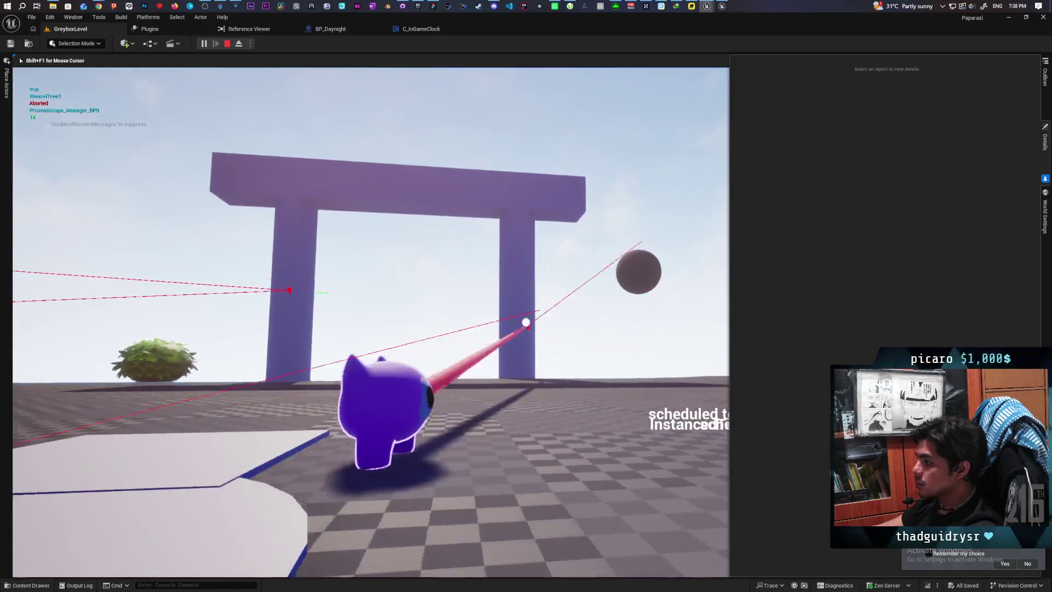
key(w)
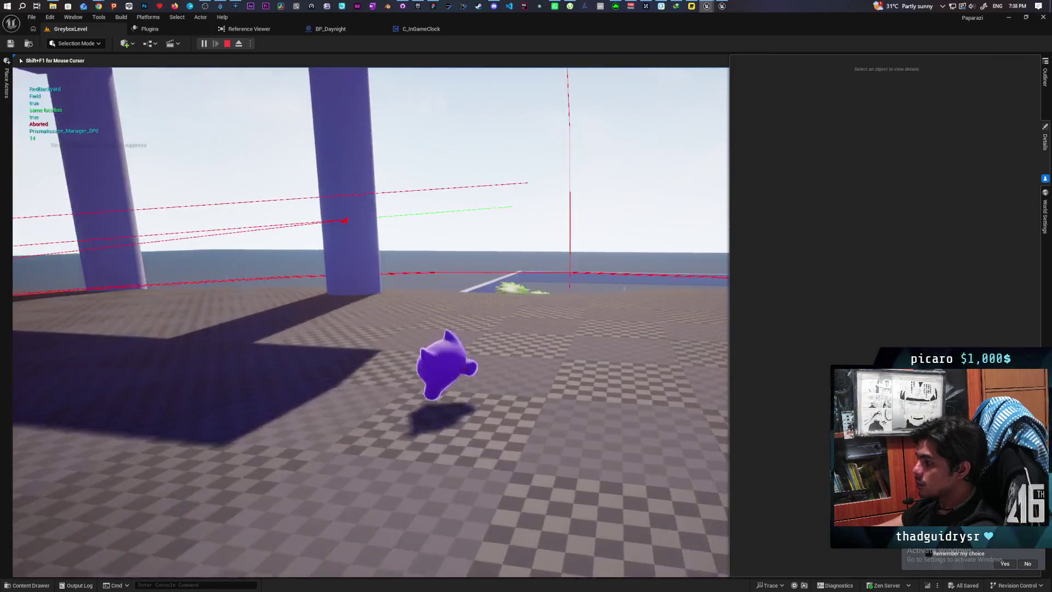
key(w)
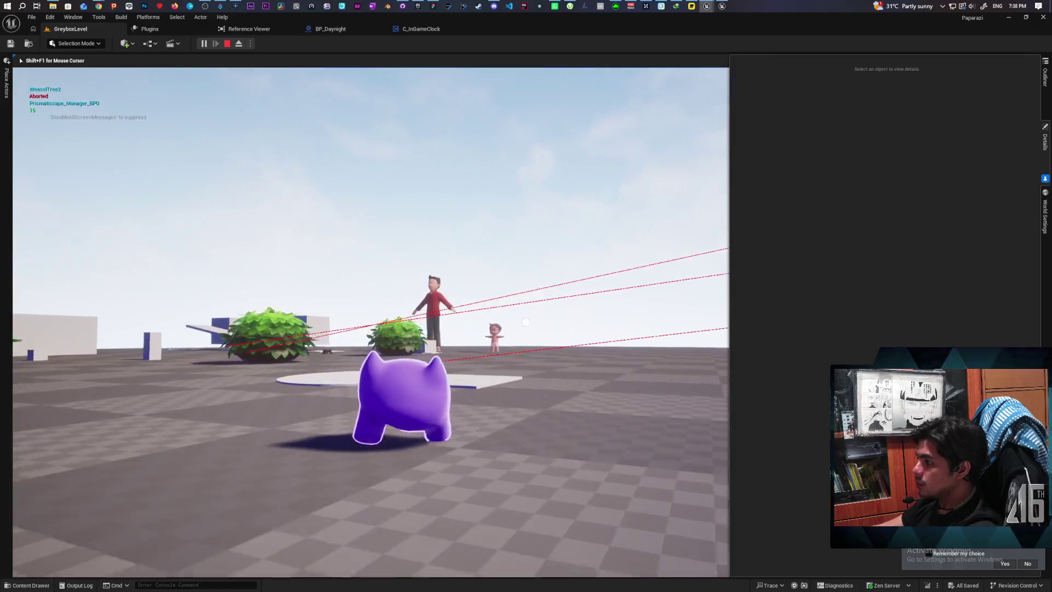
key(w)
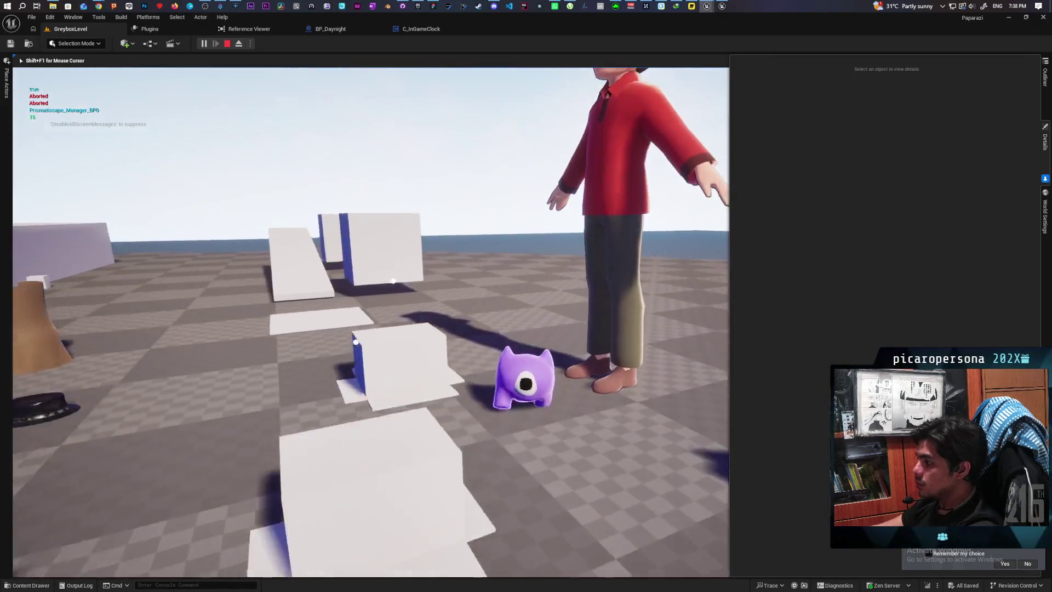
key(w)
key(w)
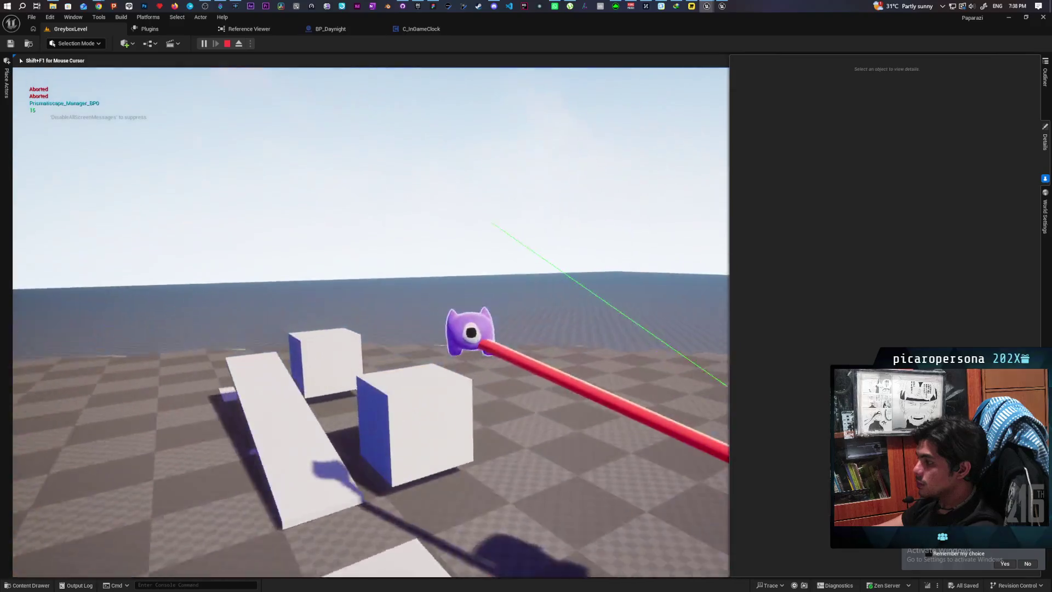
key(w)
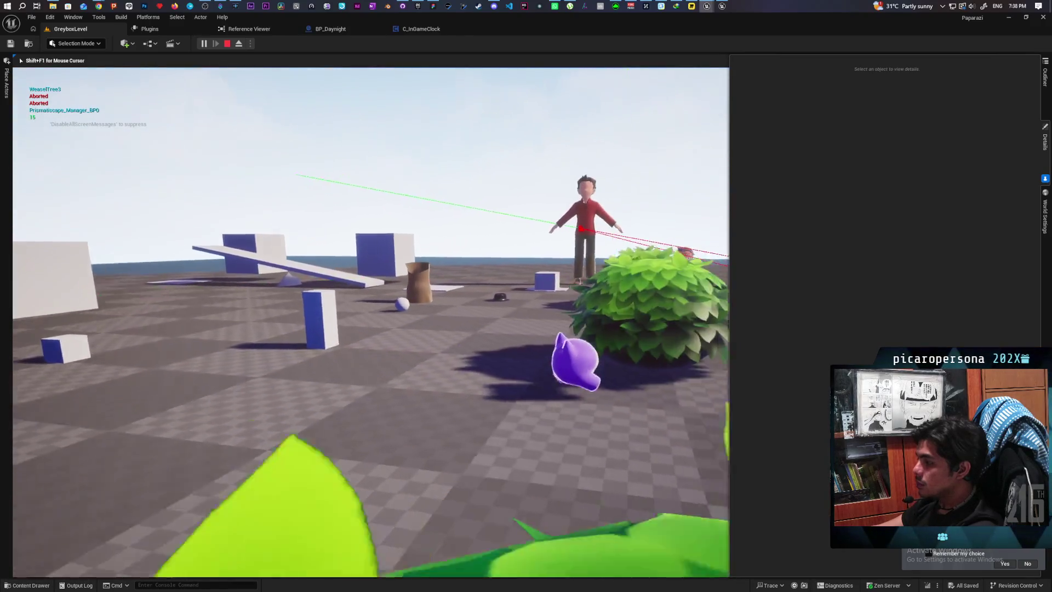
key(w)
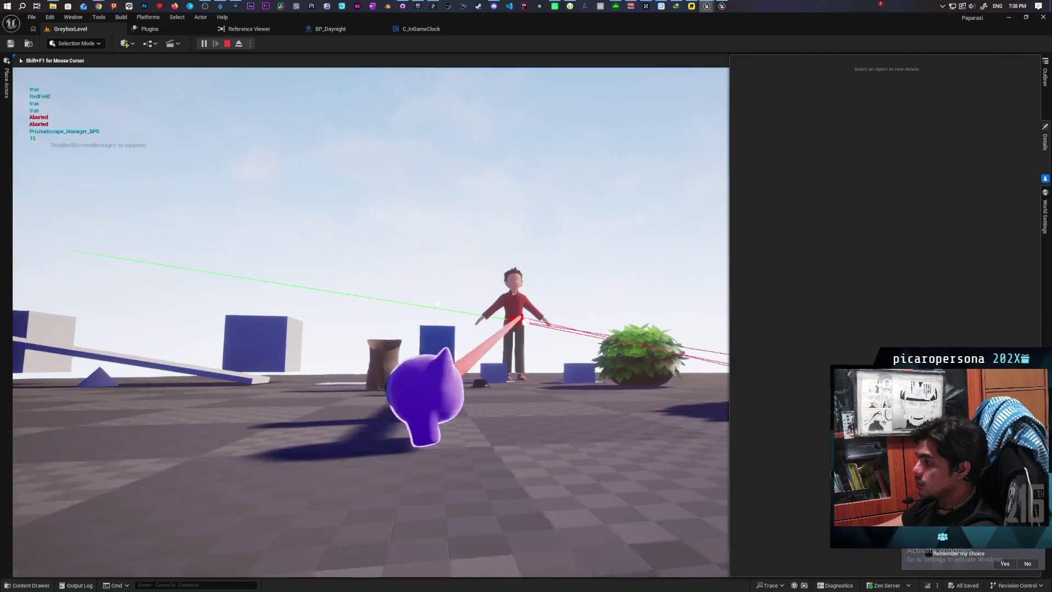
key(w)
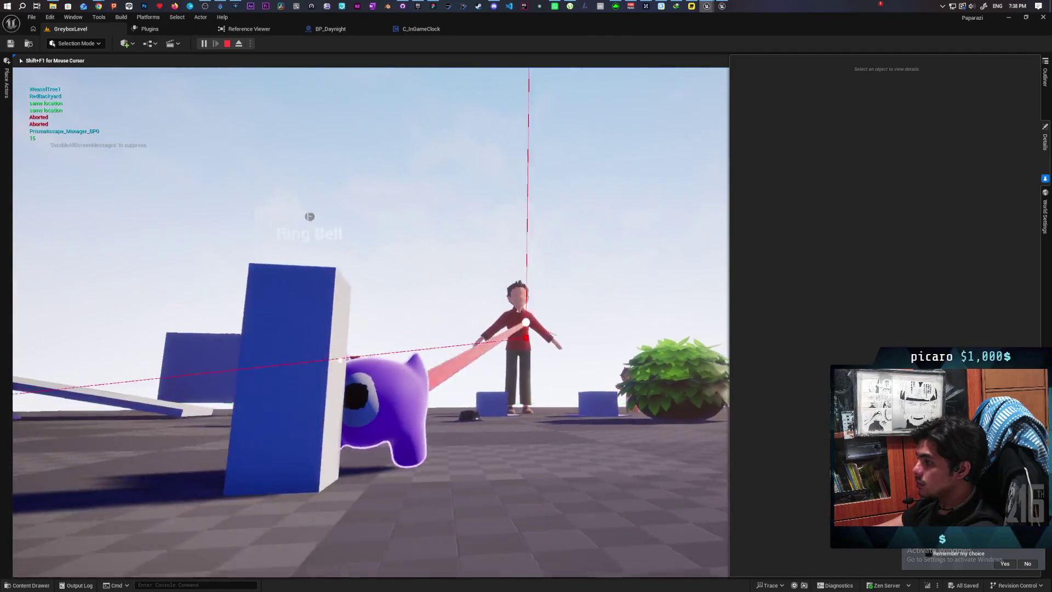
key(s)
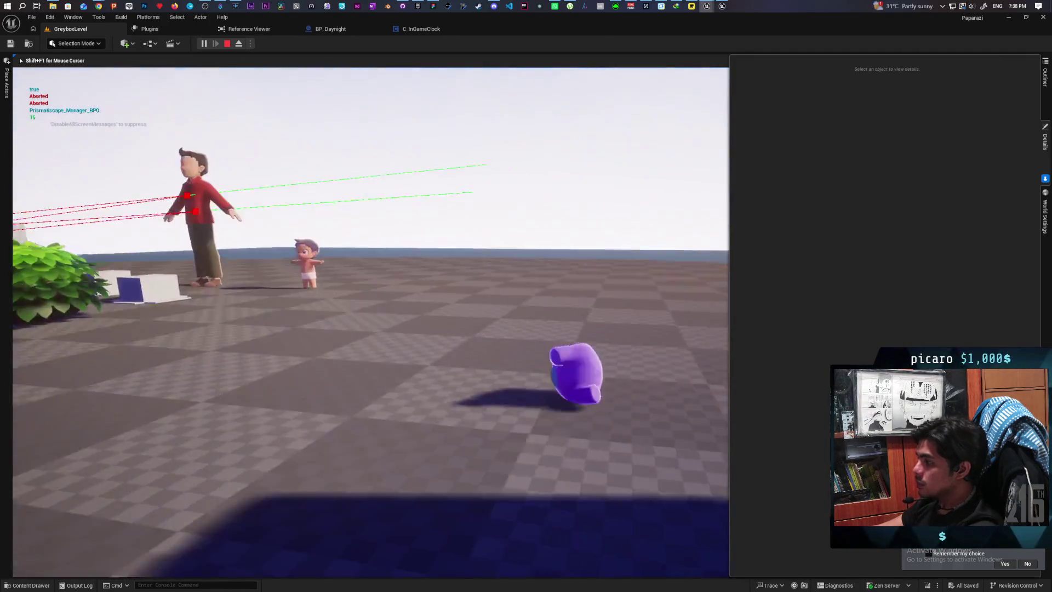
key(d)
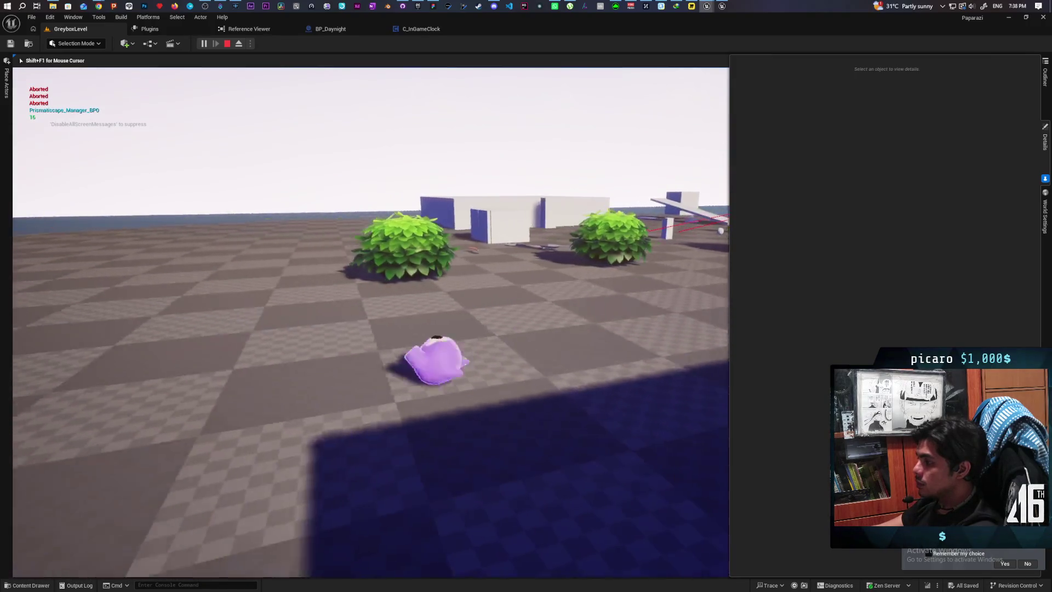
key(w)
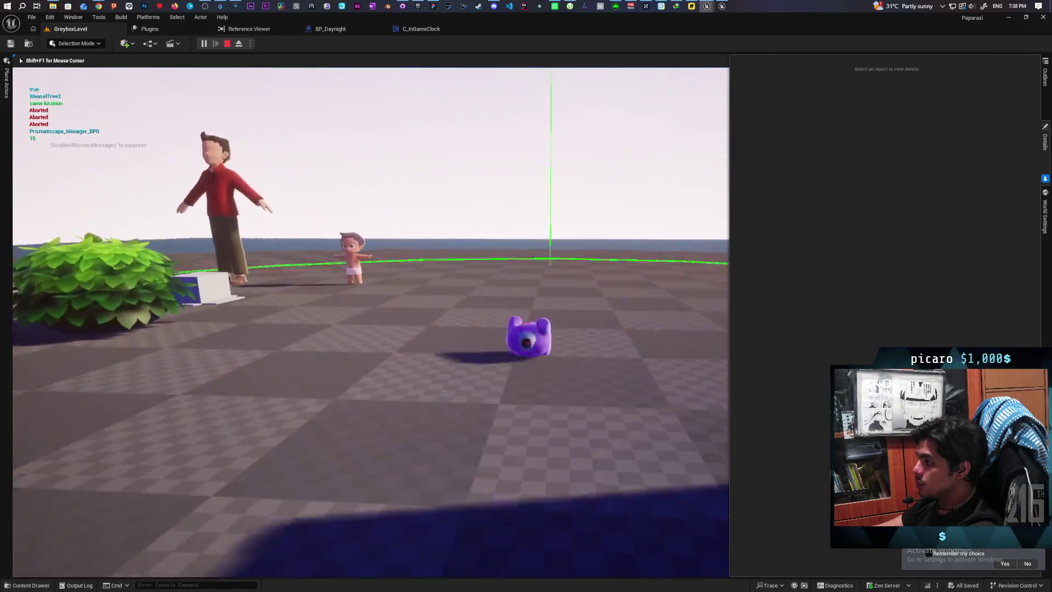
key(s)
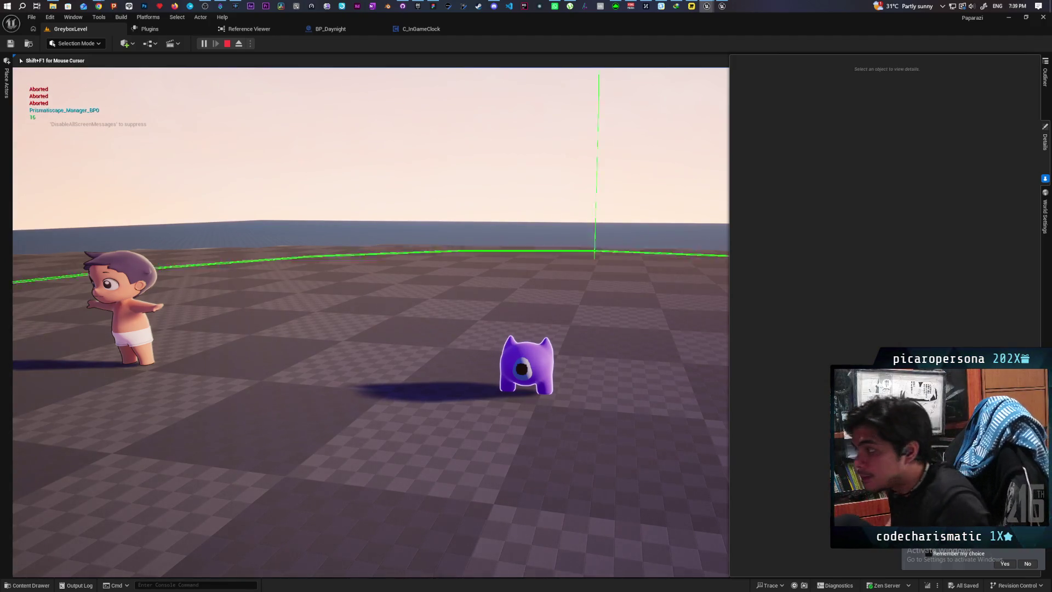
key(Escape)
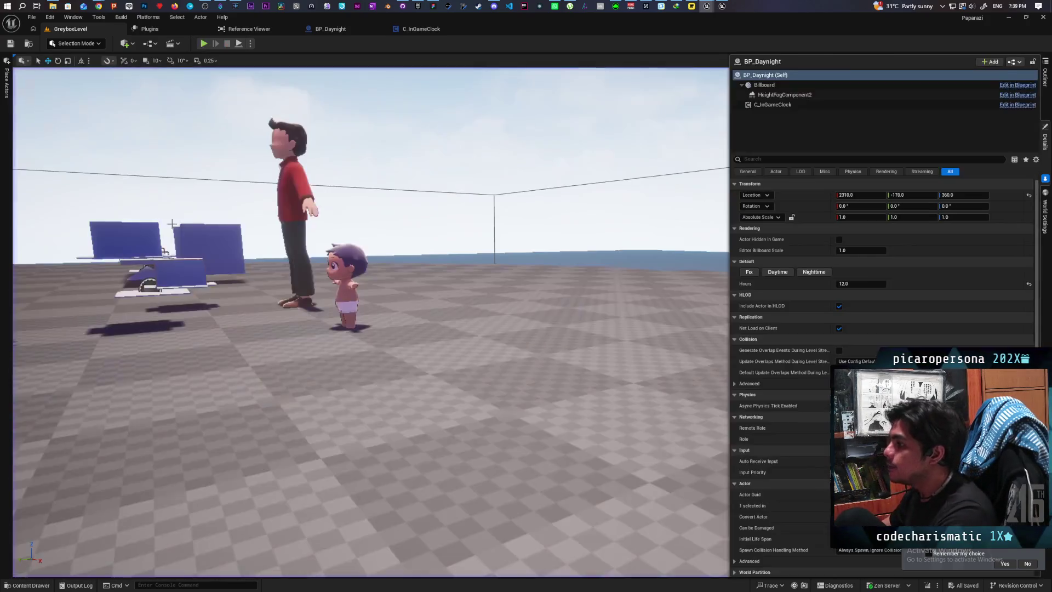
Bring the Gremlin (Shared) Miro board window to the front
click(433, 7)
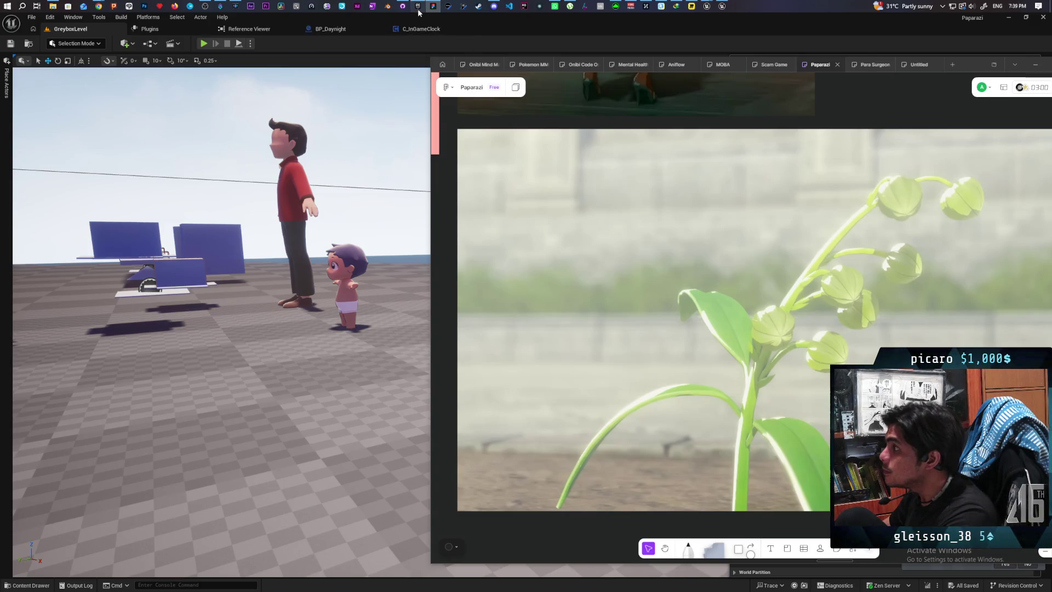
click(418, 7)
click(433, 7)
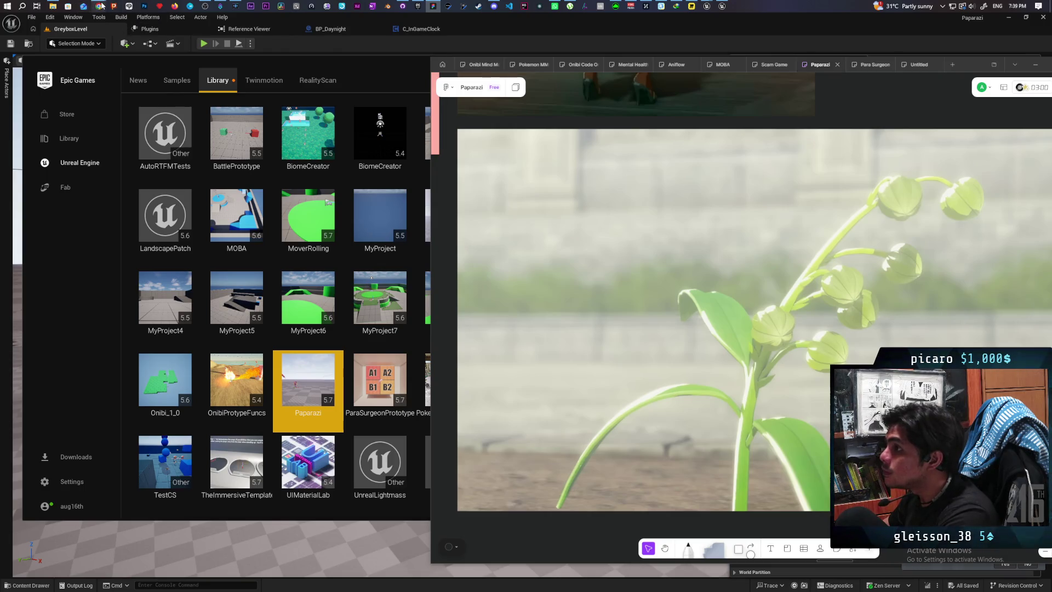
mouse_move(101, 6)
mouse_move(602, 57)
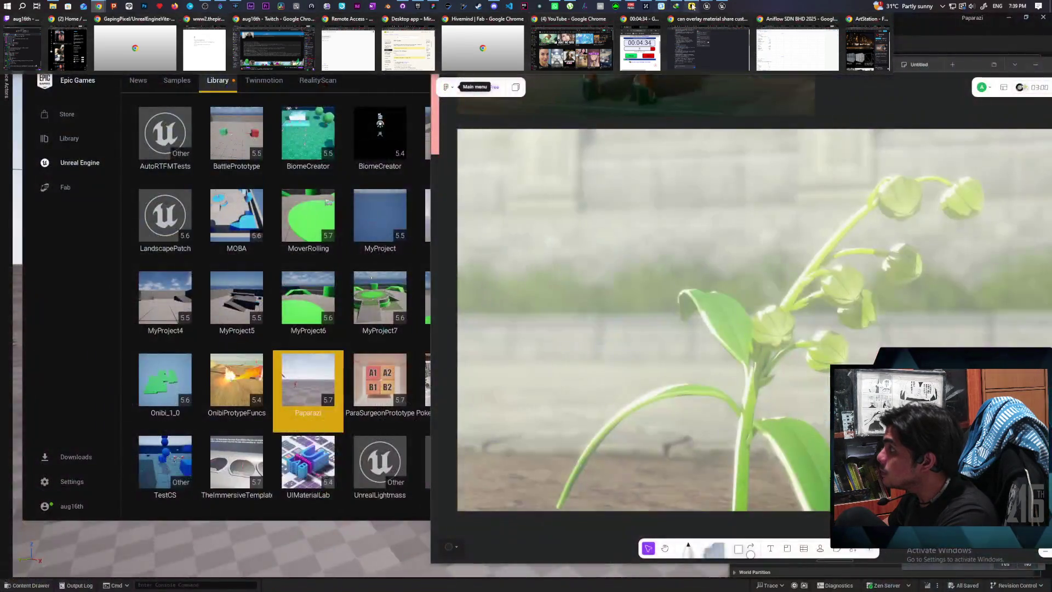
click(691, 6)
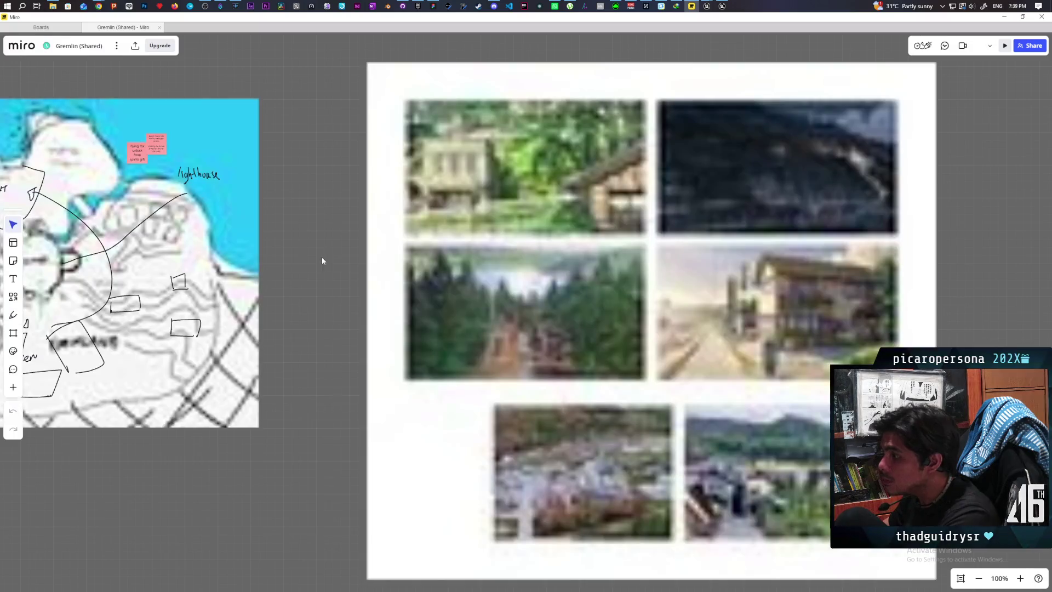
Duplicate the material to-do sticky note and change its text to 'make tongue grapple multiplayer'
mouse_move(344, 231)
mouse_down()
mouse_move(352, 333)
mouse_move(717, 267)
mouse_up()
scroll(712, 262, down, 5)
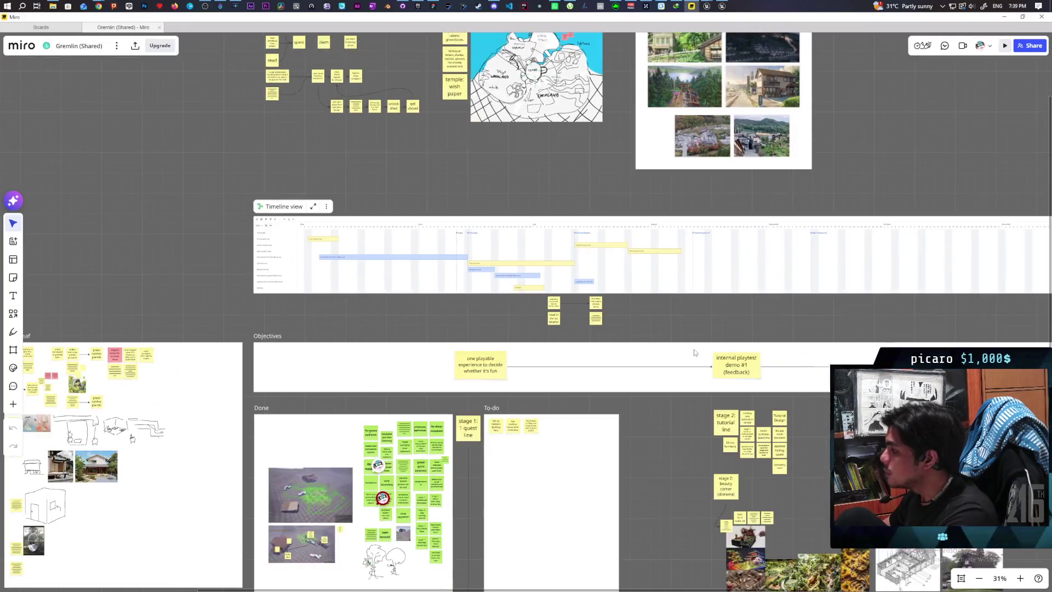
mouse_move(694, 352)
mouse_down()
mouse_move(492, 161)
mouse_move(676, 160)
mouse_up()
scroll(545, 249, up, 5)
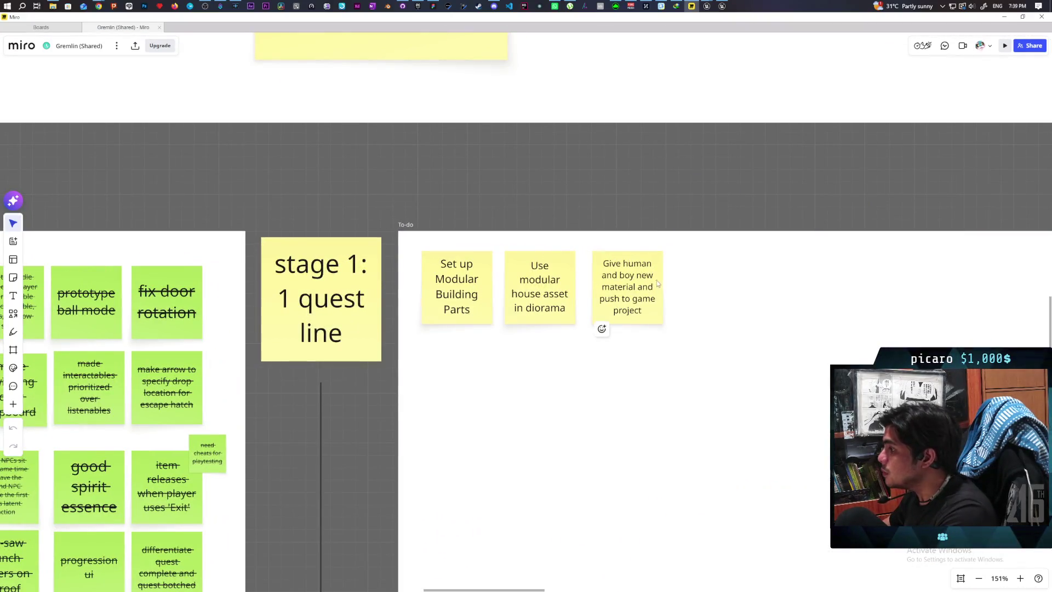
alt+drag(620, 291, 704, 288)
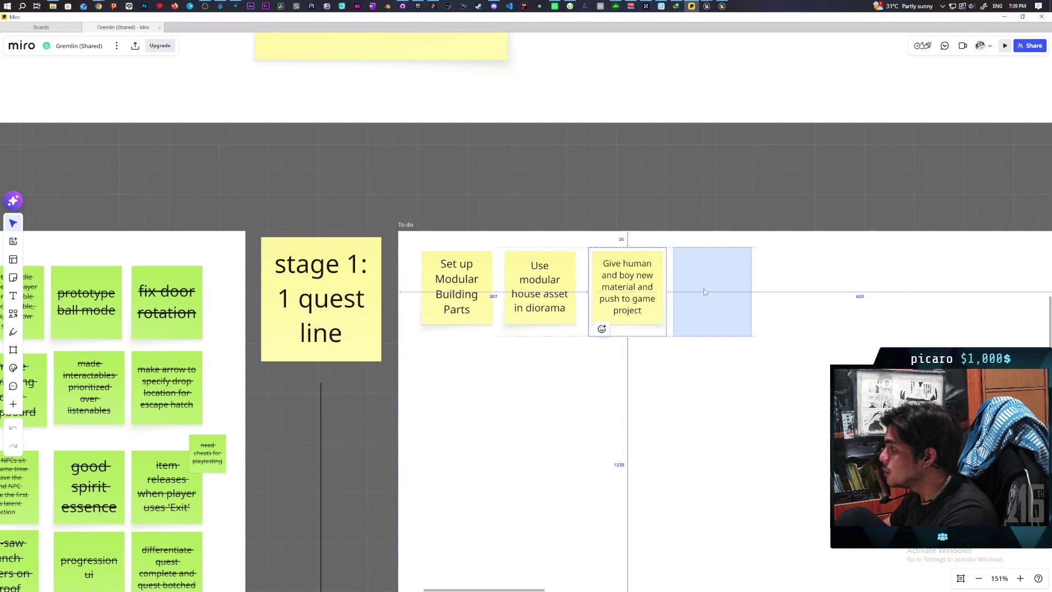
click(704, 288)
text(make t)
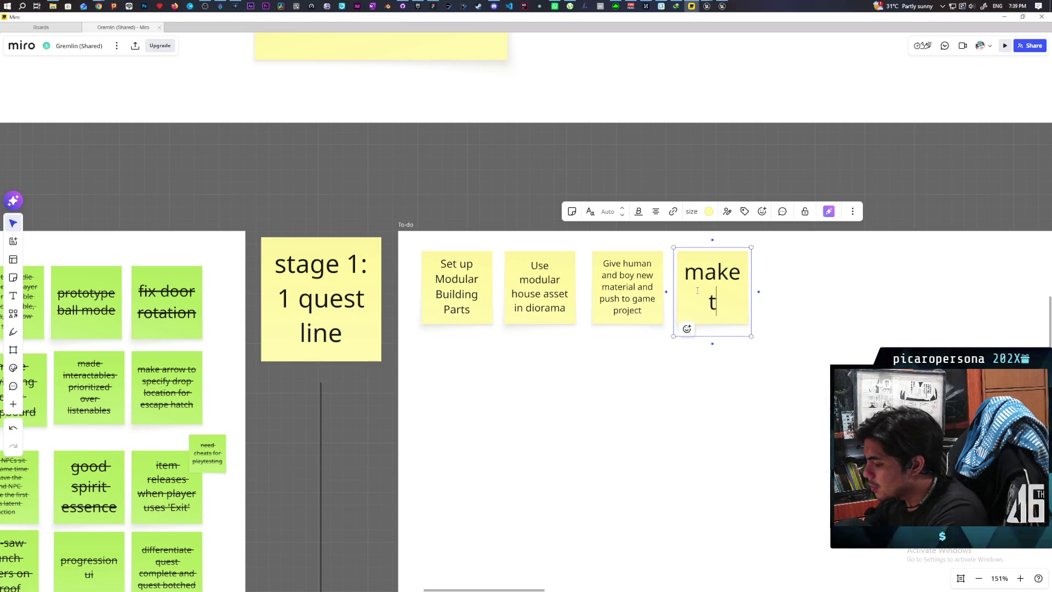
text(ongue grapp)
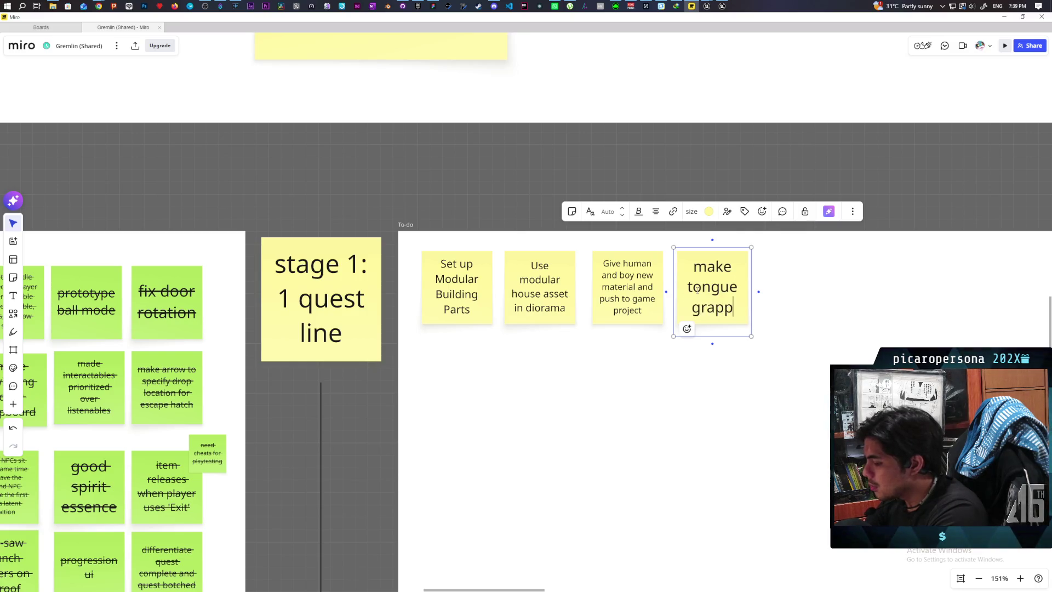
text(le multiplayer)
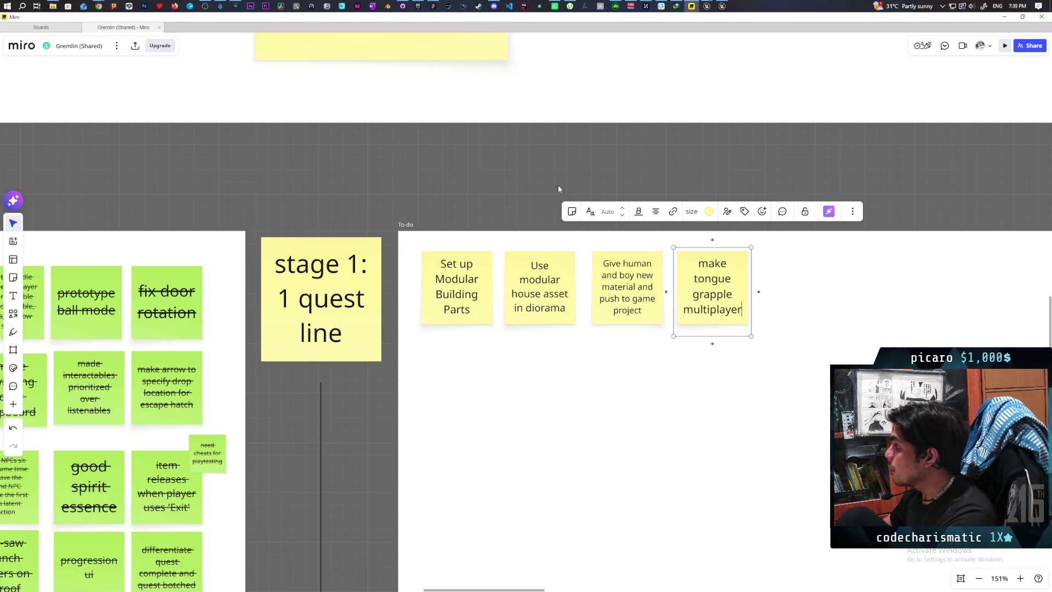
click(644, 189)
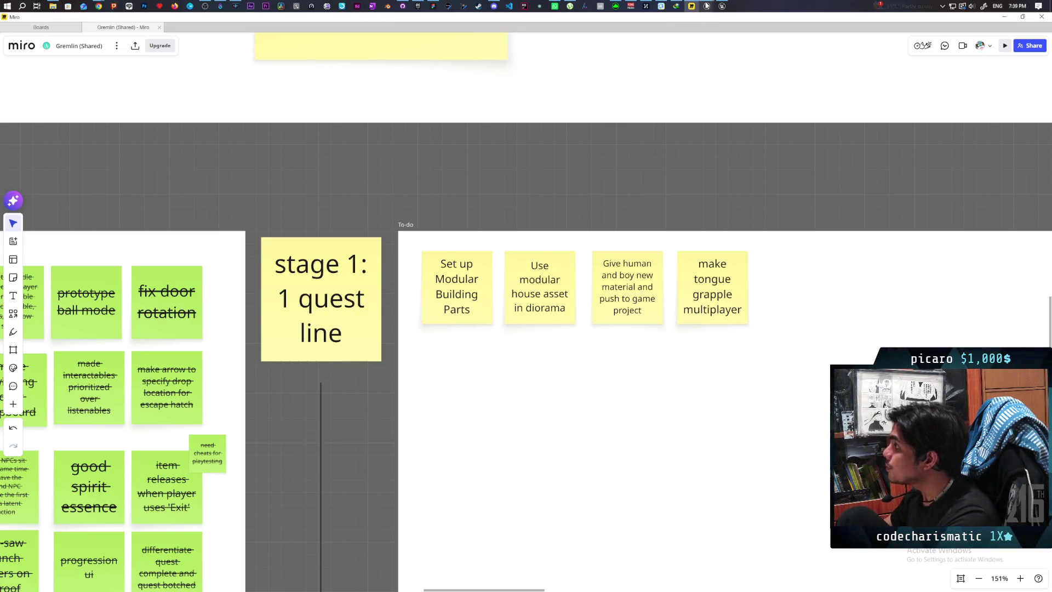
Return to the Paparazi Unreal project and fly the camera to frame the man, baby and bush
mouse_move(707, 6)
click(719, 48)
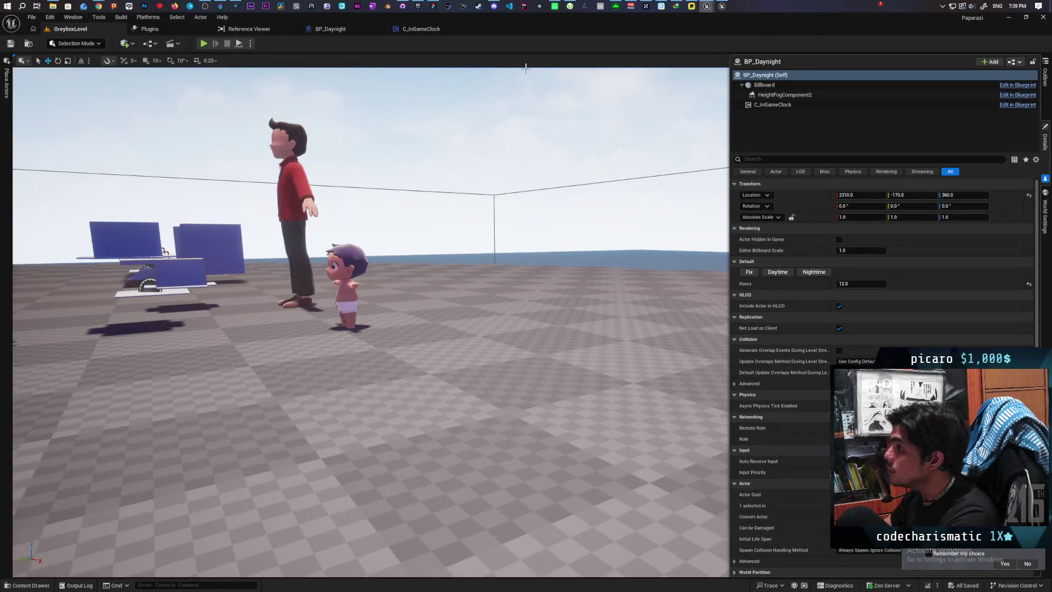
drag(397, 113, 427, 88)
key(s)
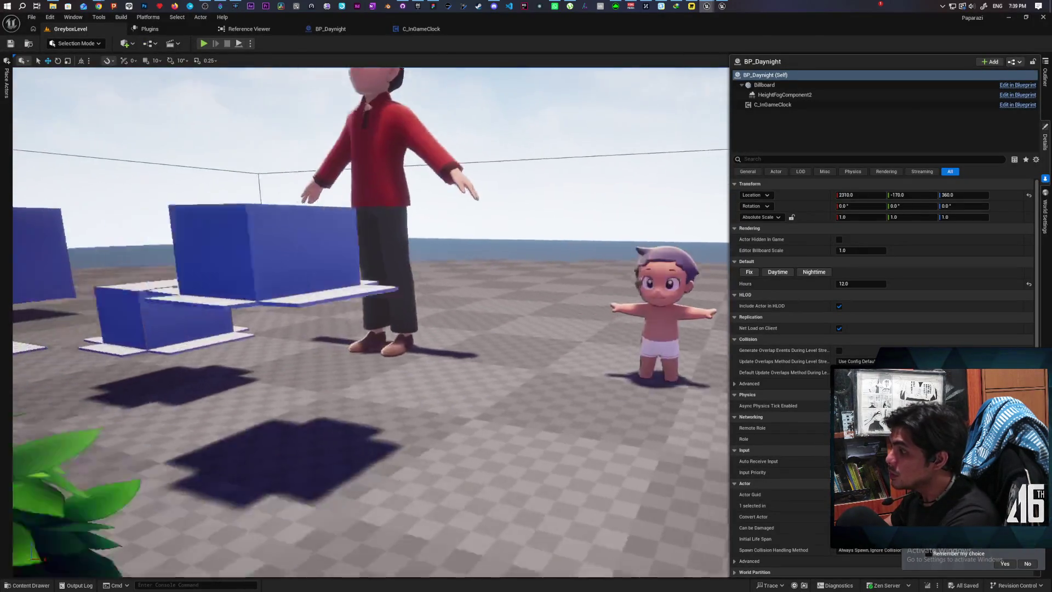
key(w)
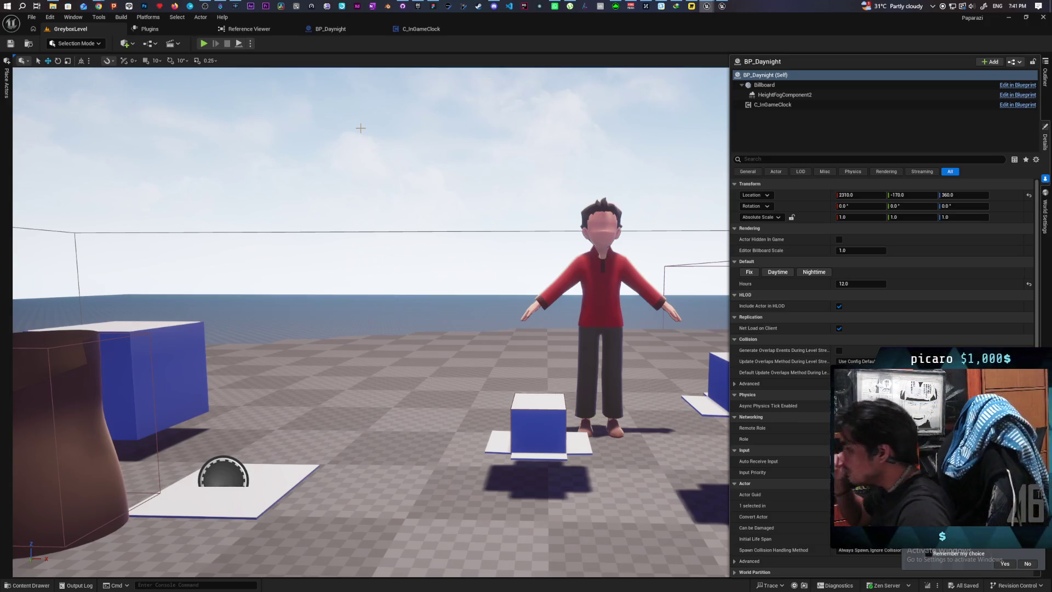
mouse_move(518, 173)
mouse_down()
mouse_move(519, 219)
mouse_move(455, 219)
mouse_move(480, 153)
mouse_move(447, 164)
mouse_up()
mouse_move(579, 226)
mouse_down()
mouse_move(562, 226)
mouse_move(579, 226)
mouse_up()
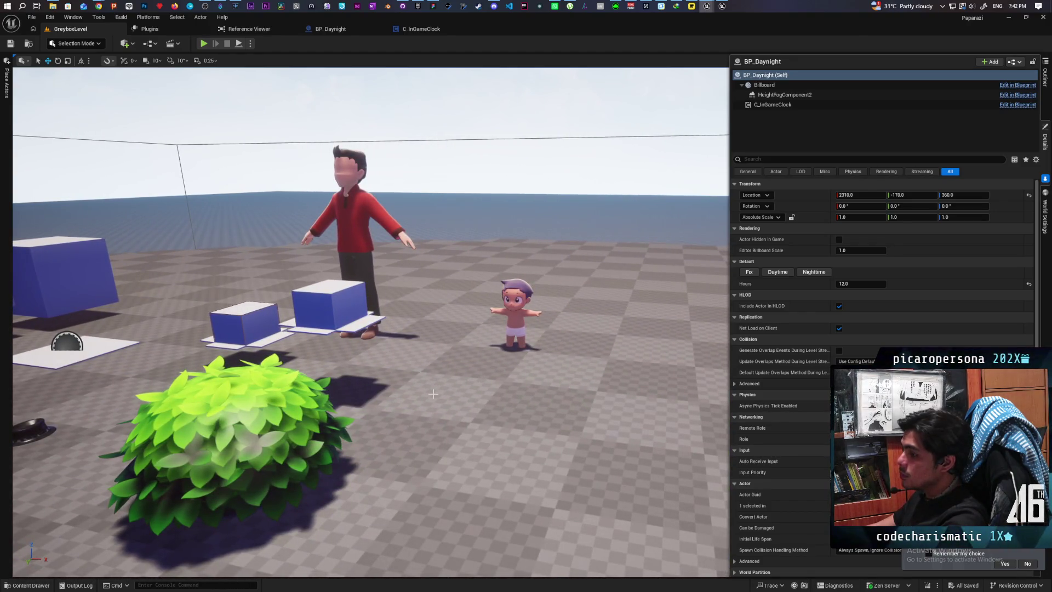
Use Play From Here on a floor spot, then stop the play session
right_click(435, 138)
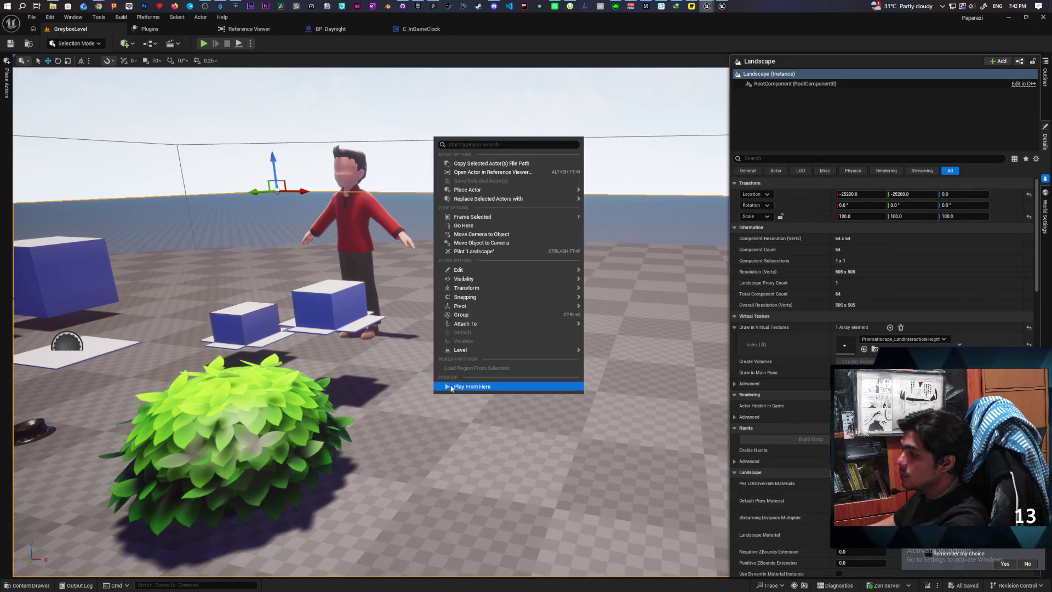
click(451, 386)
key(Escape)
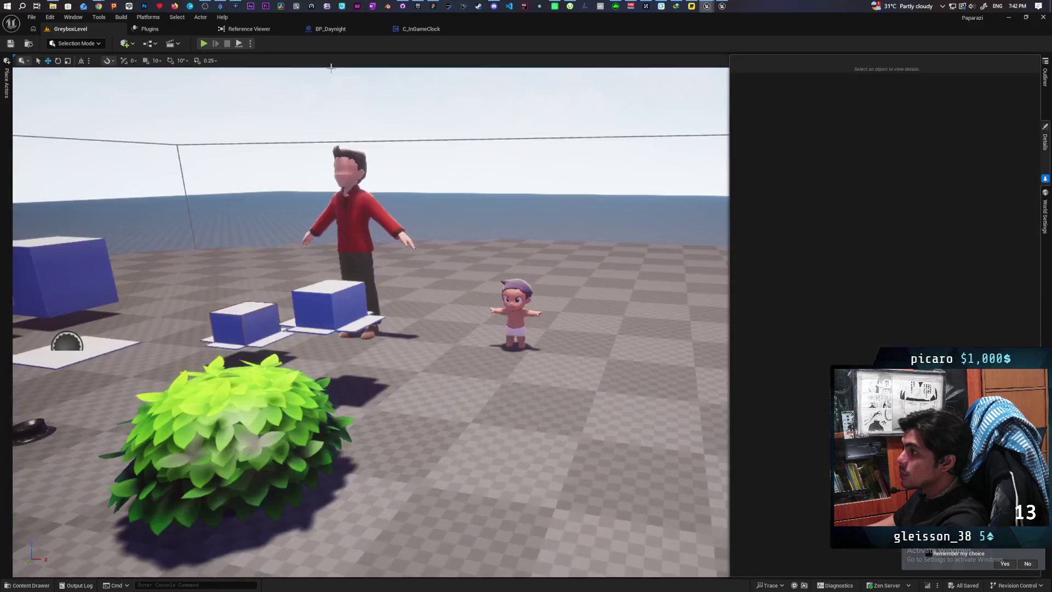
In Chrome AI Mode, submit the follow-up 'but its only outputting white even though... both are taking RGBA from index 0'
mouse_move(103, 7)
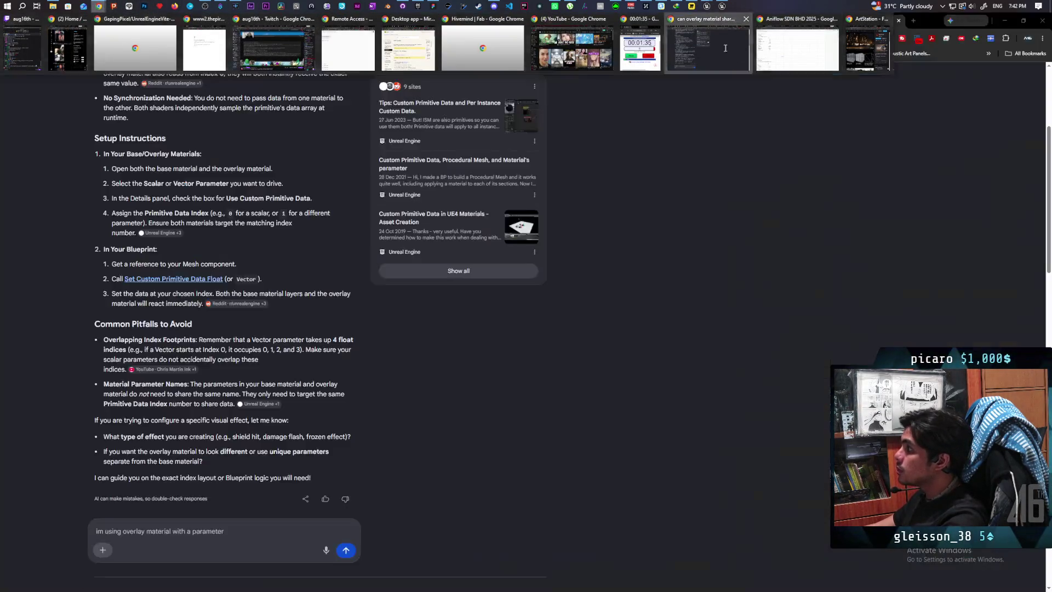
click(789, 43)
click(239, 532)
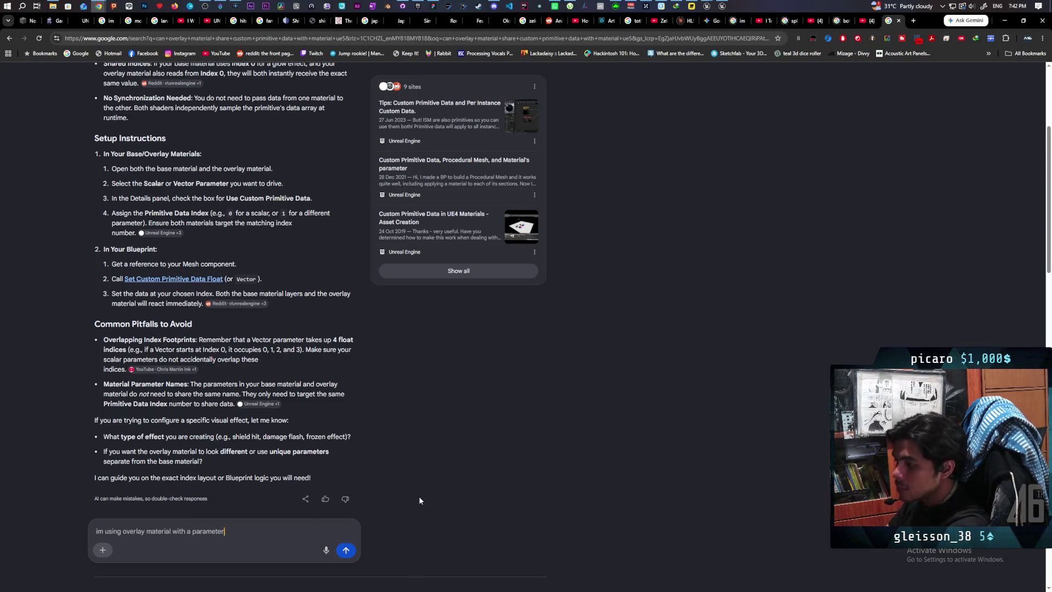
text(but)
key(BackSpace)
key(BackSpace)
text(but its only outputting white)
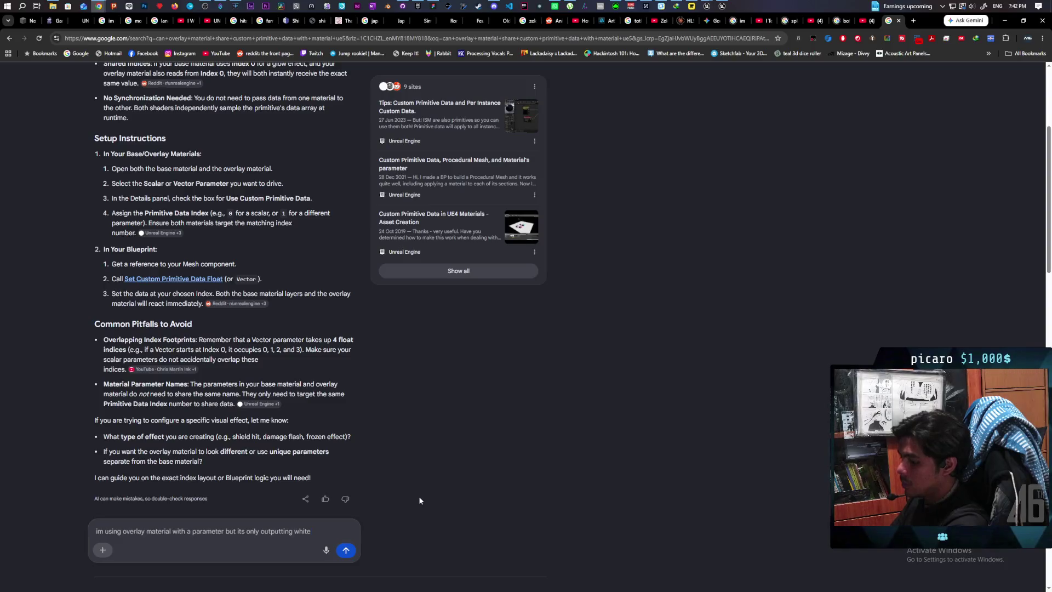
text( even though)
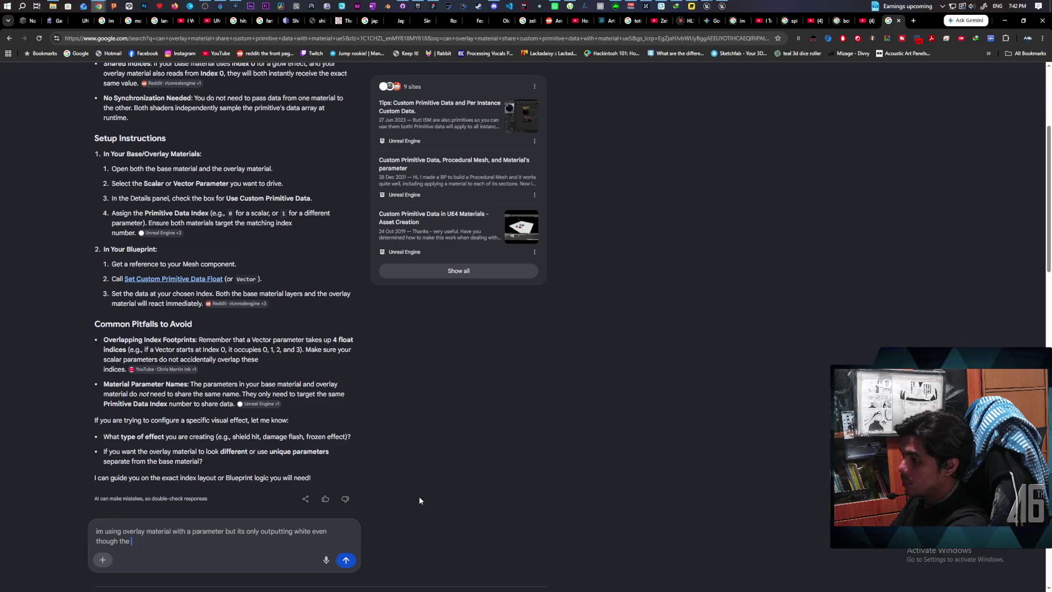
text(the base material is get)
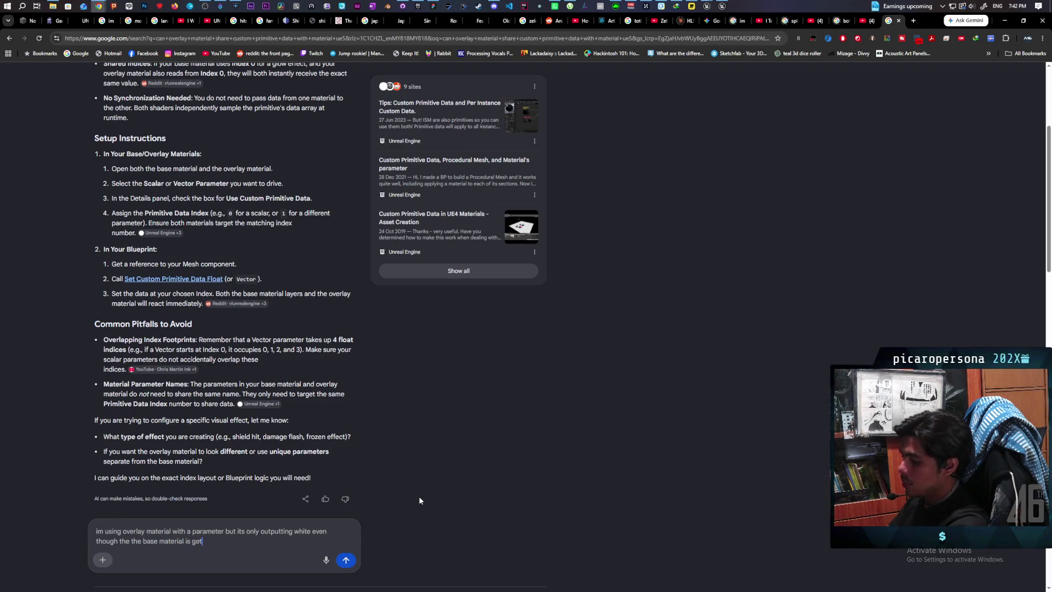
text(ting a dig)
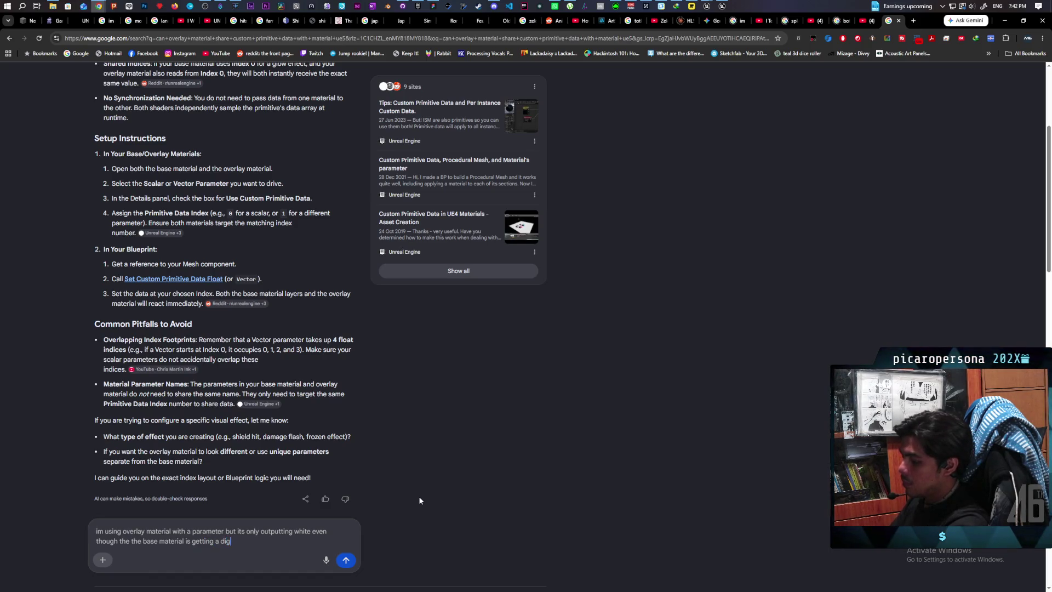
key(BackSpace)
text(fferent)
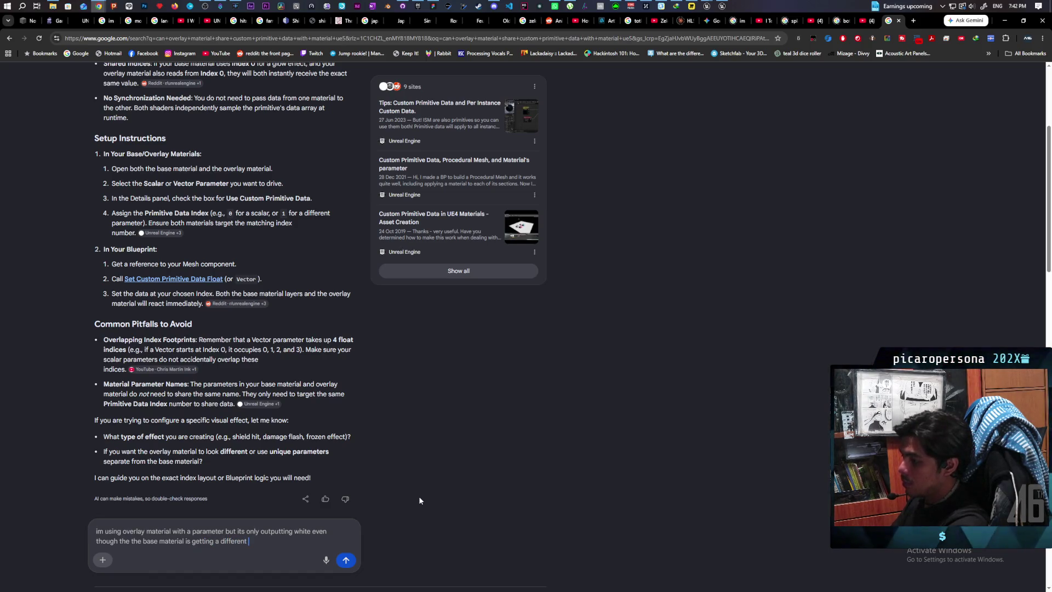
text(color. botyh)
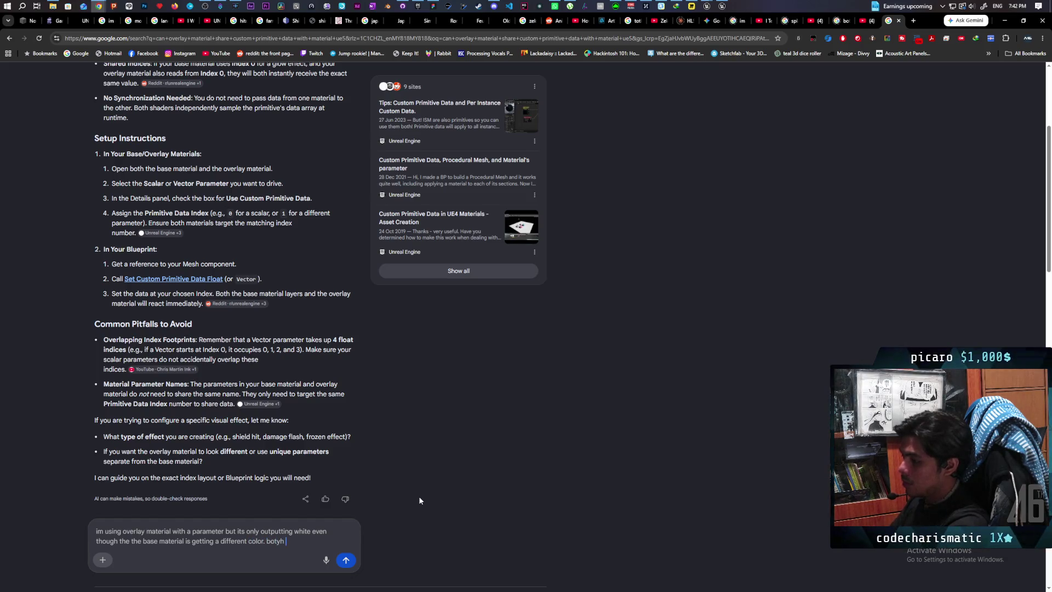
key(BackSpace)
key(BackSpace)
key(BackSpace)
text(h a)
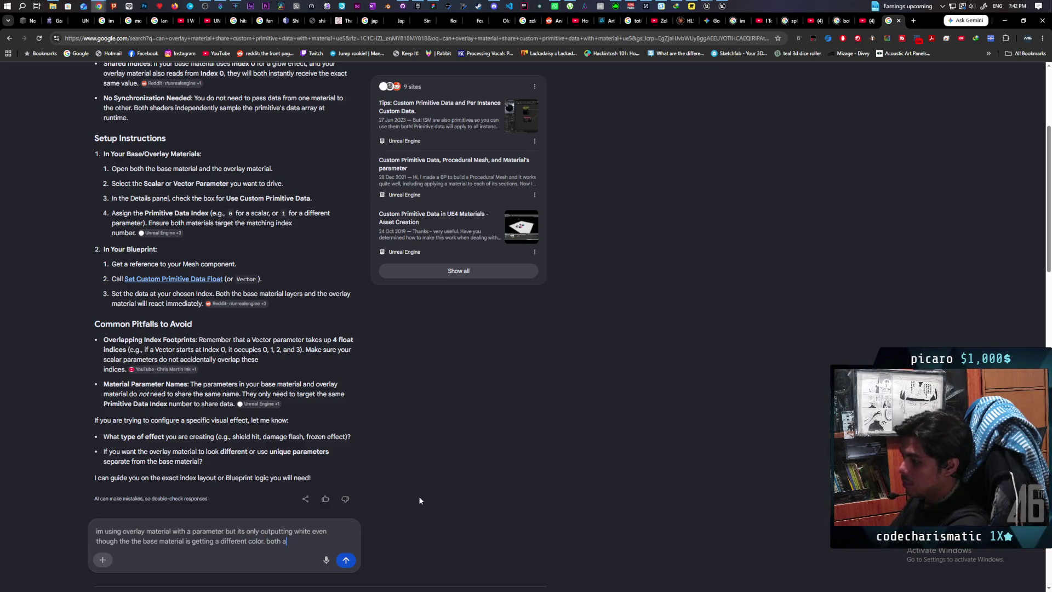
text(re taking )
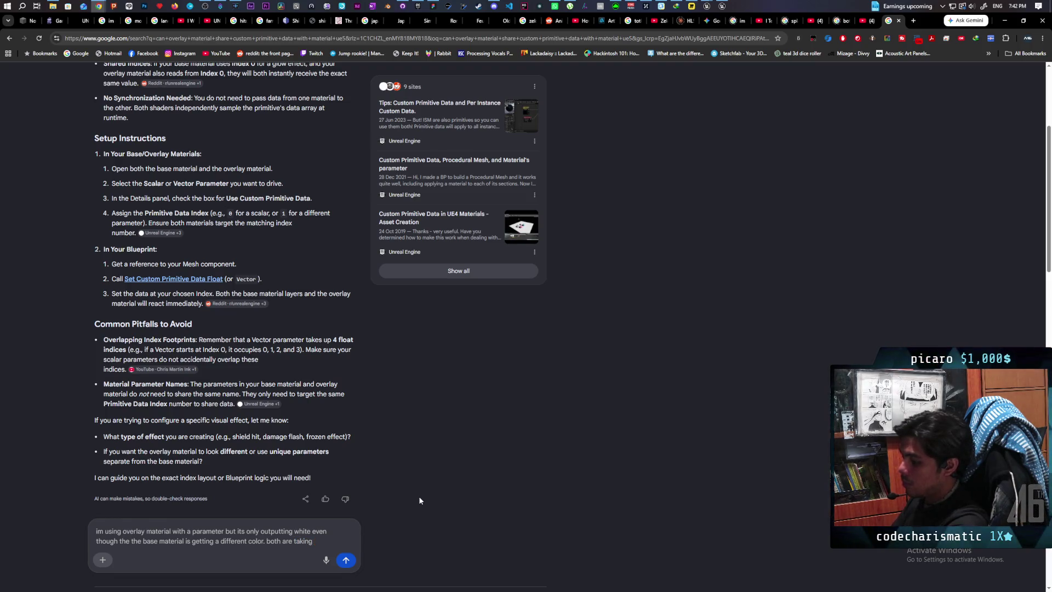
text(RGBA )
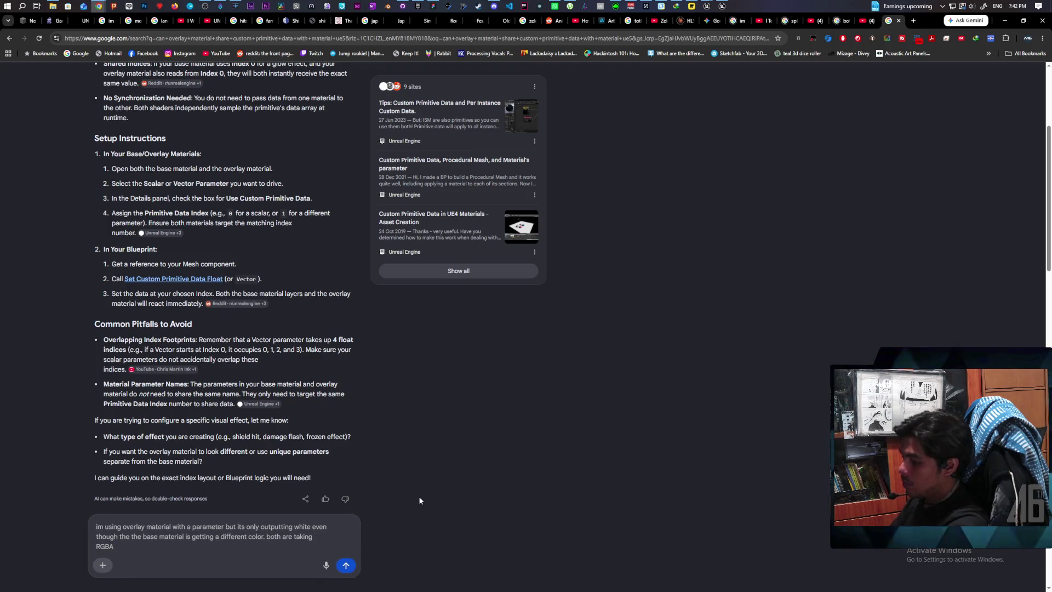
text(from index 0)
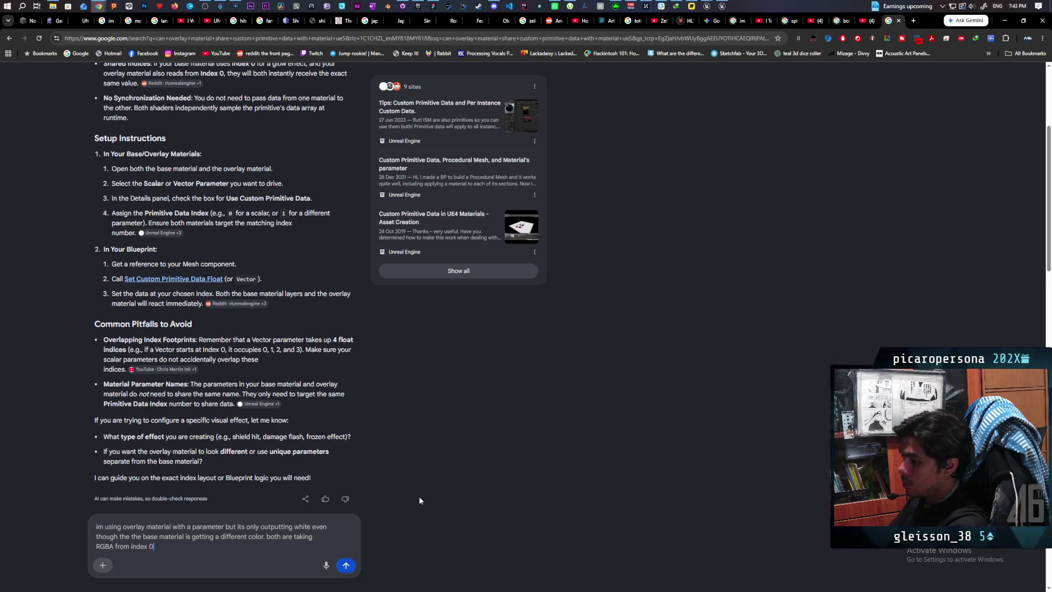
key(Return)
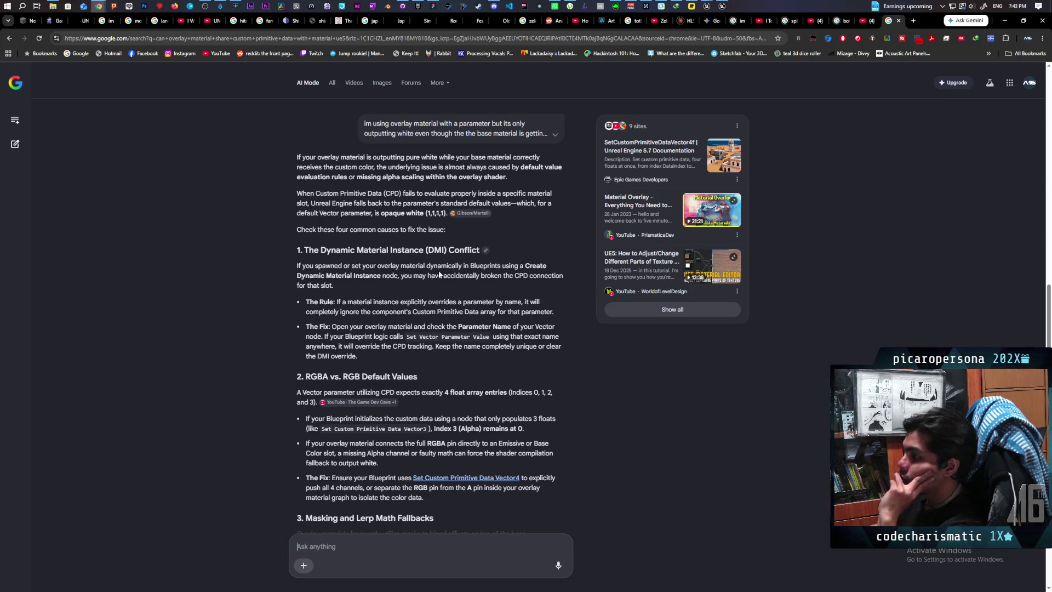
Send a follow-up saying the colour comes from custom primitive data and scroll through the reply
scroll(440, 300, down, 2)
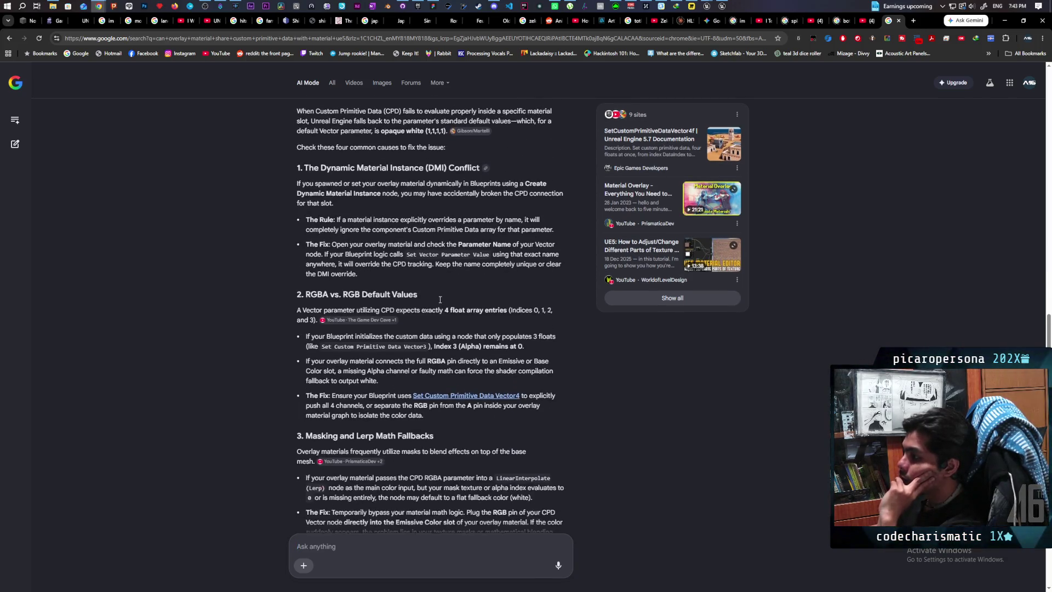
scroll(439, 298, down, 2)
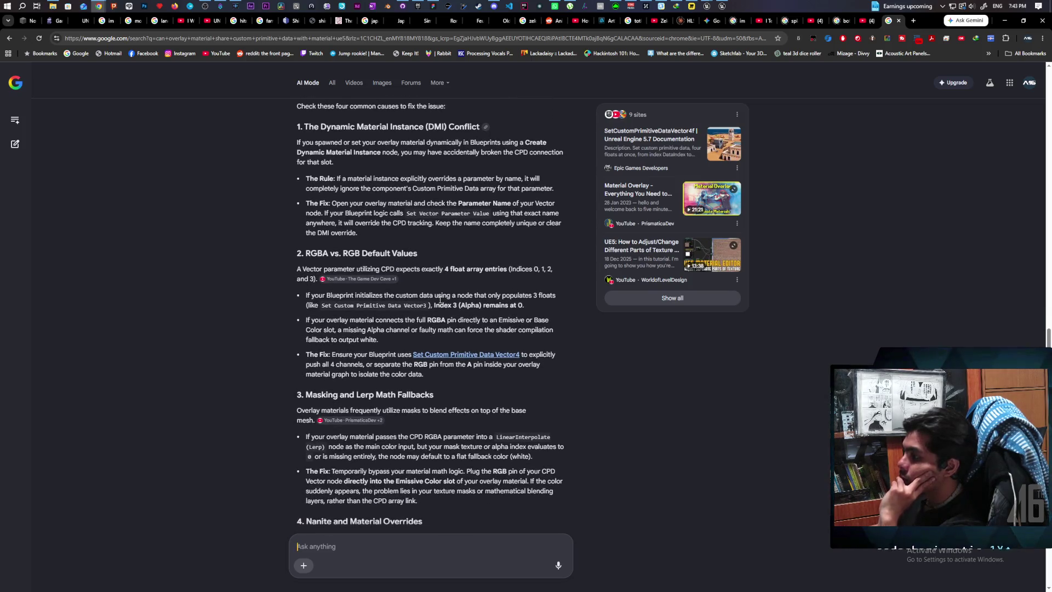
scroll(440, 299, down, 1)
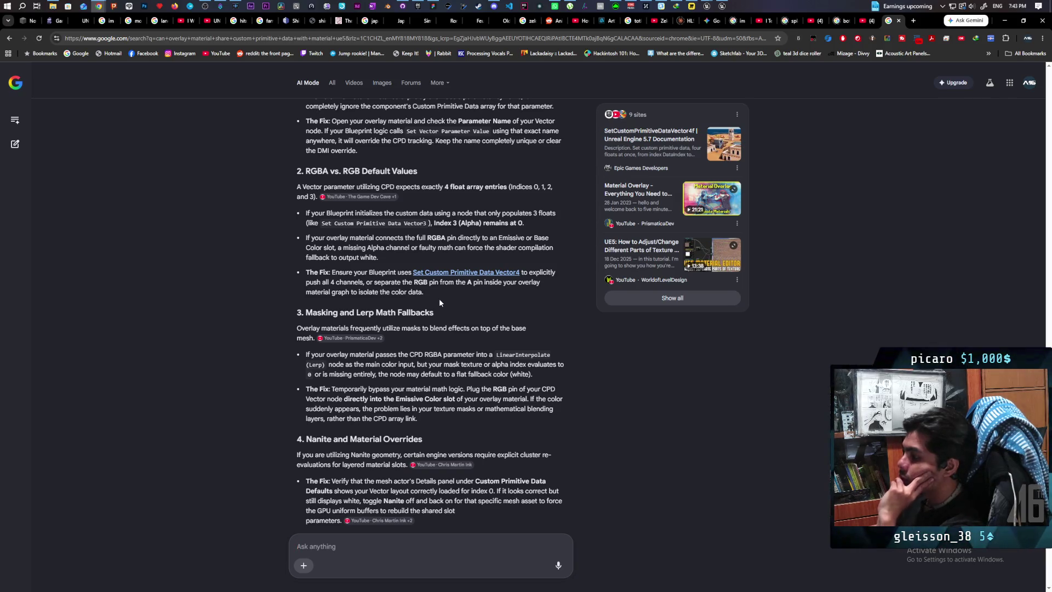
text(the color is t)
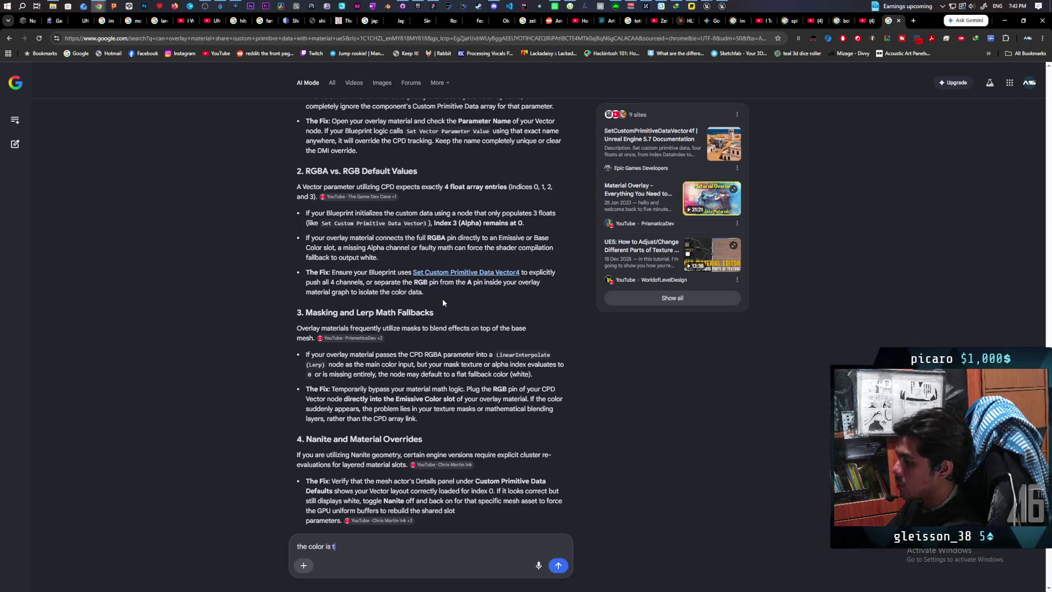
text(aking from)
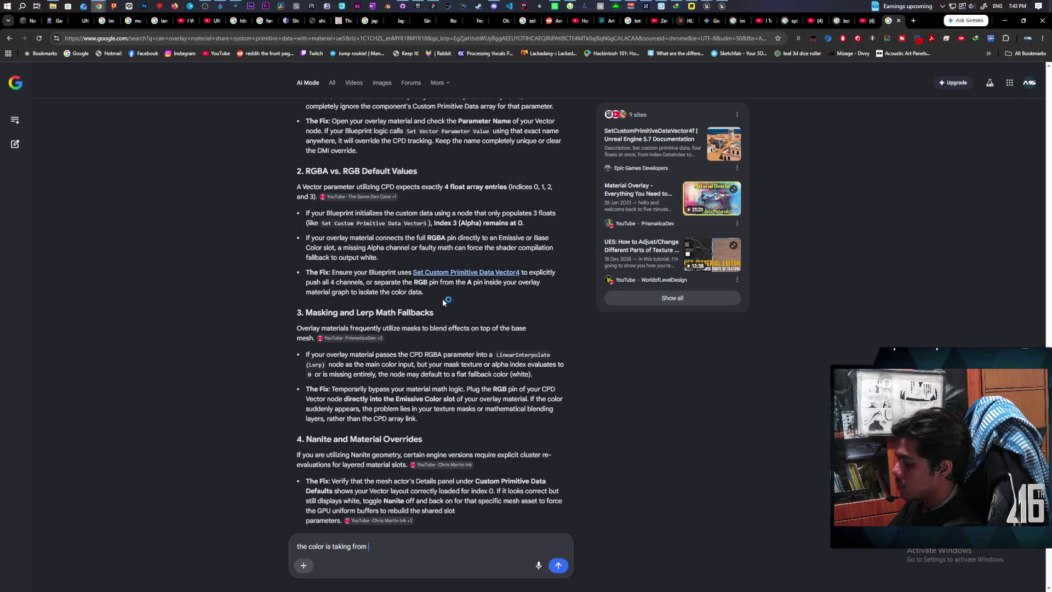
text(custom p)
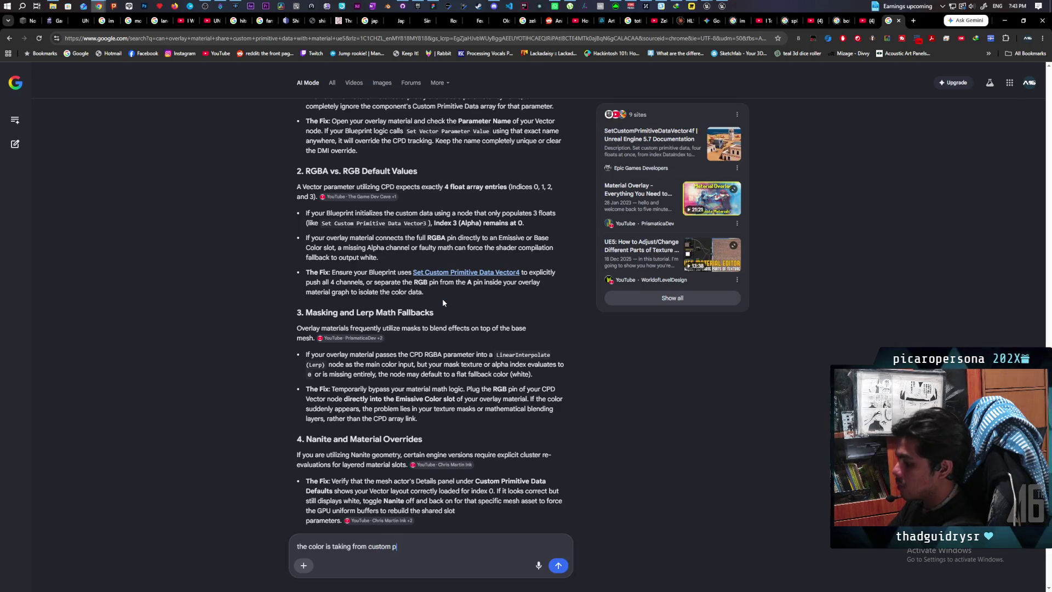
text(rimitiv)
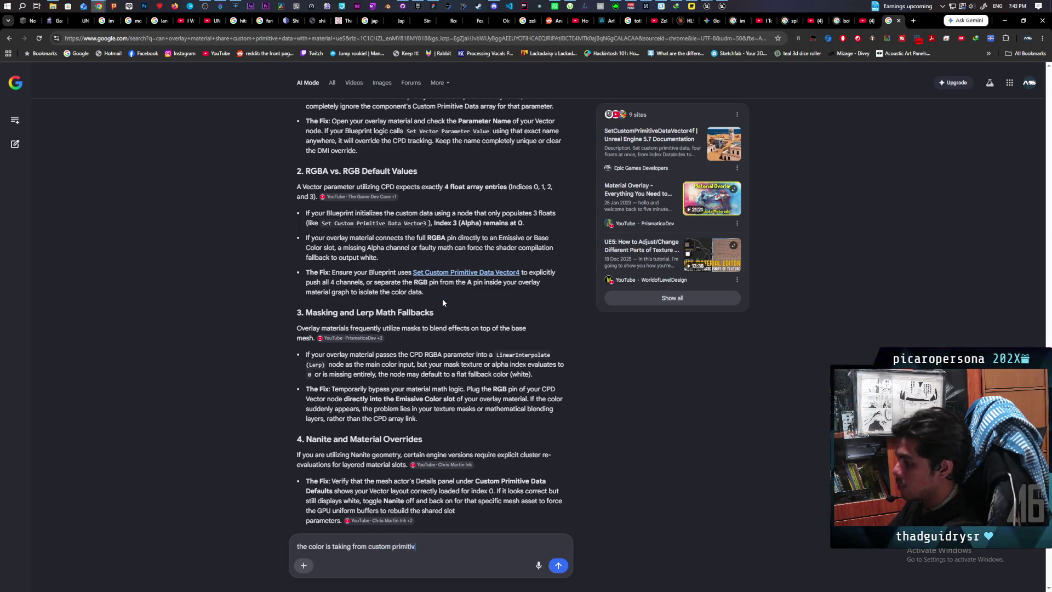
text(ata)
key(Return)
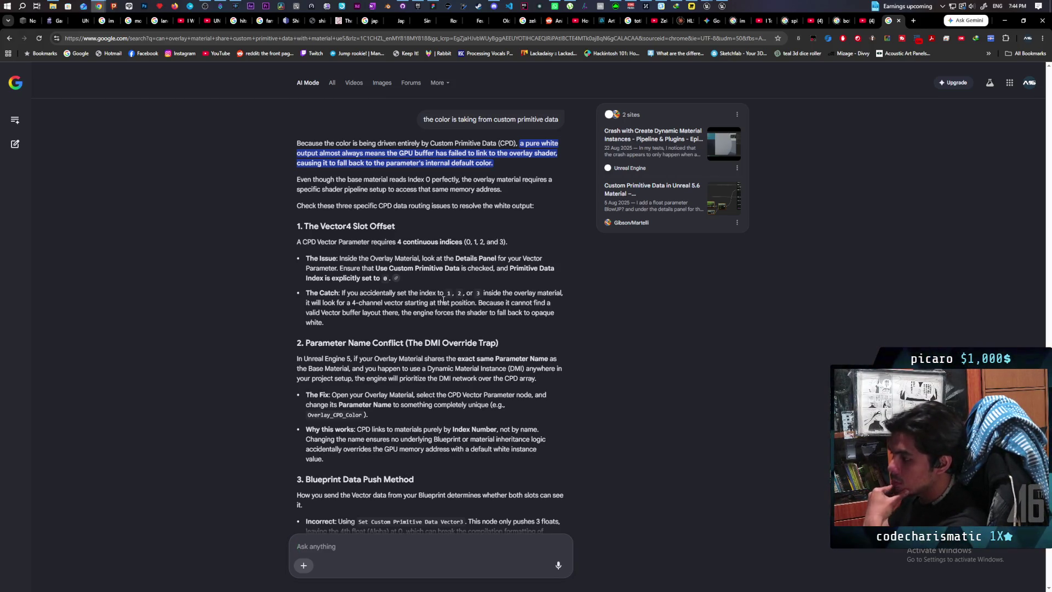
scroll(507, 247, down, 2)
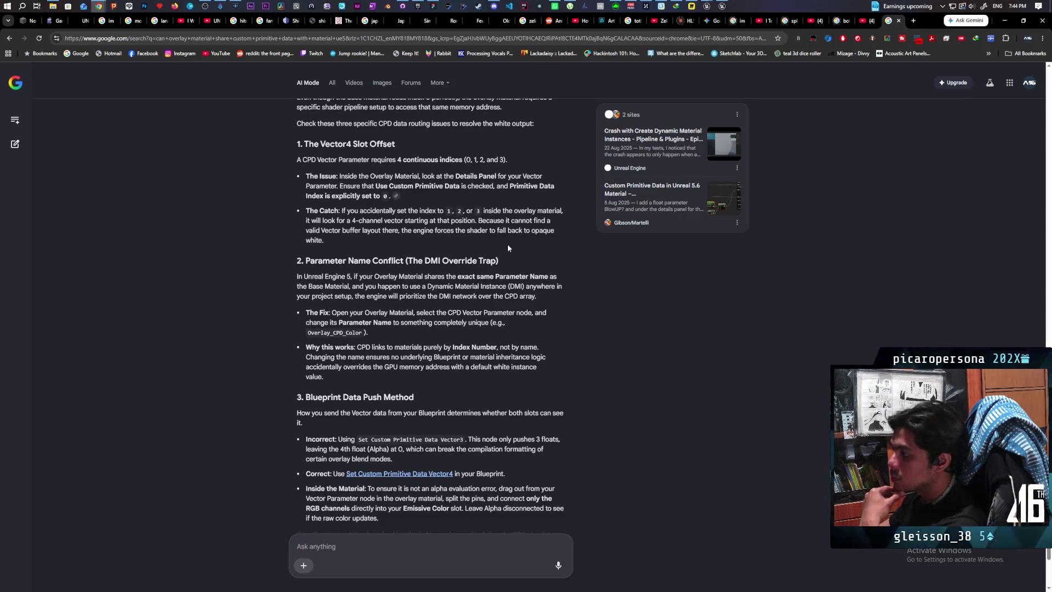
scroll(507, 248, down, 2)
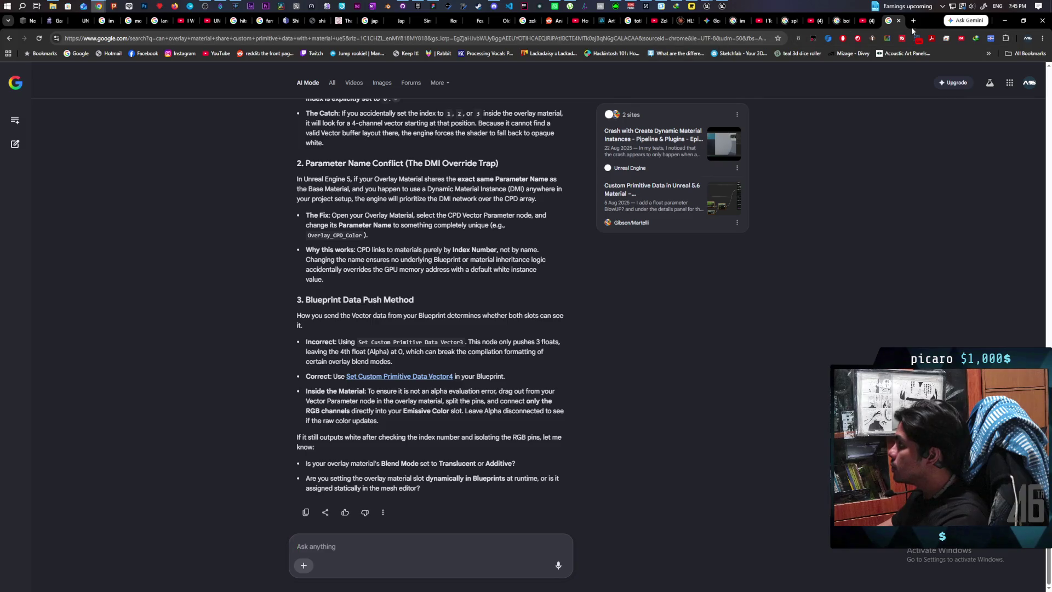
Switch from the Kozou_Dioramas editor to the Paparazi project's editor
mouse_move(707, 6)
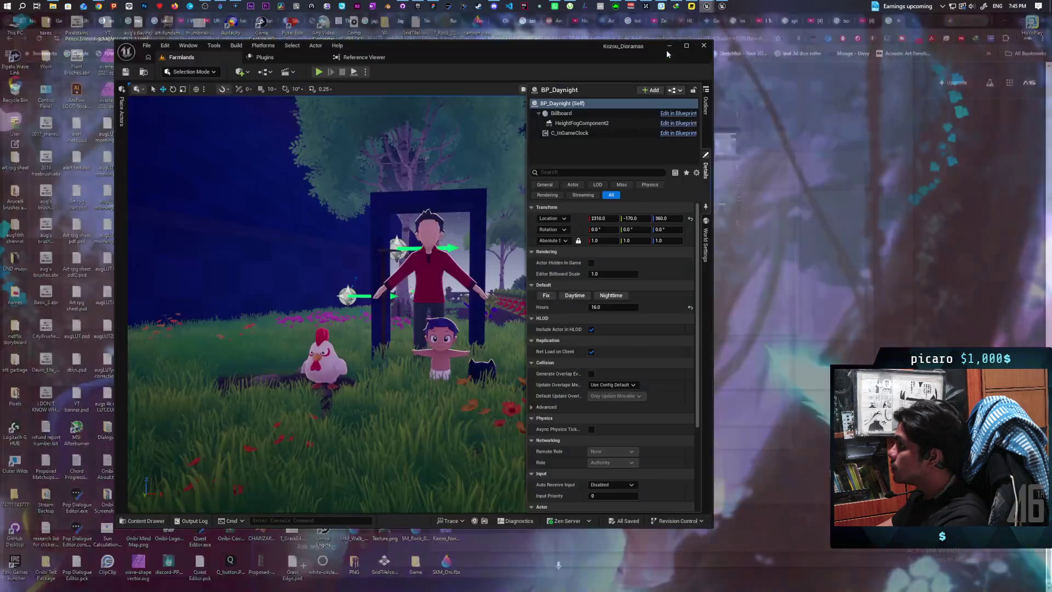
click(680, 50)
click(723, 47)
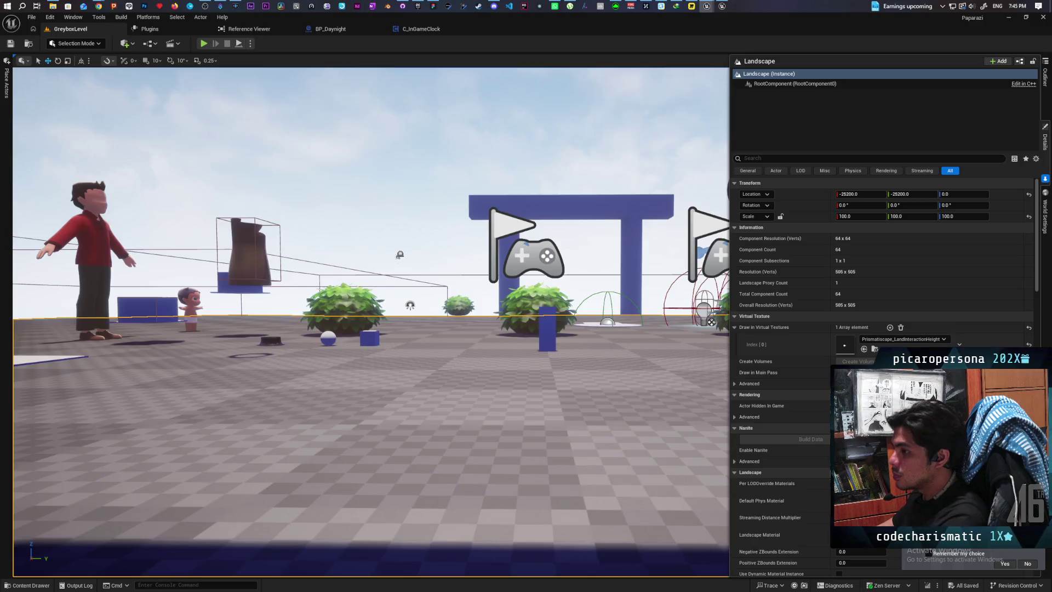
Fly to the blue character and open BP_Oni from the Content Drawer
mouse_move(166, 336)
mouse_down()
mouse_move(186, 307)
mouse_move(164, 326)
mouse_up()
mouse_move(361, 350)
mouse_down()
mouse_move(367, 328)
mouse_move(361, 351)
mouse_up()
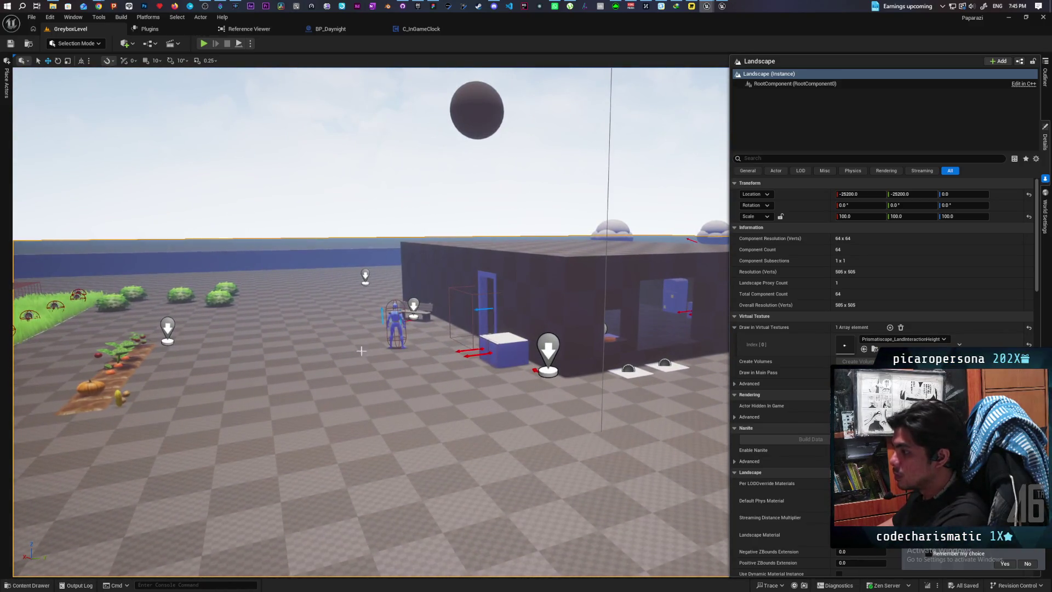
click(392, 312)
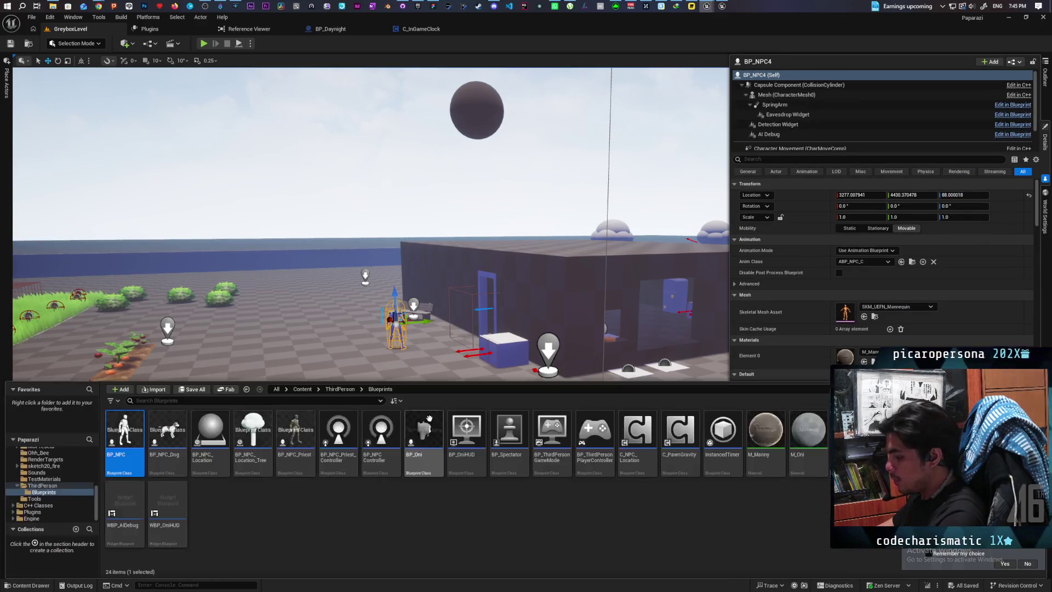
key(ctrl+b)
click(423, 424)
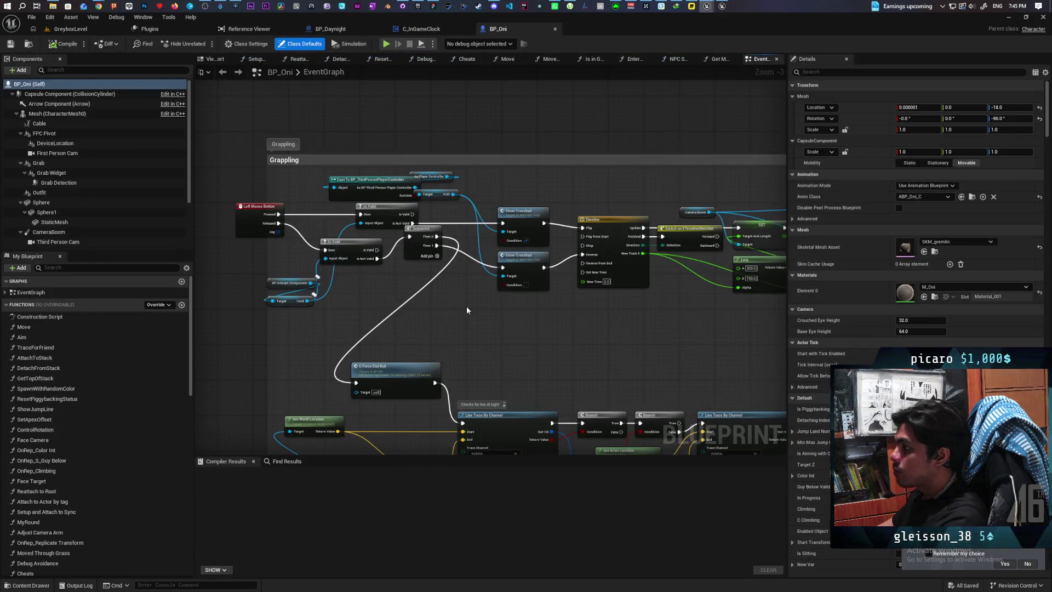
Pan and zoom around BP_Oni's event graph to survey its nodes
mouse_move(514, 287)
mouse_down()
mouse_move(470, 254)
mouse_move(585, 261)
mouse_up()
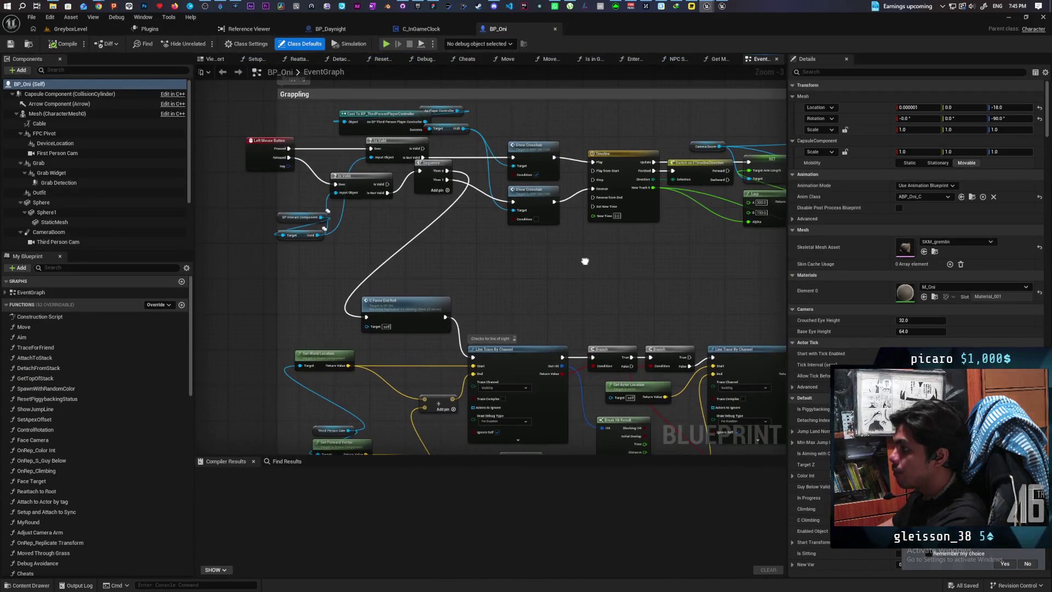
scroll(585, 261, down, 6)
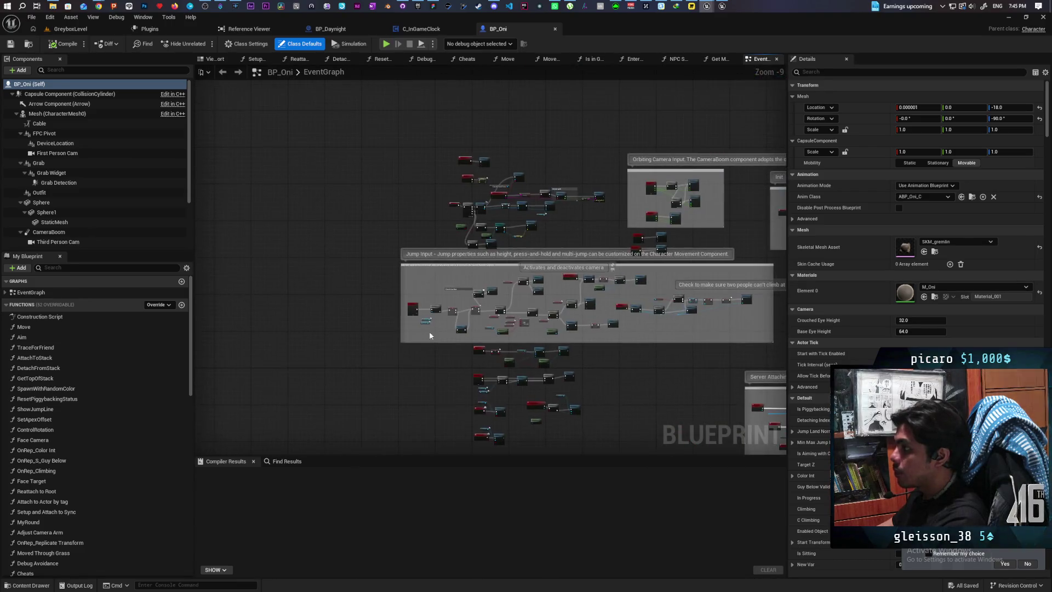
scroll(426, 277, up, 7)
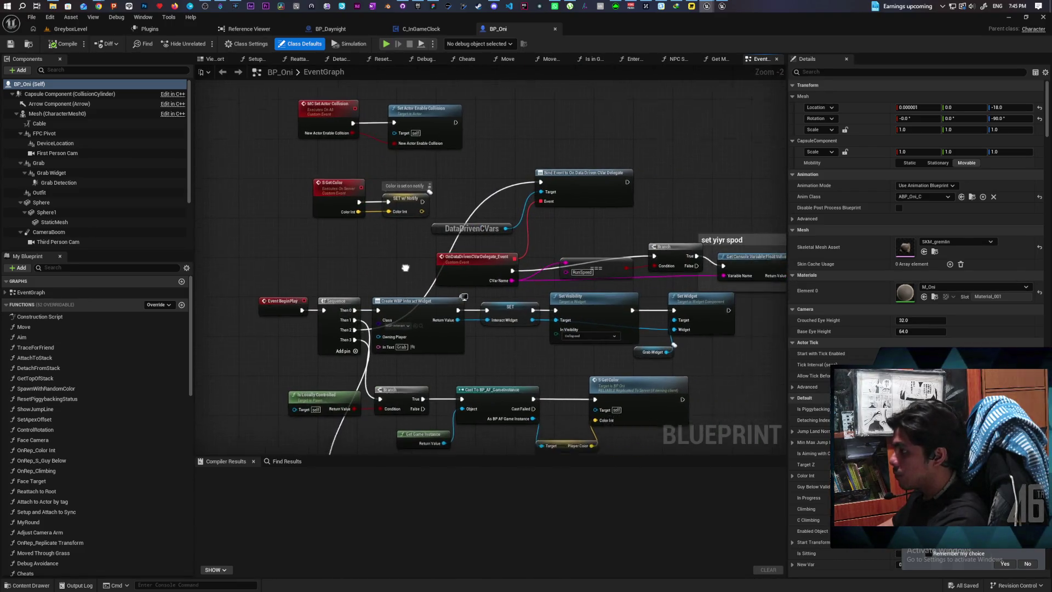
drag(625, 386, 606, 347)
scroll(681, 301, down, 2)
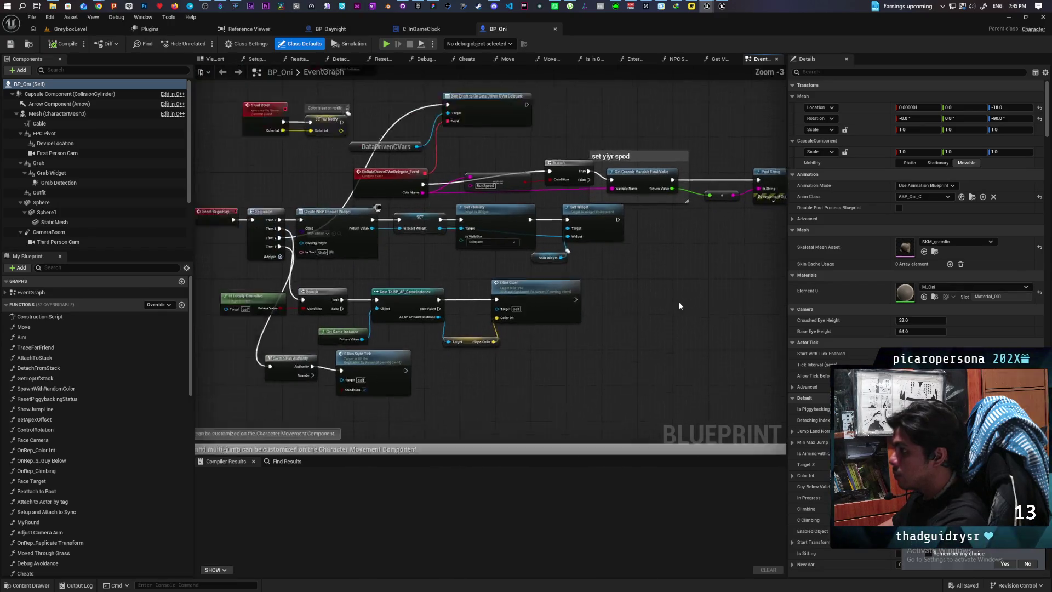
scroll(655, 311, up, 2)
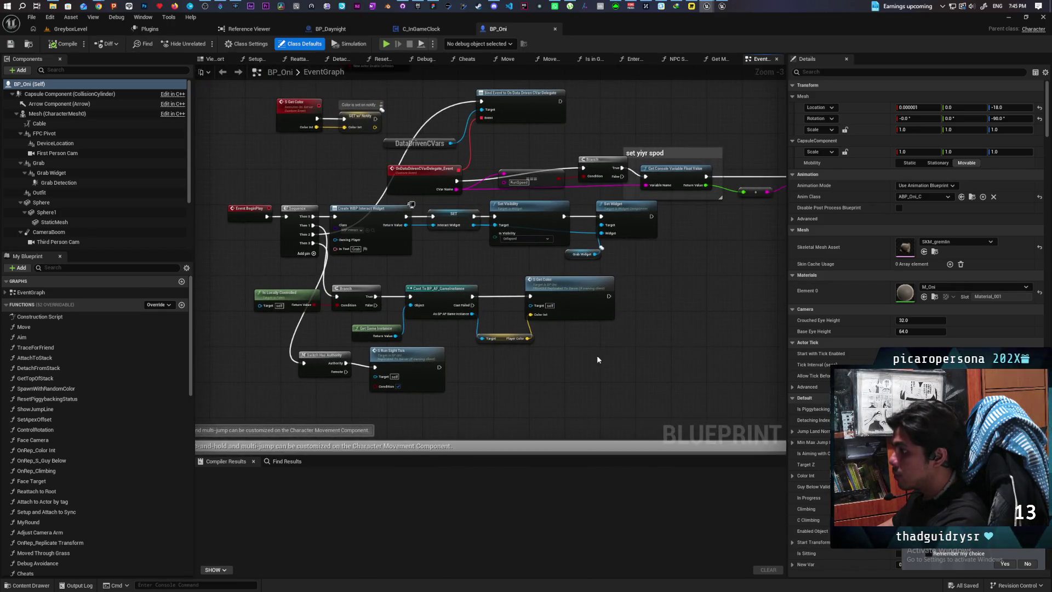
drag(555, 355, 522, 357)
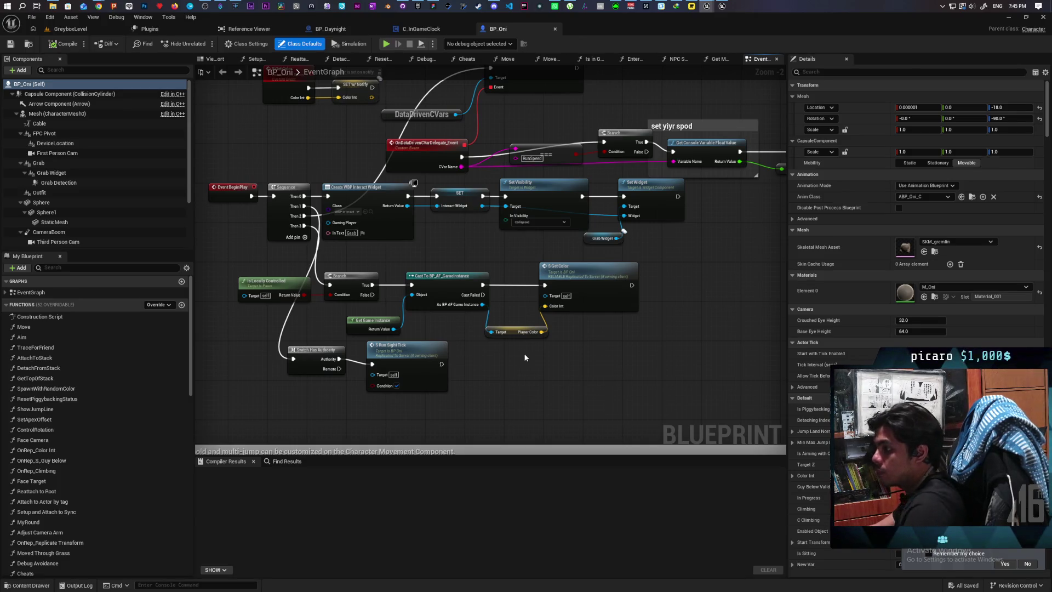
Focus on the S Get Color event and select its SET w/ Notify Color Int node
click(595, 300)
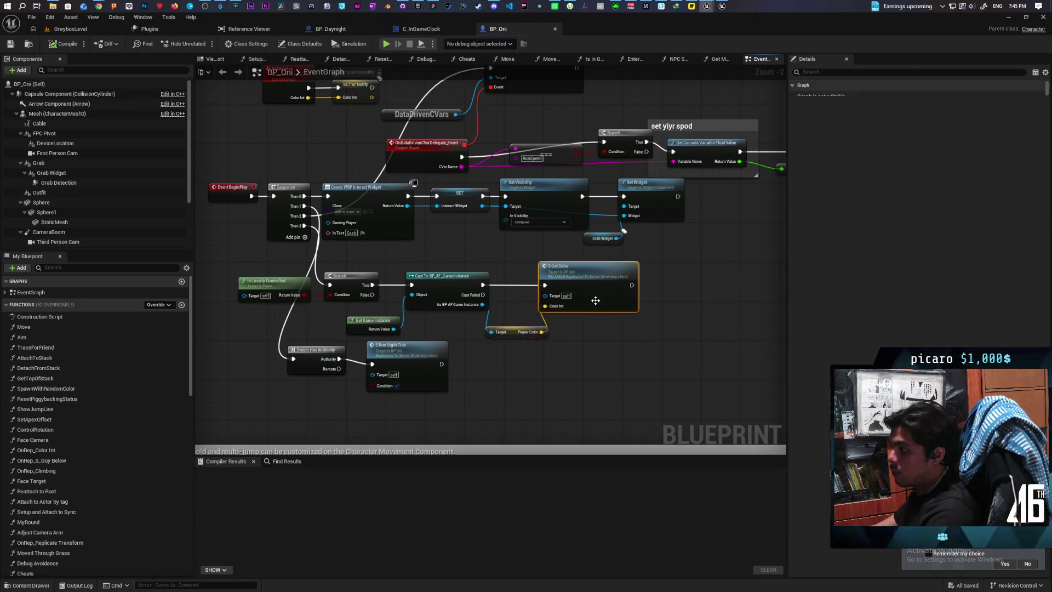
double_click(595, 301)
drag(587, 300, 444, 294)
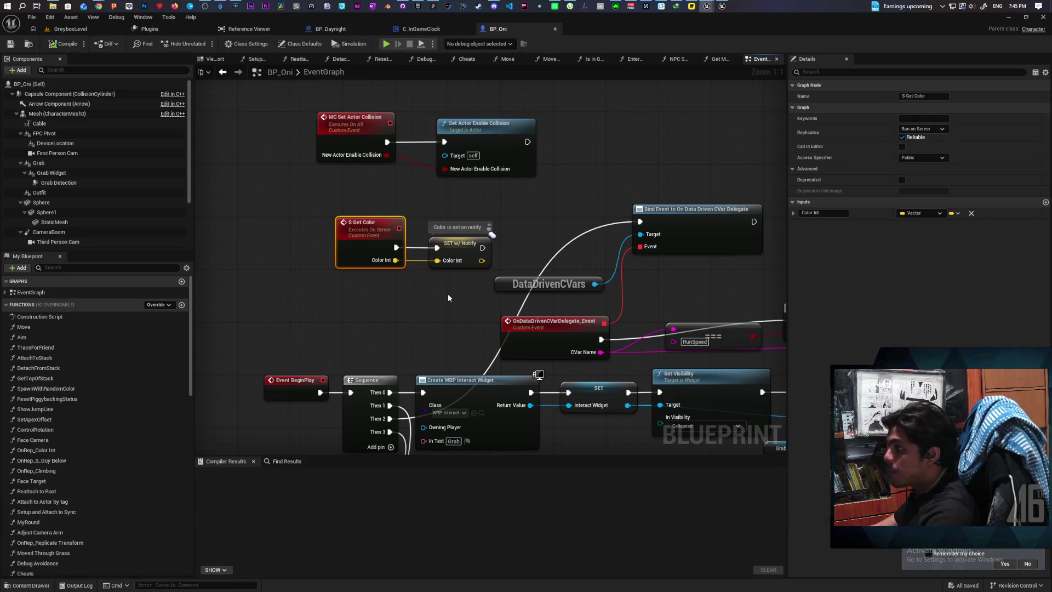
mouse_move(448, 297)
mouse_down()
mouse_move(374, 265)
mouse_move(474, 235)
mouse_move(384, 234)
mouse_move(364, 221)
mouse_move(419, 269)
mouse_up()
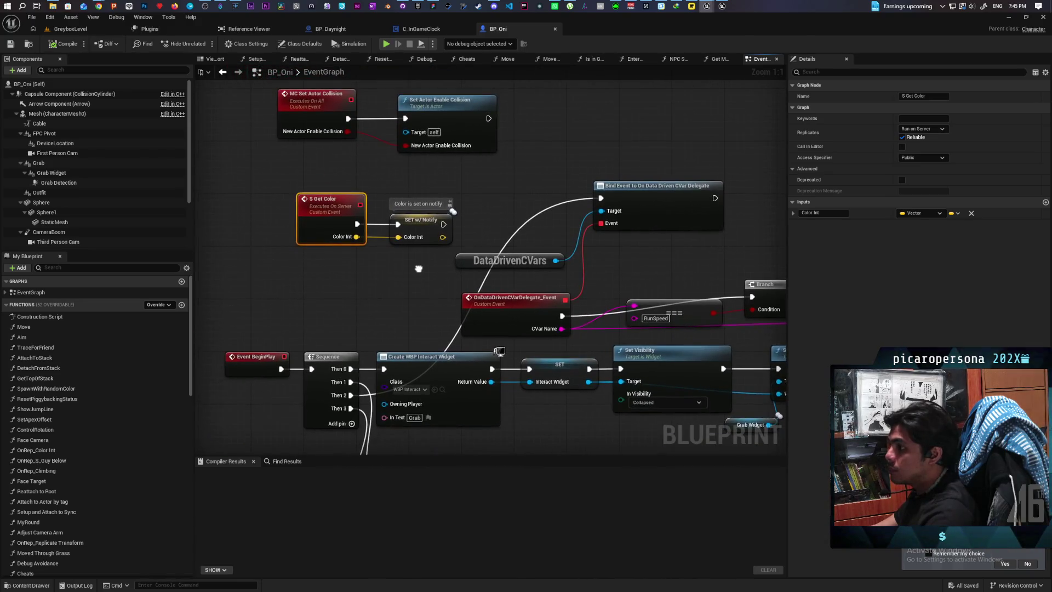
shift+click(421, 227)
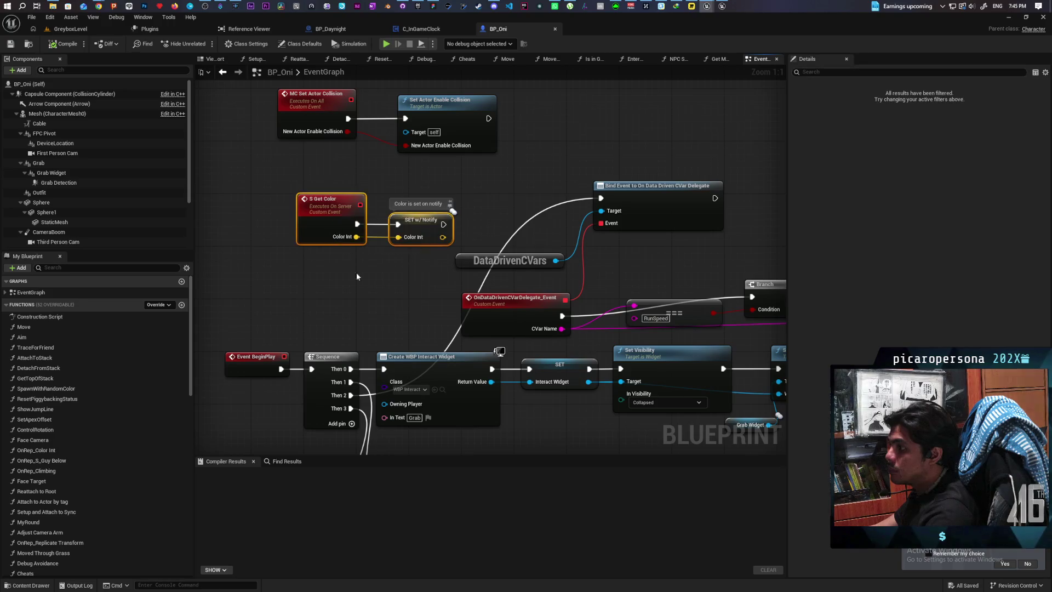
scroll(113, 378, down, 3)
scroll(113, 378, down, 2)
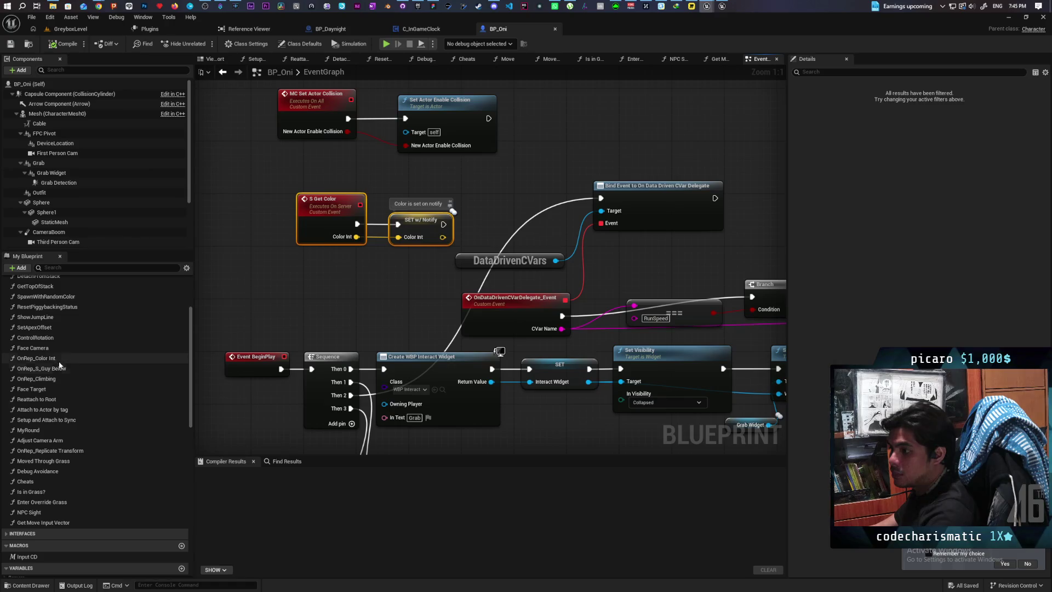
Open OnRep_Color Int and select its Mesh and Set Custom Primitive Data Vector 4 nodes
double_click(60, 360)
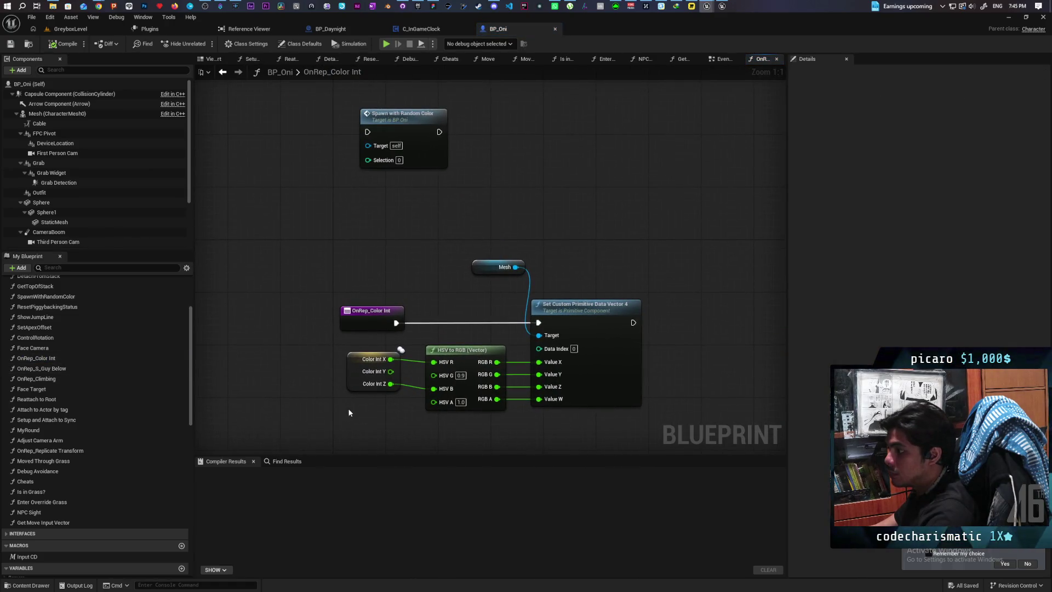
mouse_move(482, 196)
mouse_down()
mouse_move(550, 241)
mouse_move(664, 276)
mouse_up()
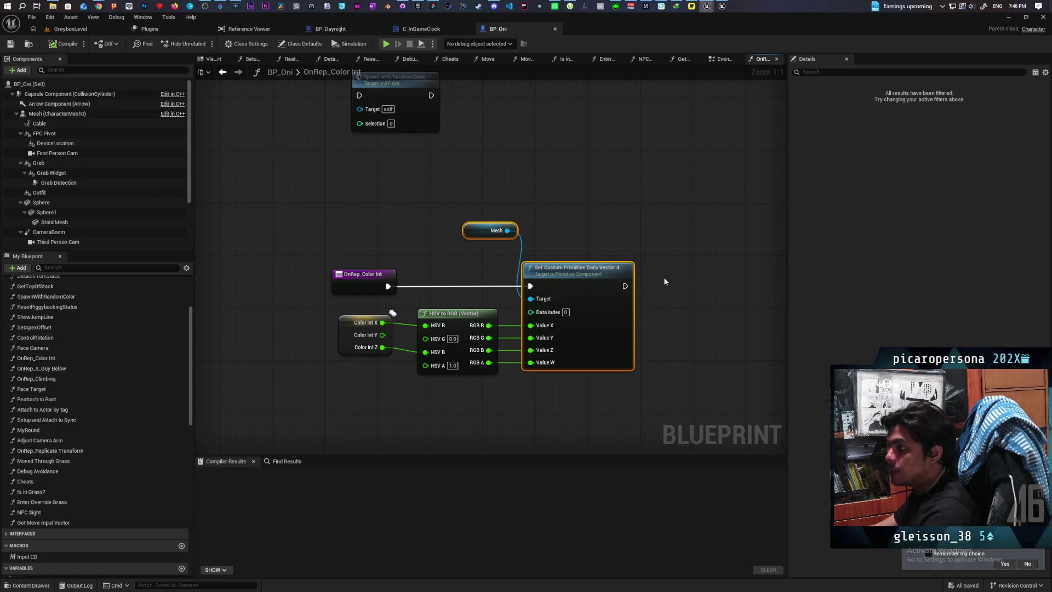
drag(630, 236, 613, 265)
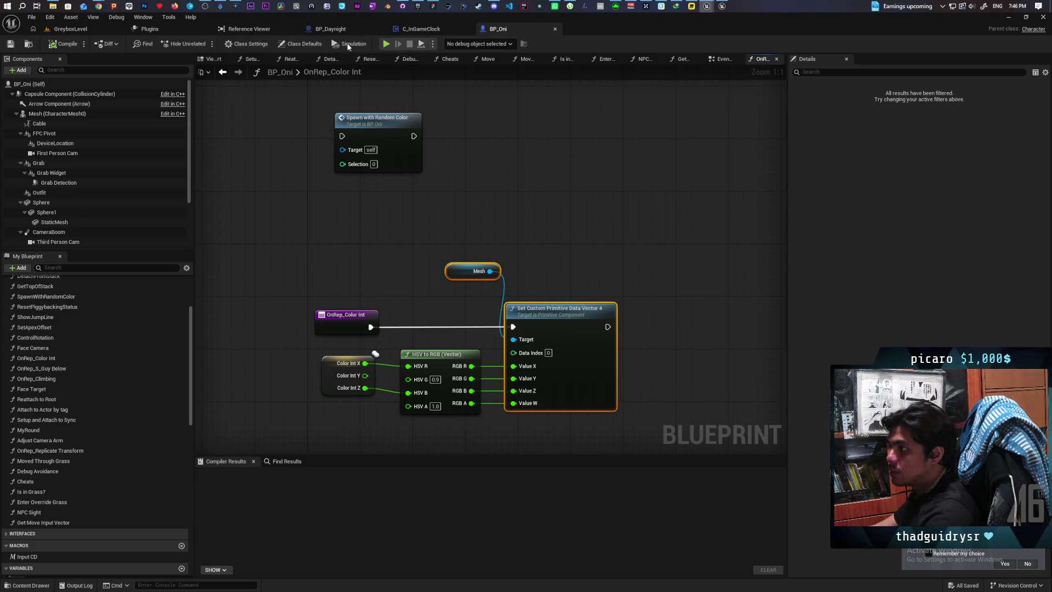
Go back to the GreyboxLevel viewport and show the ThirdPerson/Blueprints assets
click(71, 29)
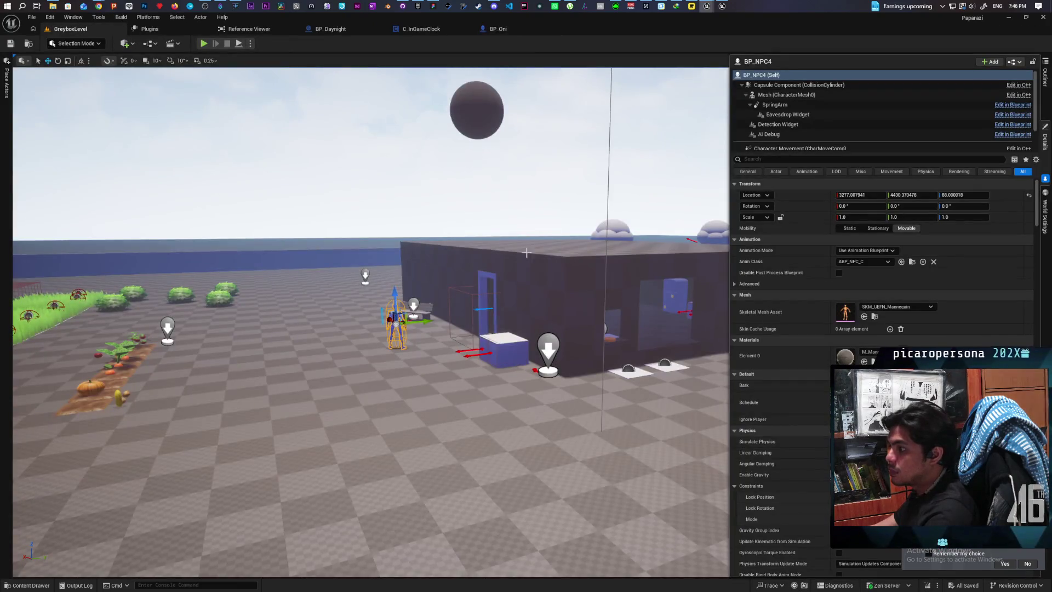
mouse_move(315, 84)
mouse_down()
mouse_move(315, 143)
mouse_move(296, 88)
mouse_move(198, 561)
mouse_up()
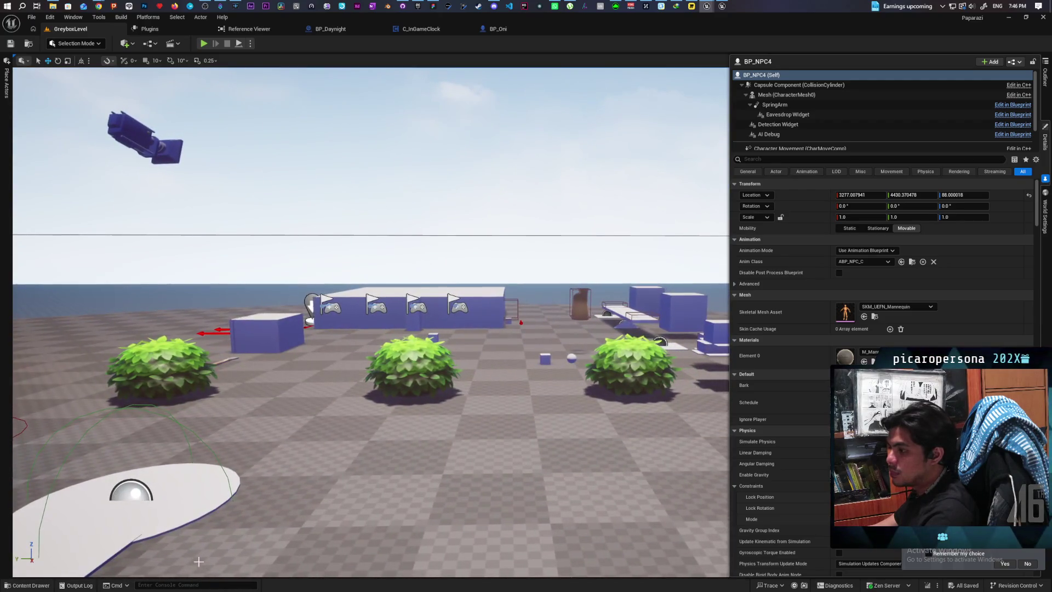
click(31, 585)
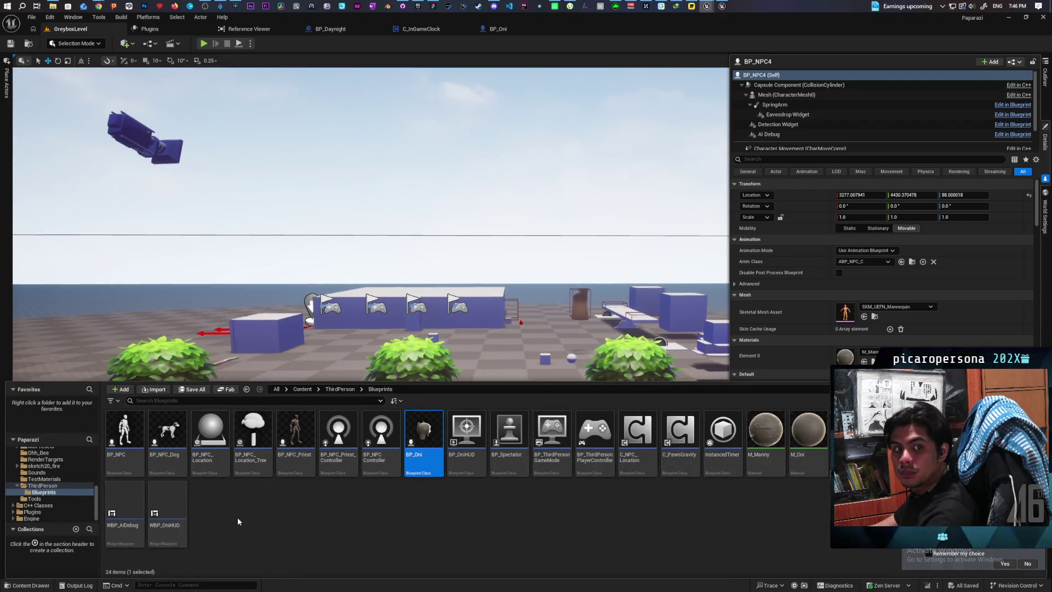
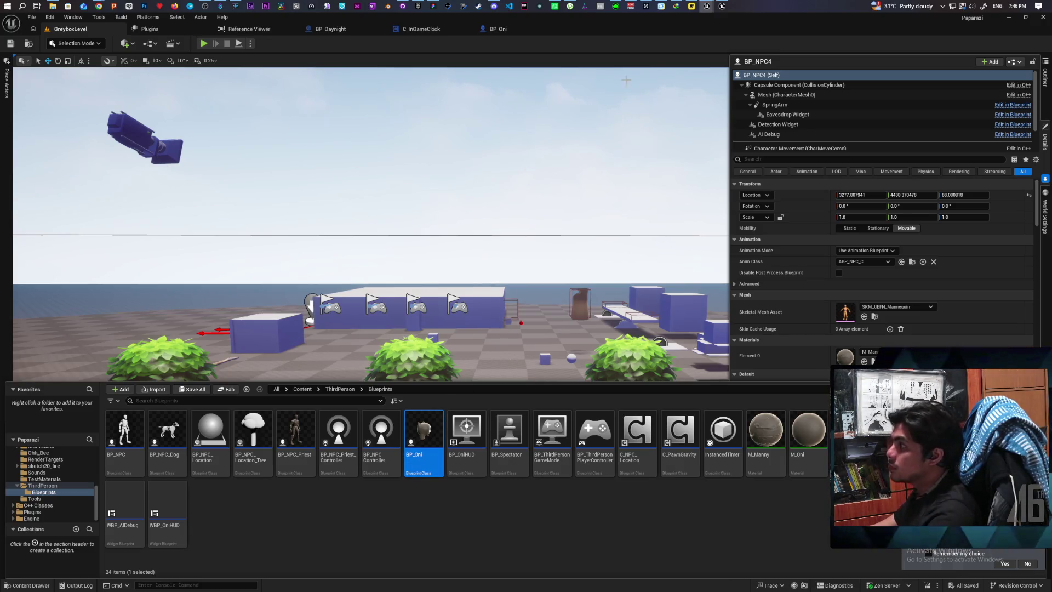
Maximize the FigJam window and zoom out to see the entire Paparazi board
click(434, 7)
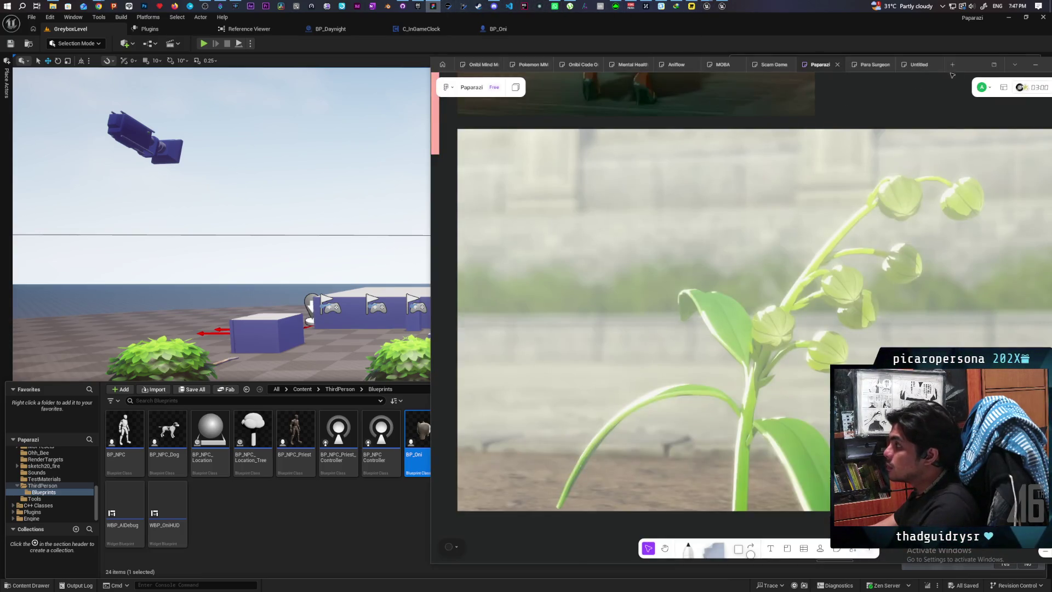
double_click(967, 68)
scroll(597, 267, down, 6)
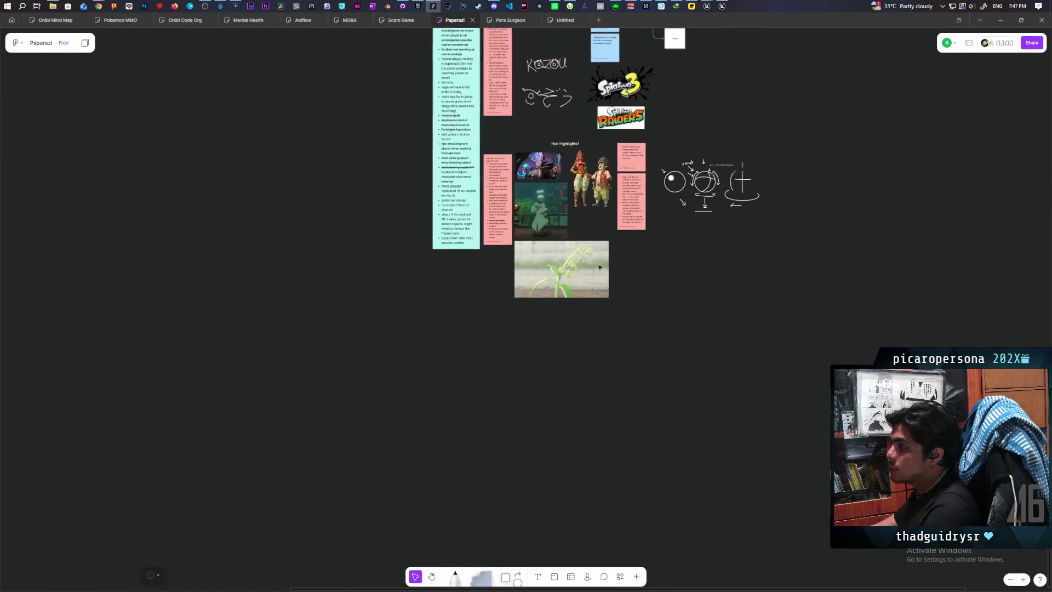
scroll(577, 415, up, 4)
scroll(552, 418, down, 4)
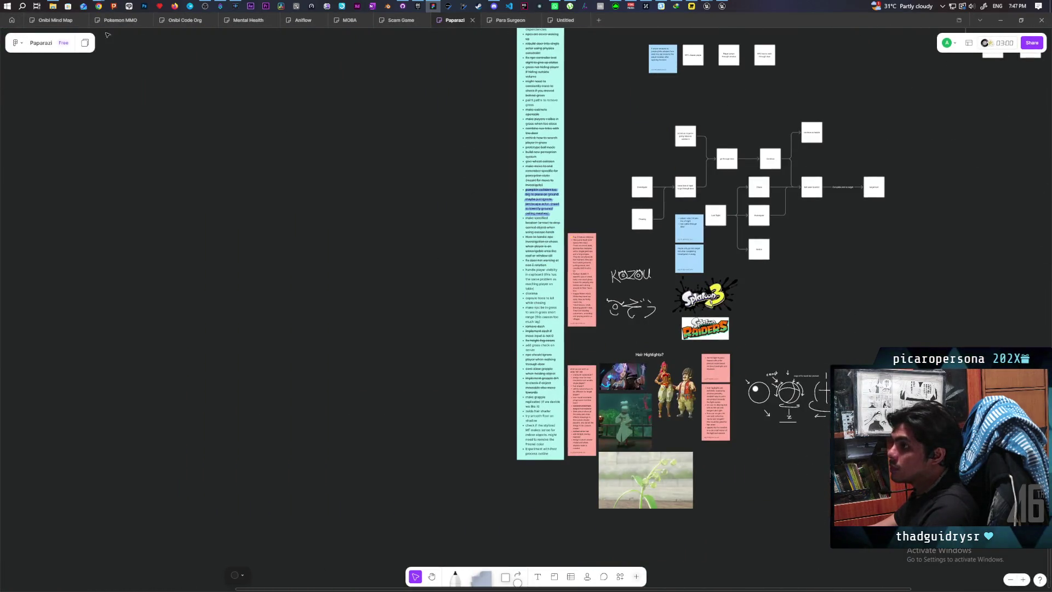
Switch to the Onibi Mind Map board and zoom into the Pokémon night-scene illustration
click(59, 23)
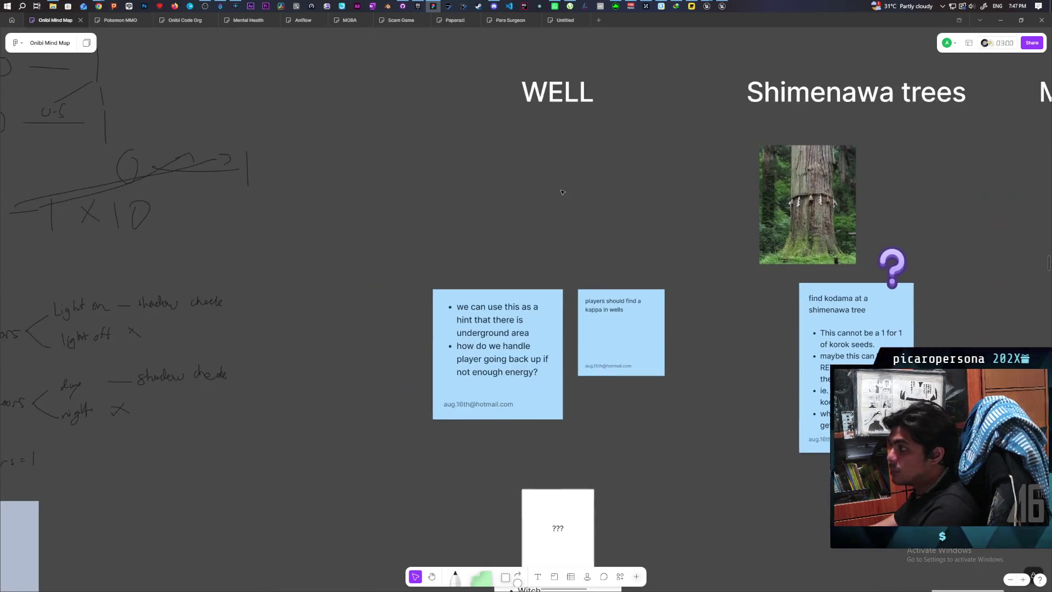
scroll(562, 192, down, 10)
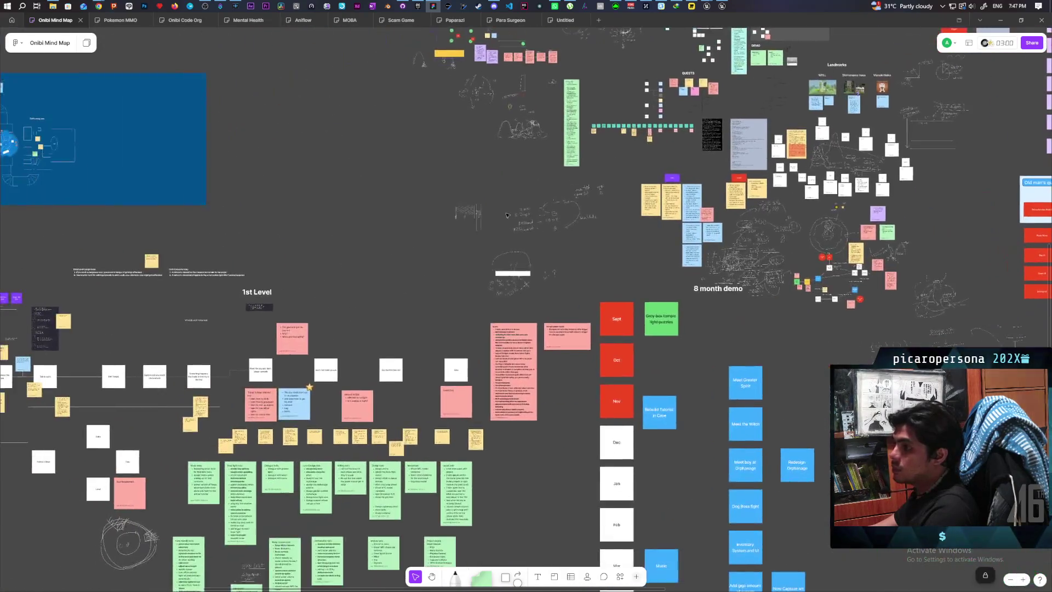
scroll(507, 215, left, 10)
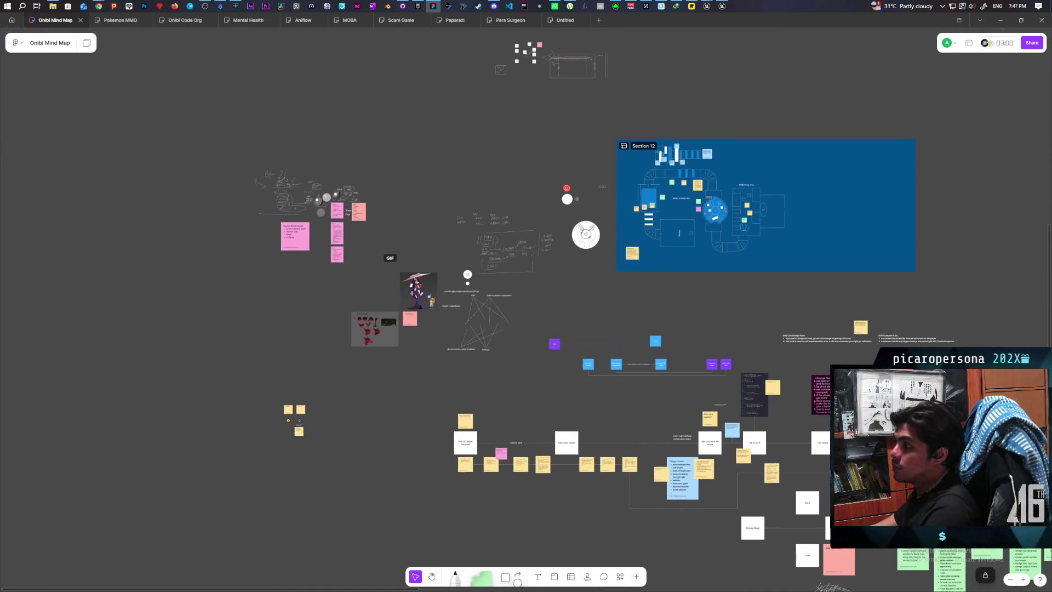
scroll(432, 276, up, 1)
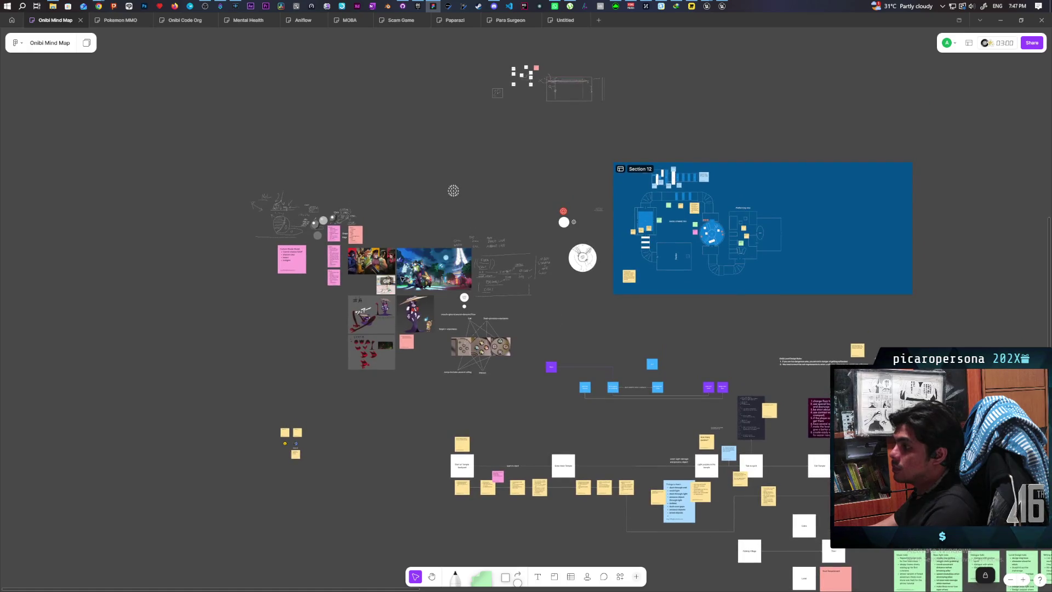
scroll(431, 275, up, 3)
scroll(431, 275, up, 10)
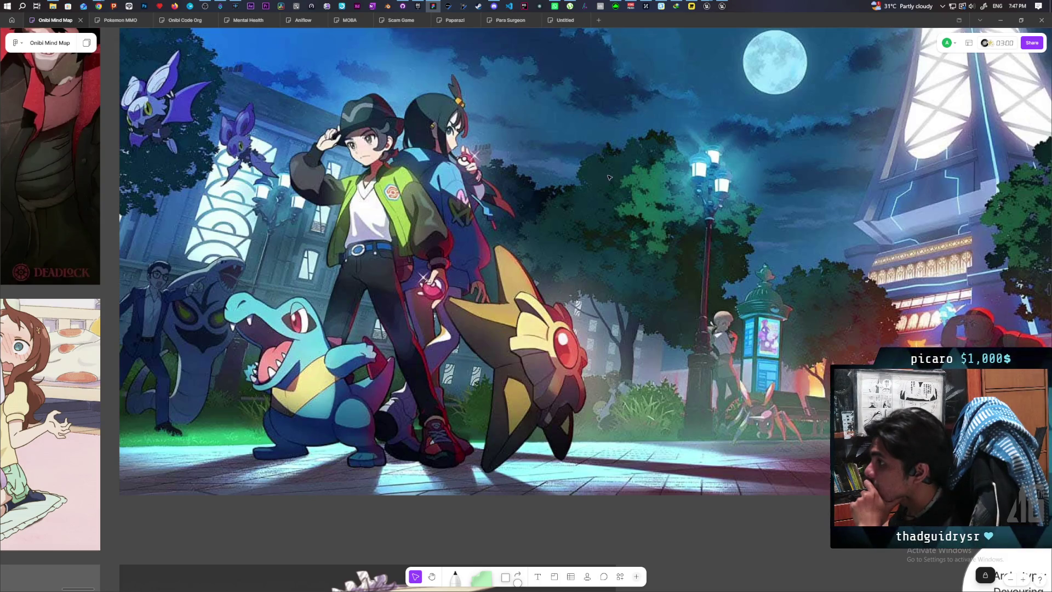
Minimize FigJam, bring the Paparazi Unreal editor forward, and select the man character in GreyboxLevel
click(1005, 21)
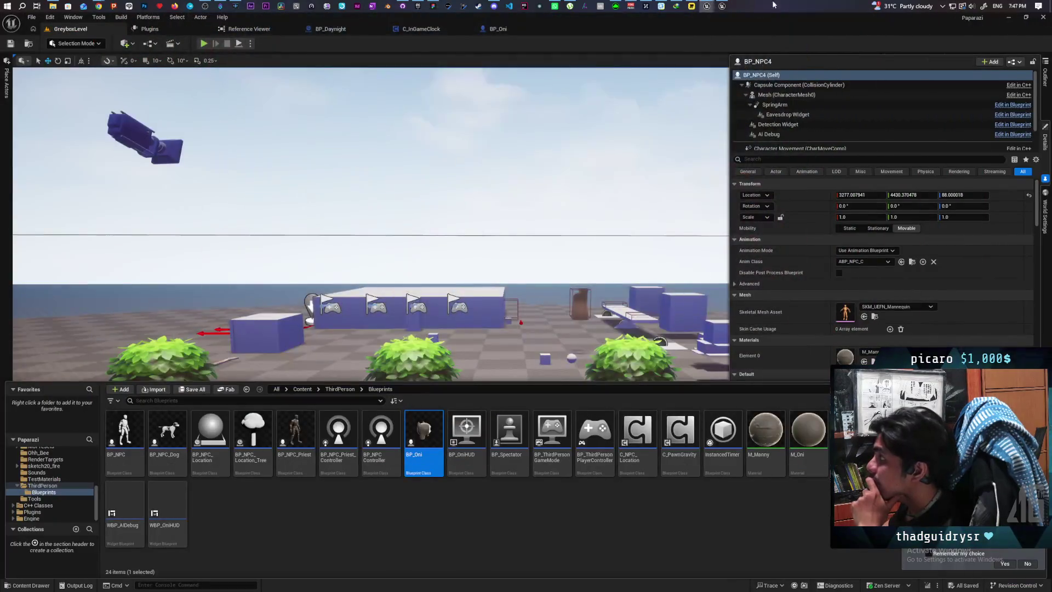
mouse_move(710, 7)
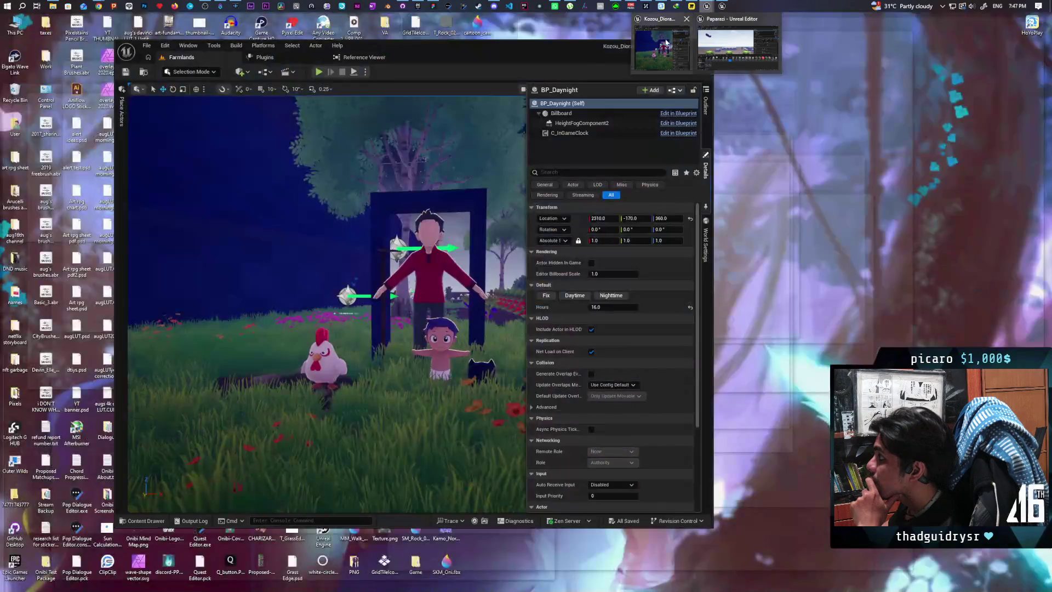
click(724, 61)
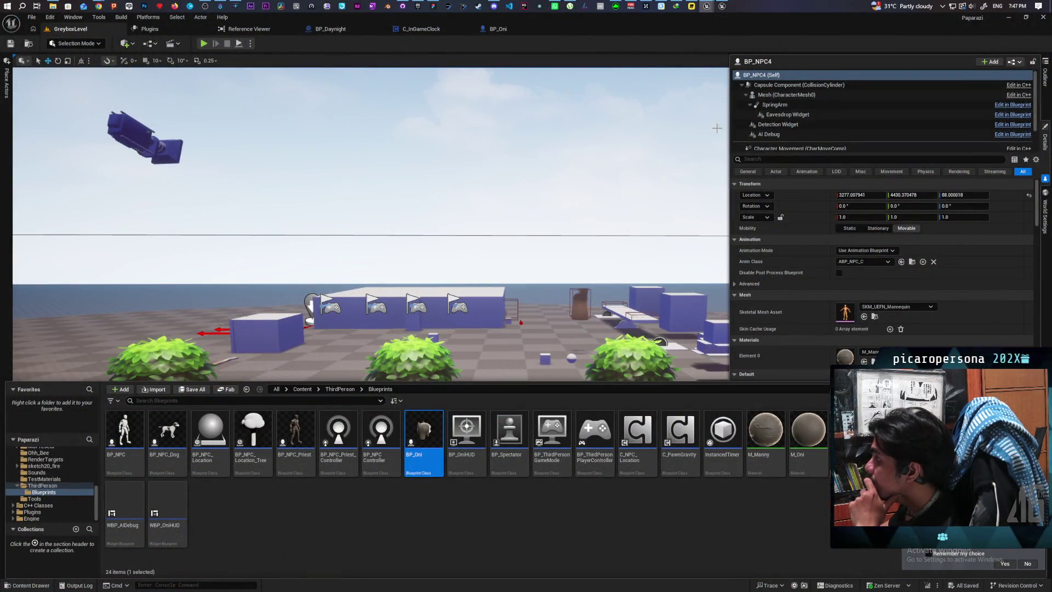
mouse_move(713, 8)
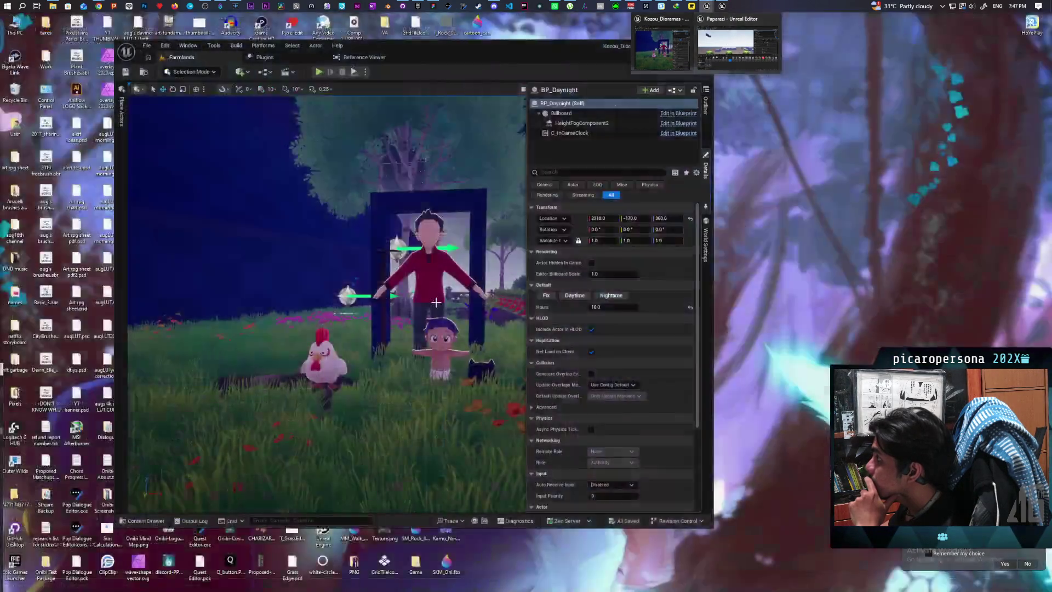
click(736, 40)
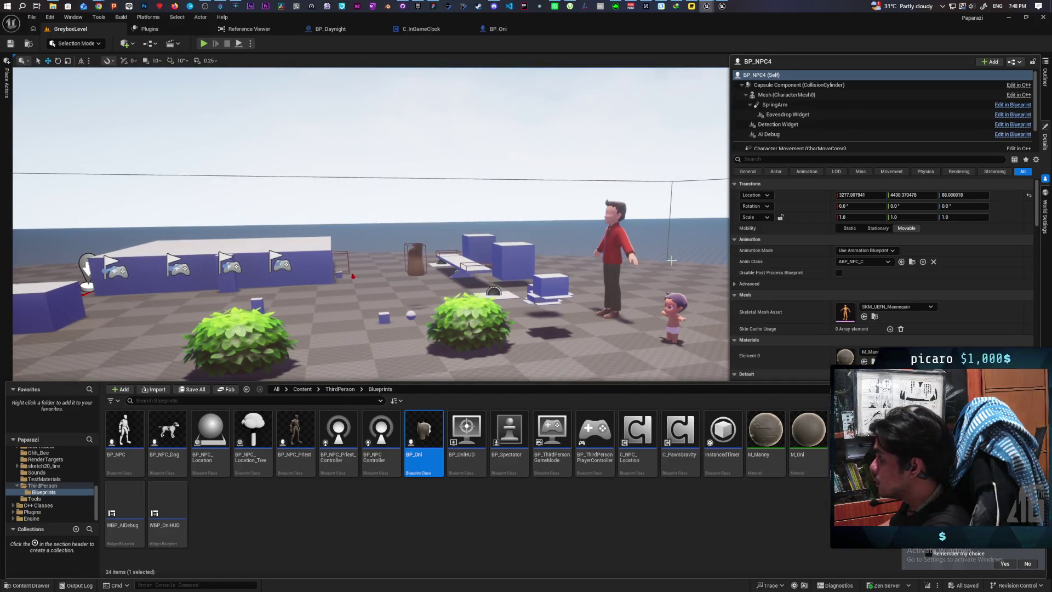
click(618, 237)
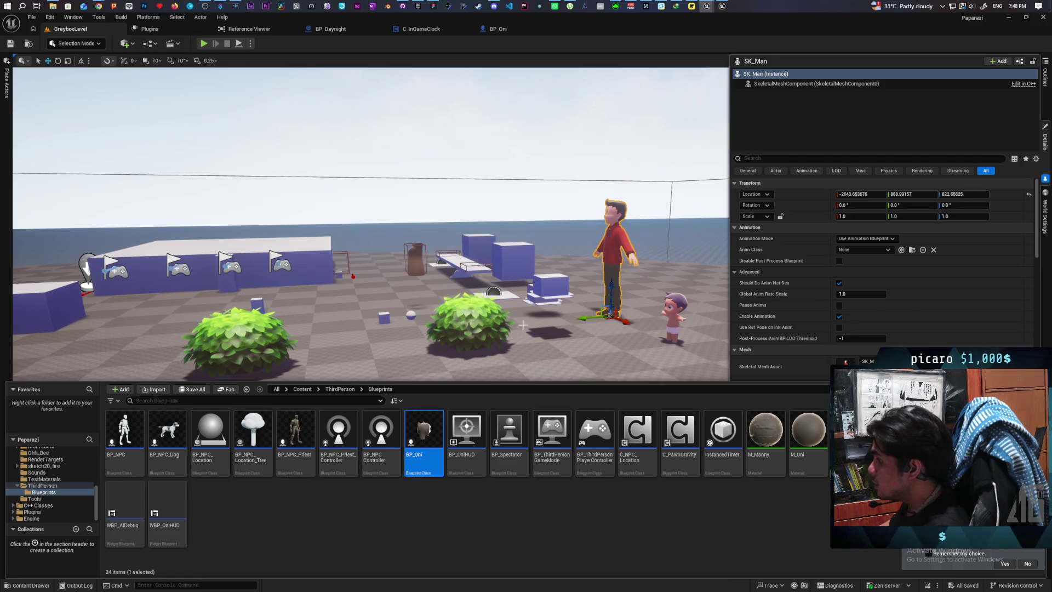
Open BP_Oni, filter its Mesh details for 'over', and open the M_StylizedOverlay overlay material
double_click(423, 436)
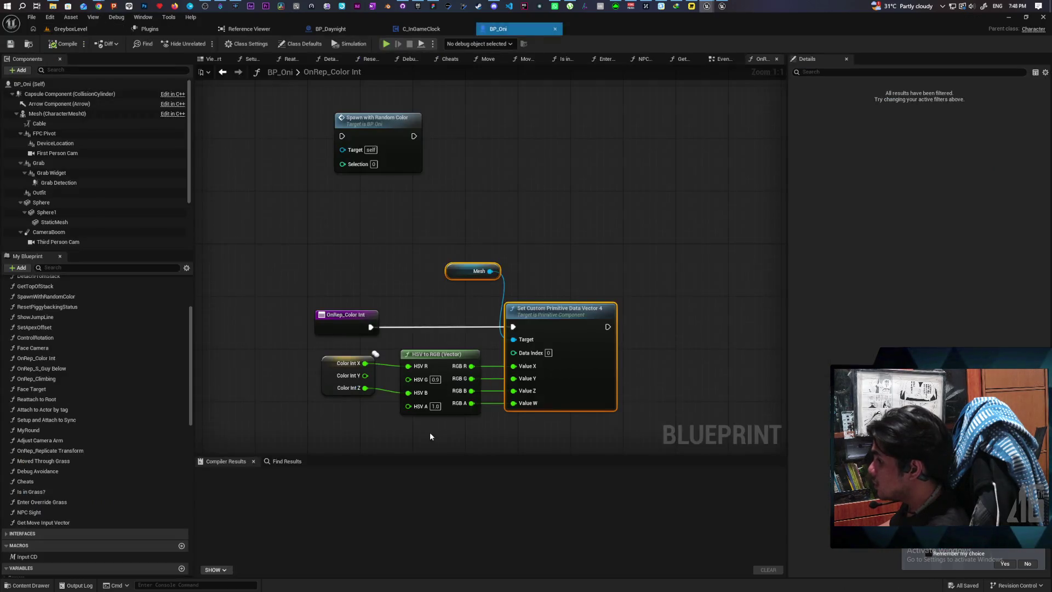
click(57, 114)
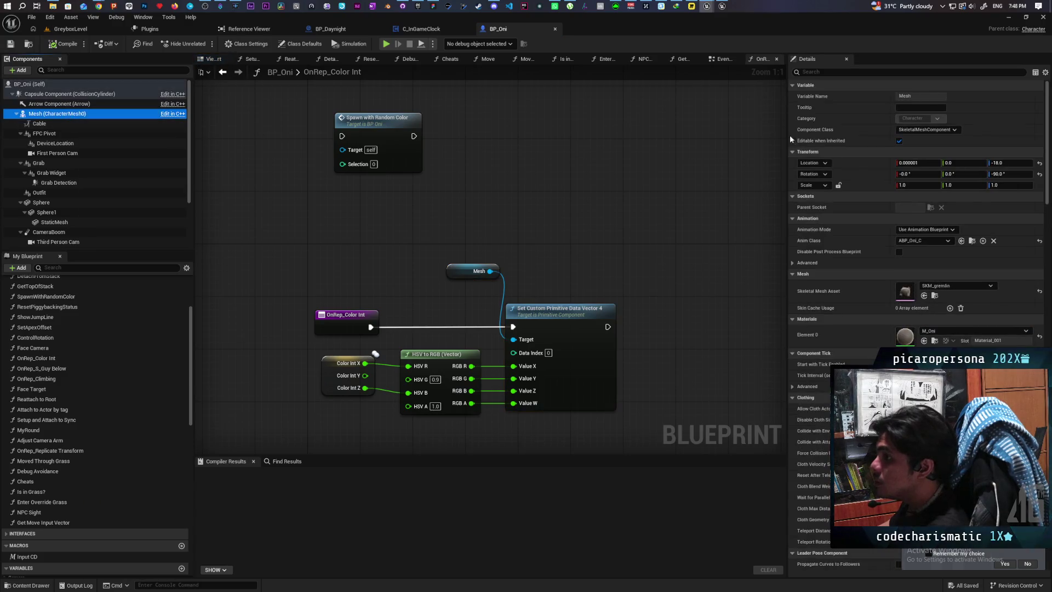
click(812, 73)
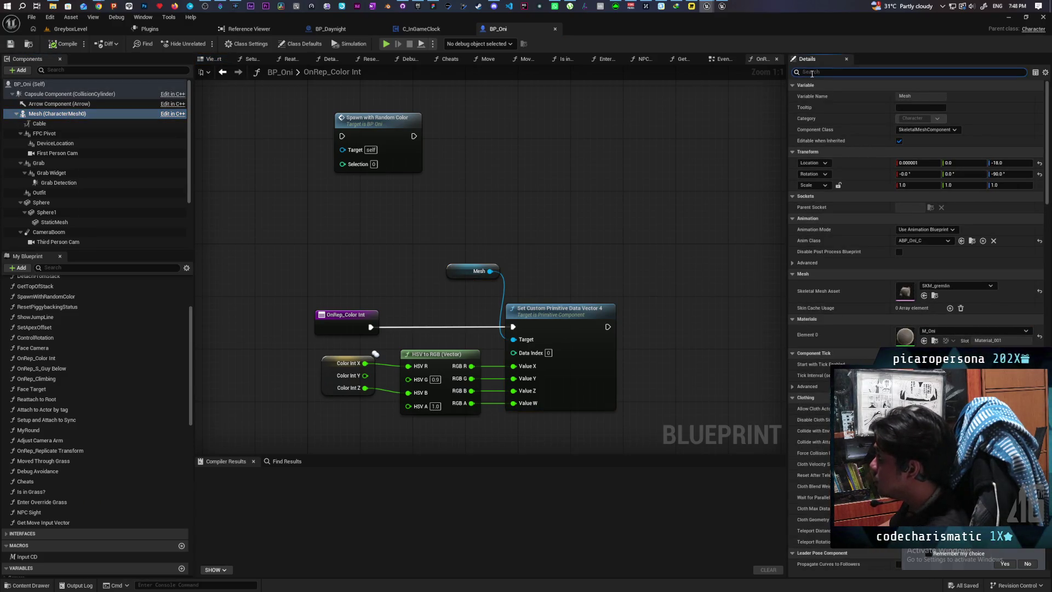
text(o)
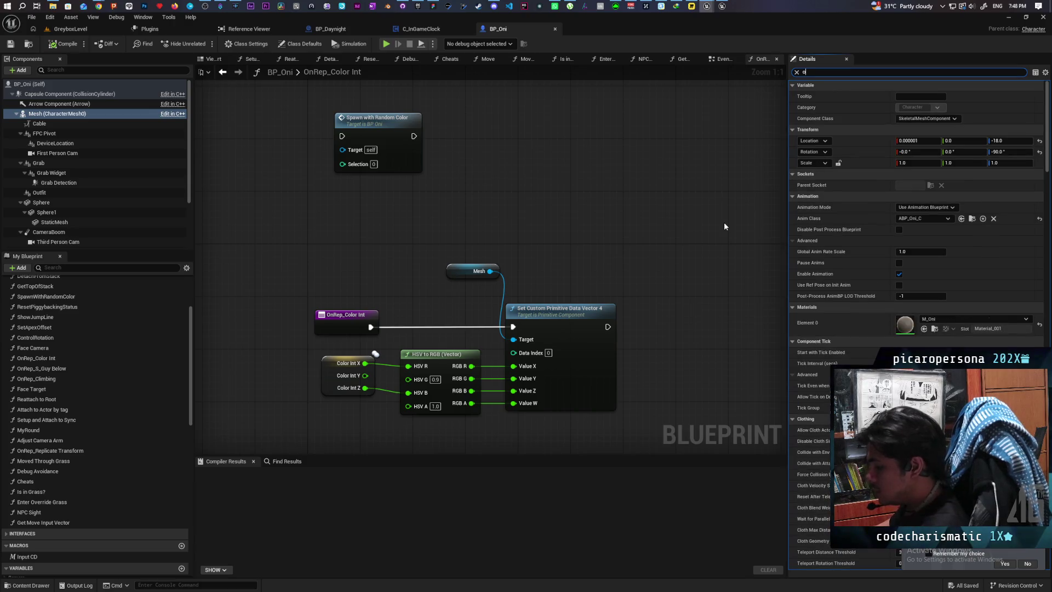
text(ver)
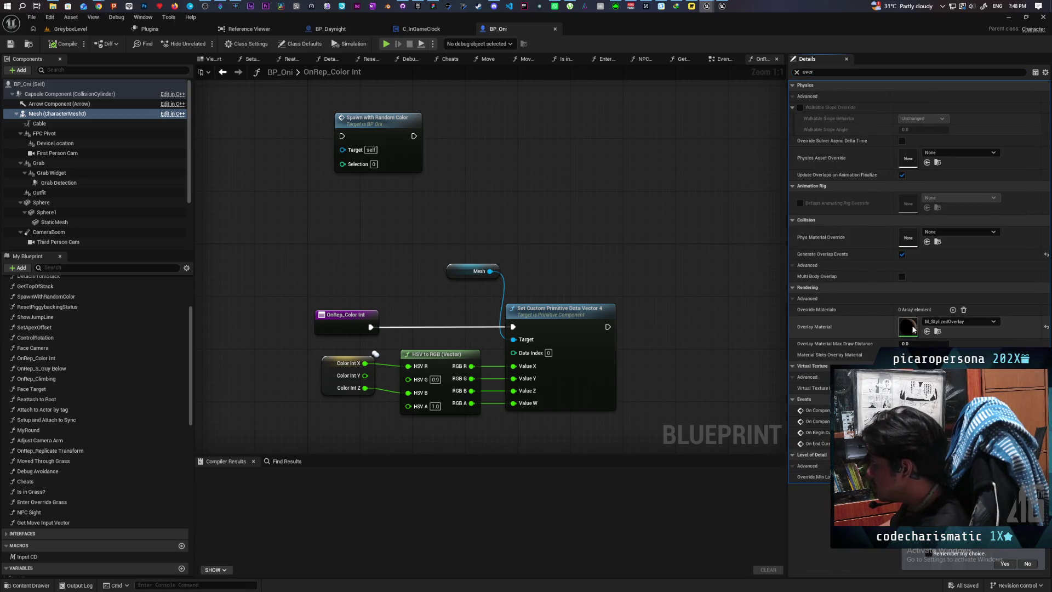
double_click(911, 324)
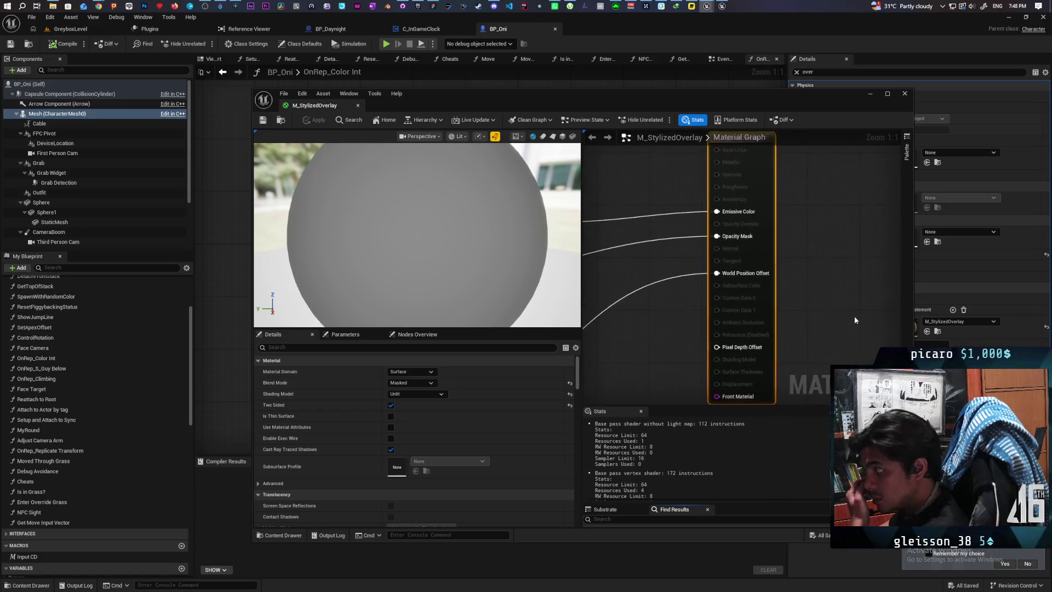
Pan the M_StylizedOverlay graph and move the Constant 3Vector node up and to the right
scroll(677, 304, down, 5)
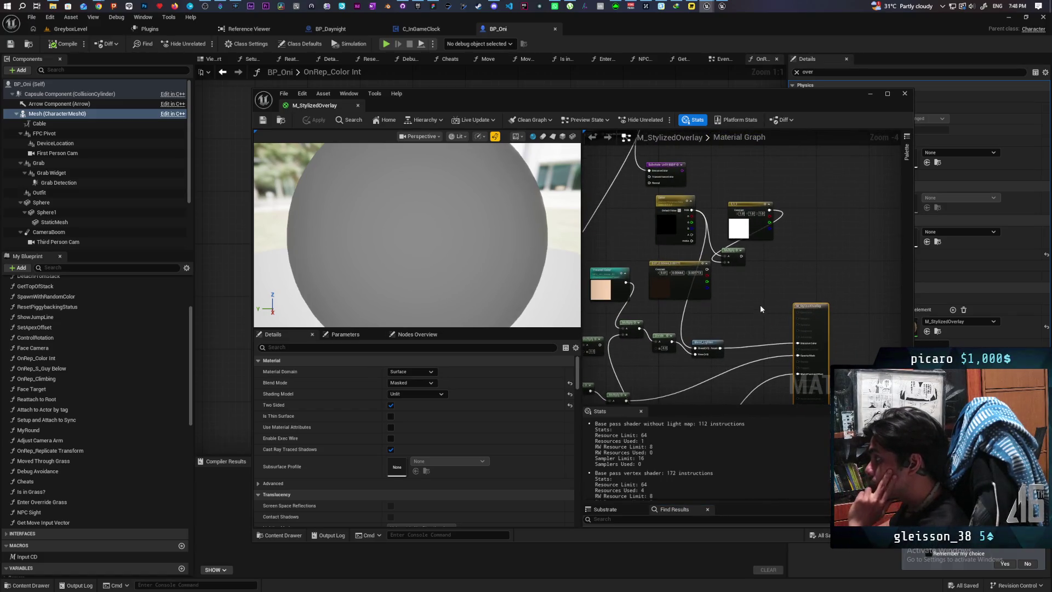
scroll(760, 305, up, 1)
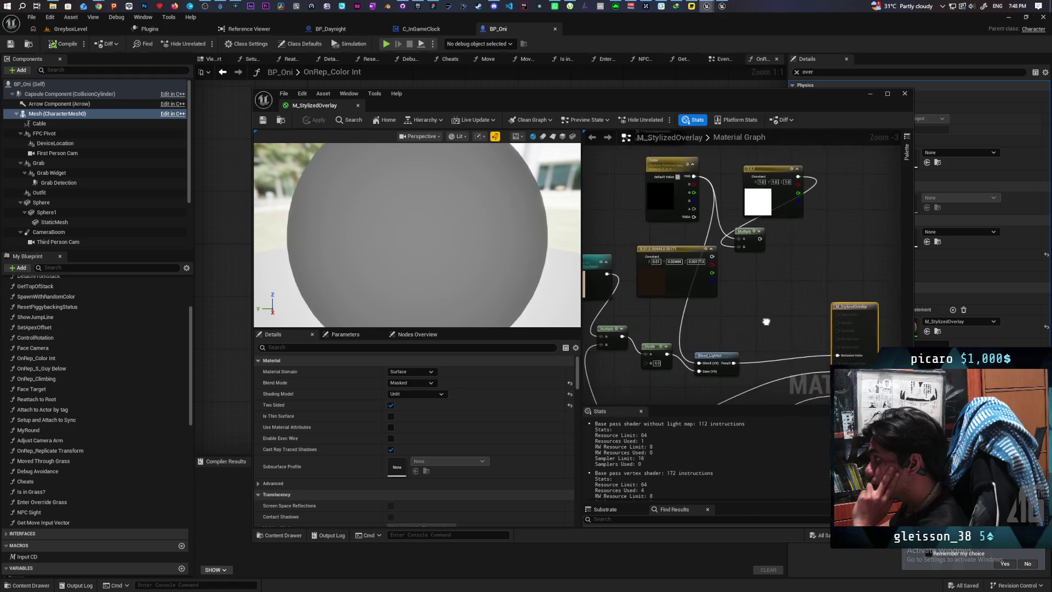
drag(766, 321, 789, 316)
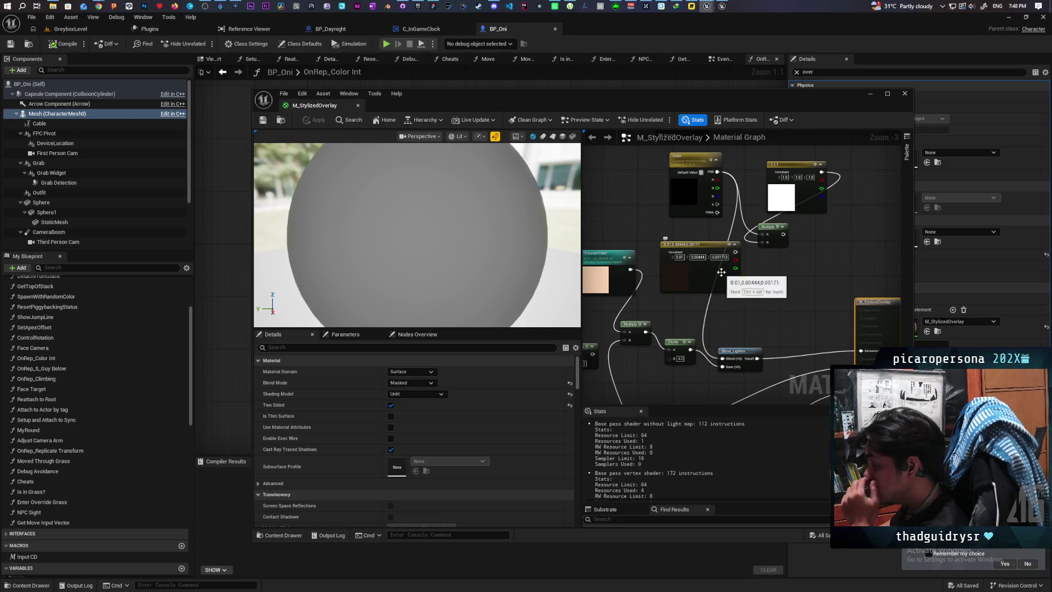
mouse_move(723, 274)
mouse_down()
mouse_move(877, 243)
mouse_move(853, 246)
mouse_up()
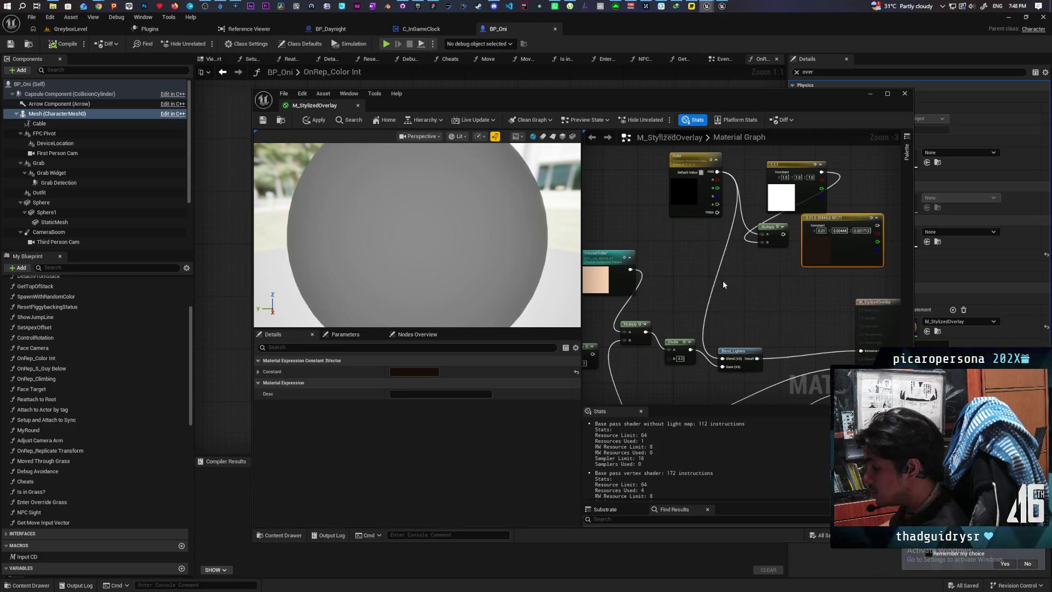
Add a new Constant3Vector node and set its colour to near-black with a cyan tint
click(676, 244)
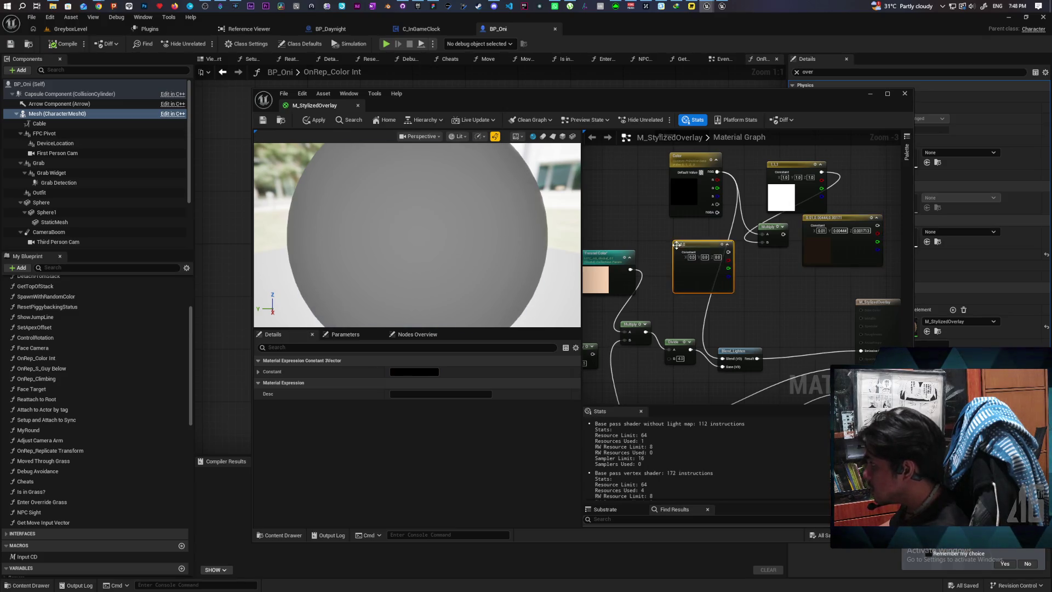
double_click(689, 272)
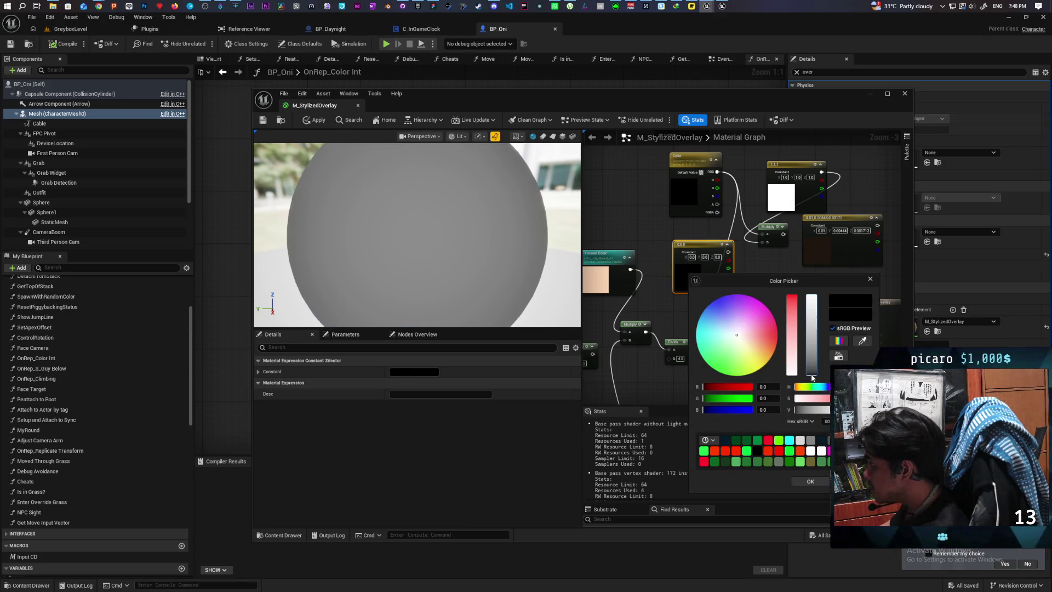
drag(809, 375, 810, 375)
drag(736, 335, 724, 337)
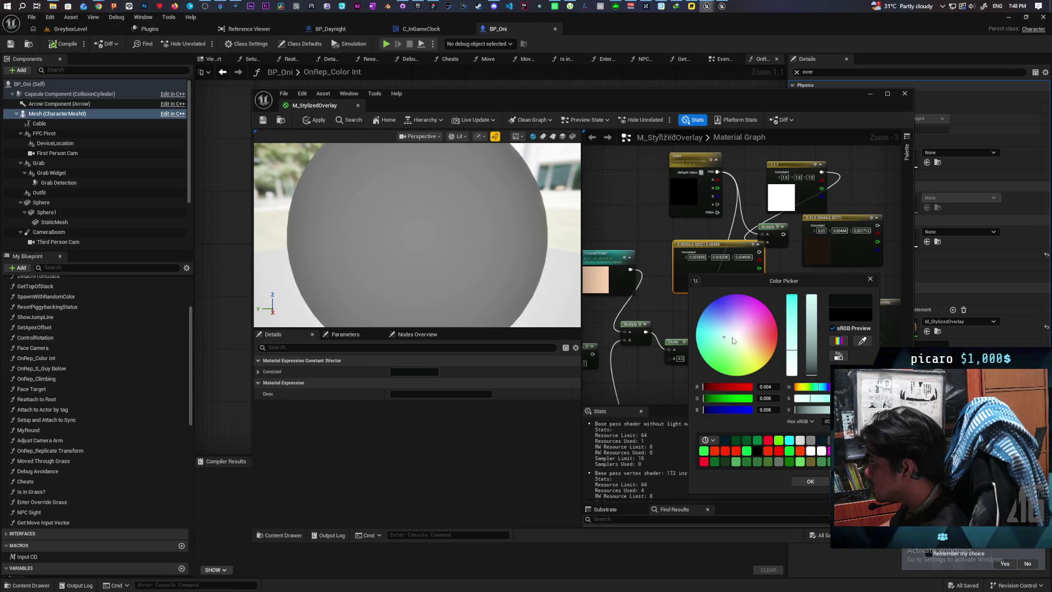
click(805, 480)
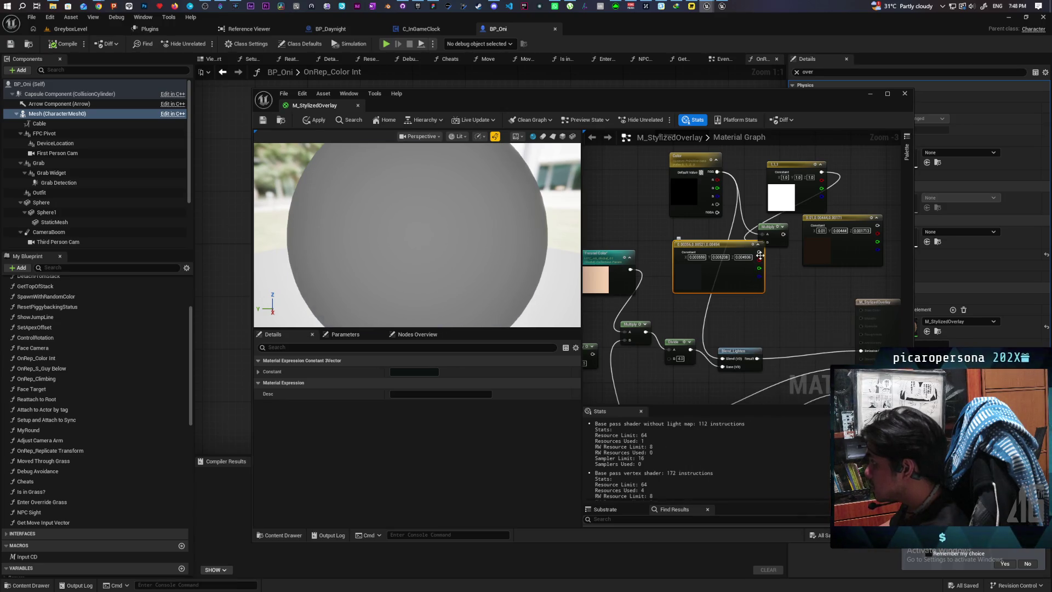
Wire the new constant into the blend node, apply the material, and return to GreyboxLevel
mouse_move(765, 267)
mouse_down()
mouse_move(758, 326)
mouse_move(742, 353)
mouse_move(753, 336)
mouse_move(717, 356)
mouse_move(725, 364)
mouse_up()
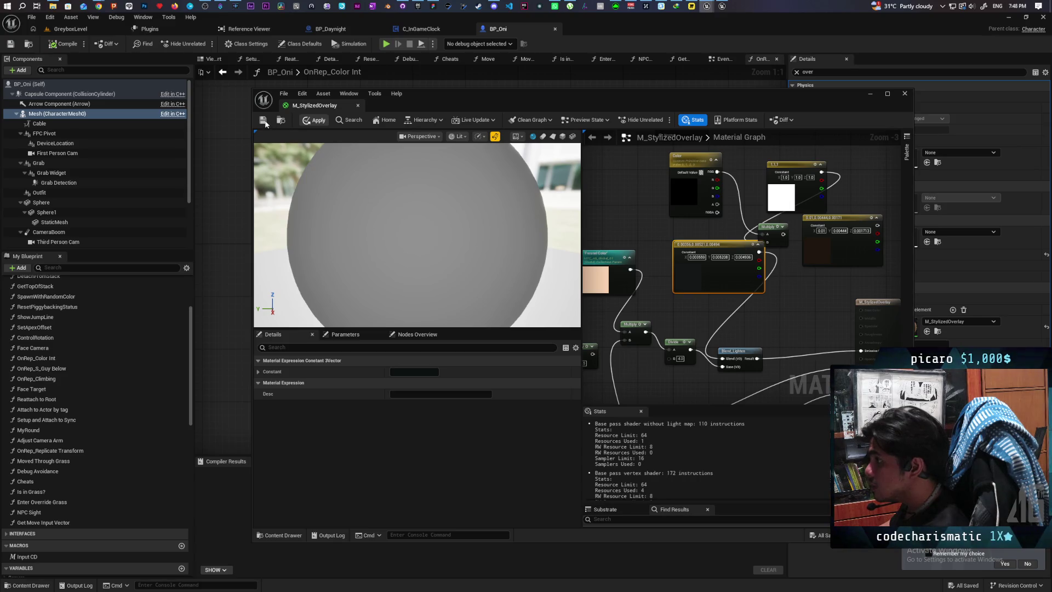
click(265, 123)
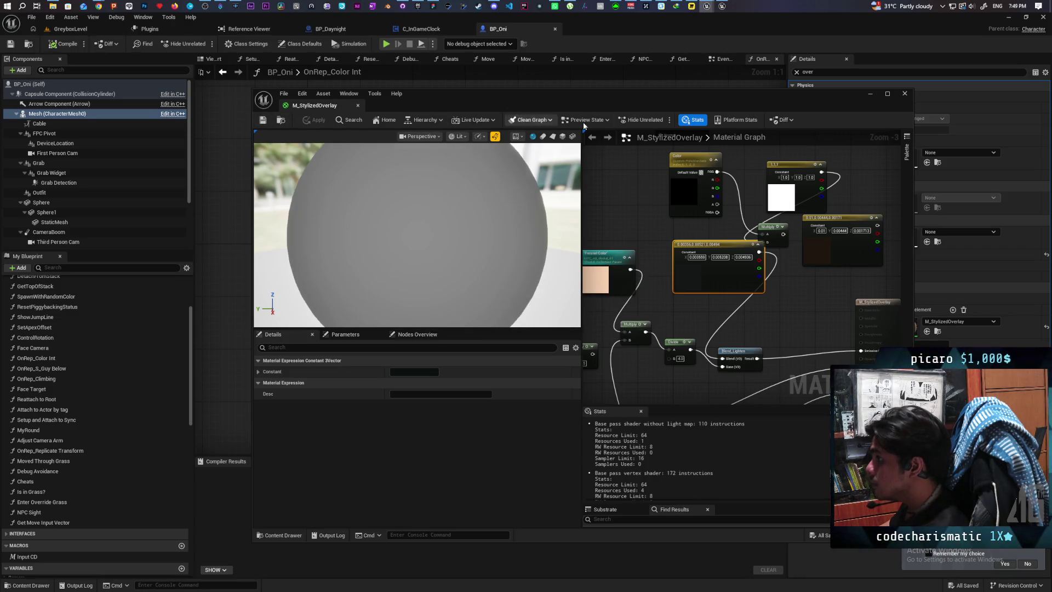
click(905, 93)
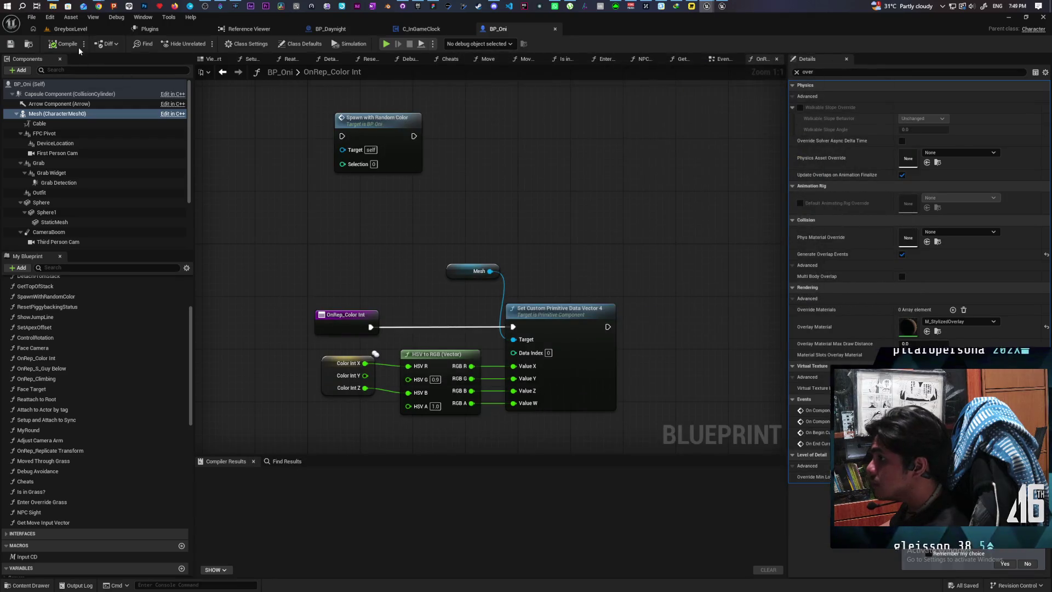
click(70, 29)
Fly the viewport camera past the man and baby toward the bushes and flags, then start Play In Editor
click(647, 181)
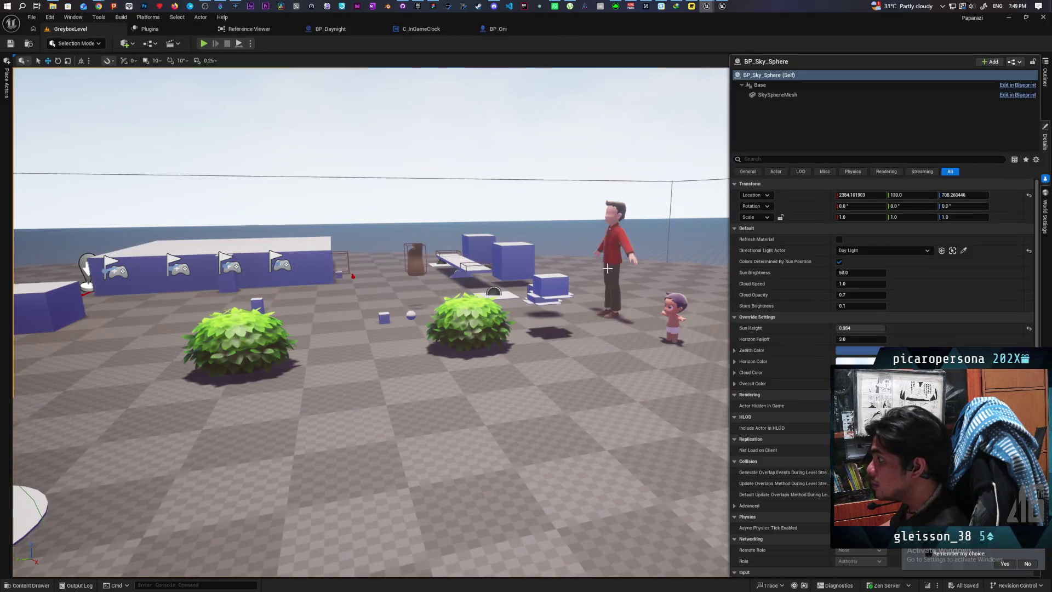
mouse_move(646, 181)
mouse_down()
mouse_move(677, 71)
mouse_move(666, 77)
mouse_move(679, 77)
mouse_move(669, 61)
mouse_move(652, 72)
mouse_up()
key(s)
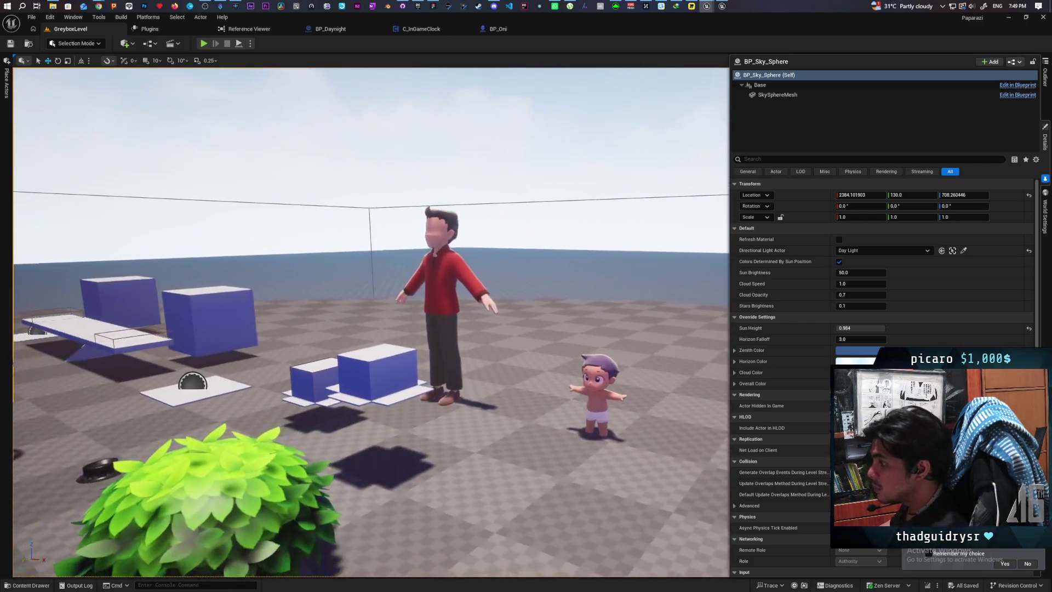
drag(383, 60, 186, 52)
click(203, 44)
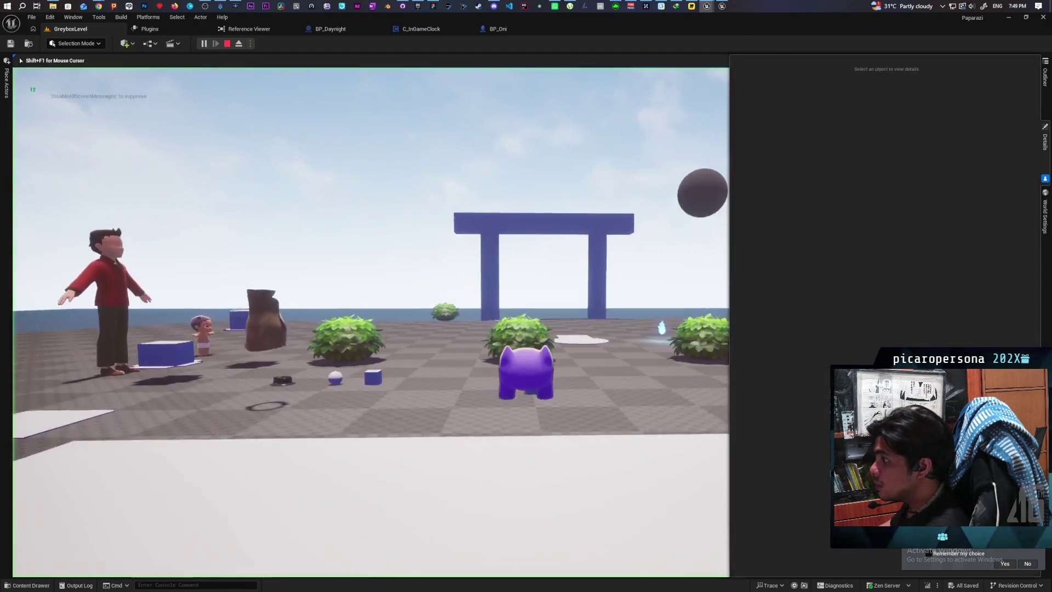
Walk the character into the scene, open the white box doors with F, and head past the key
key(w)
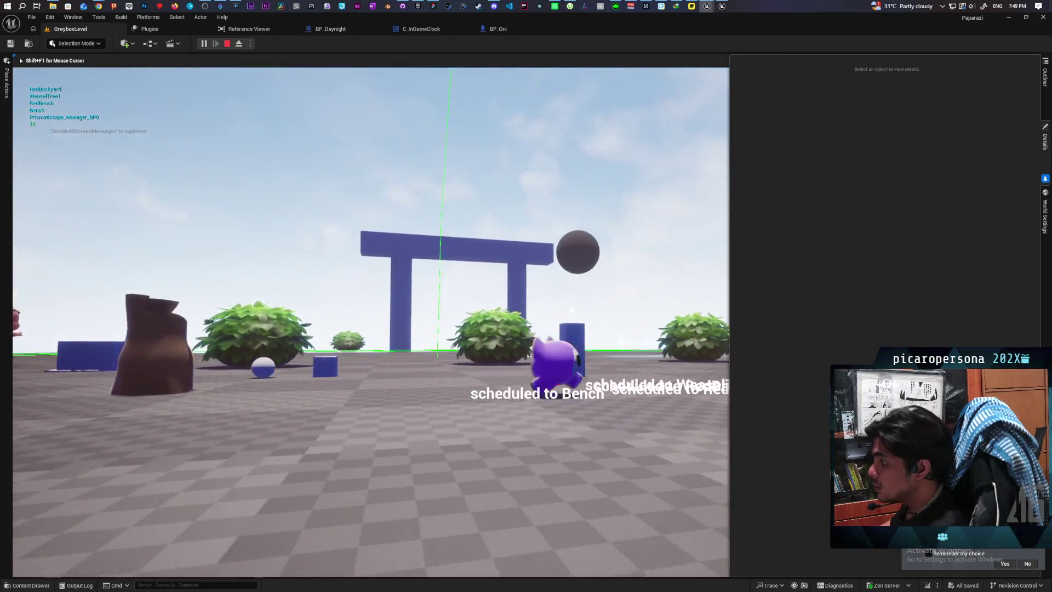
key(w)
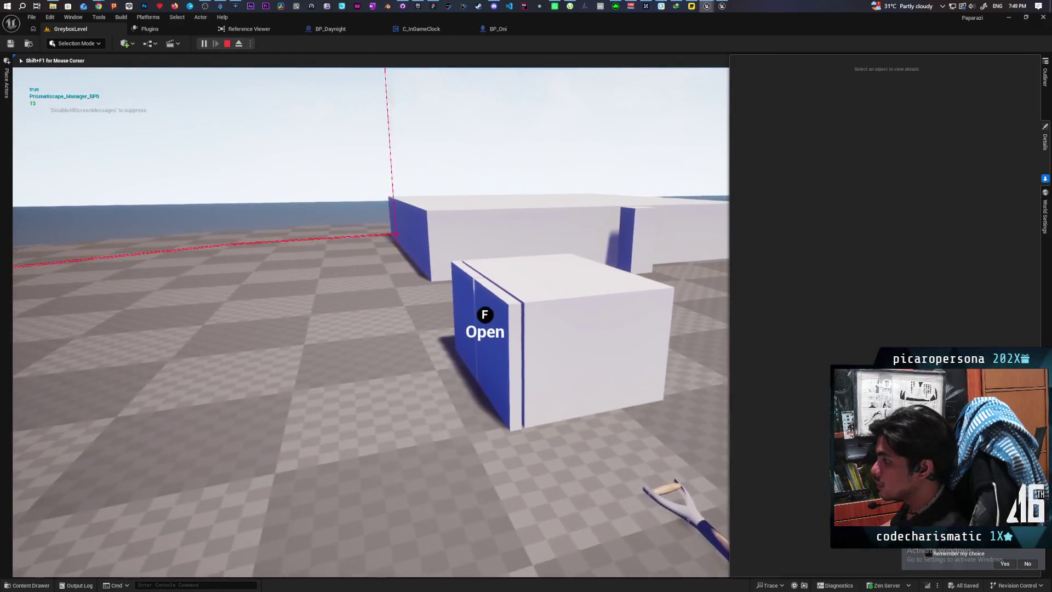
key(f)
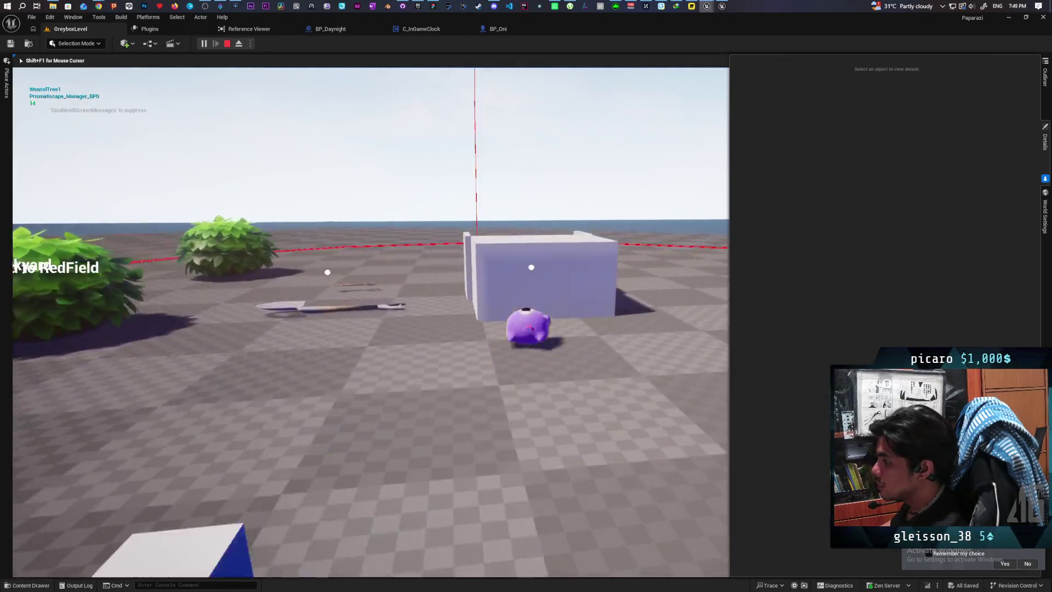
key(w)
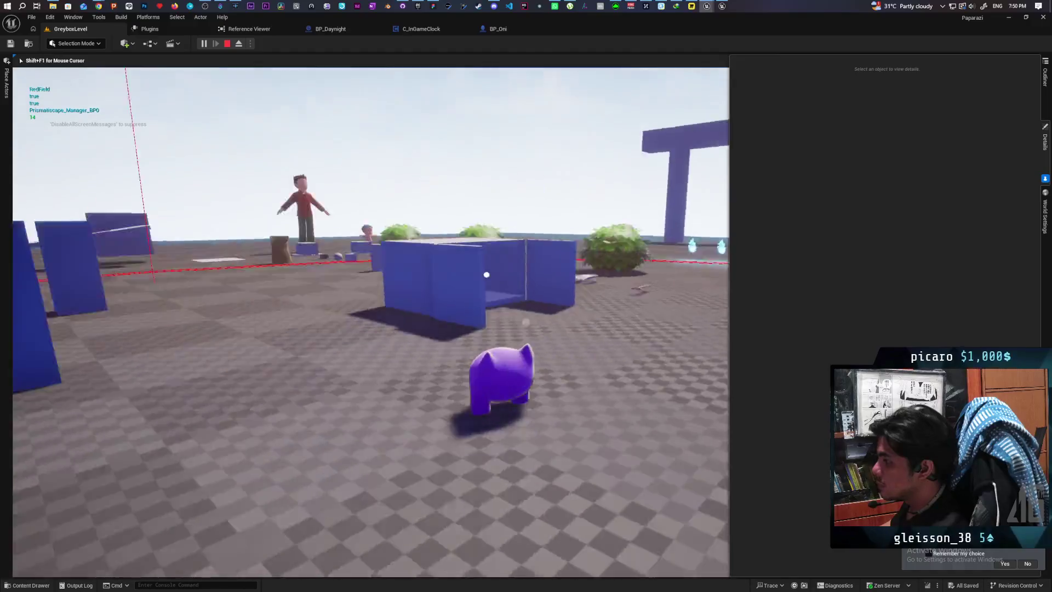
key(w)
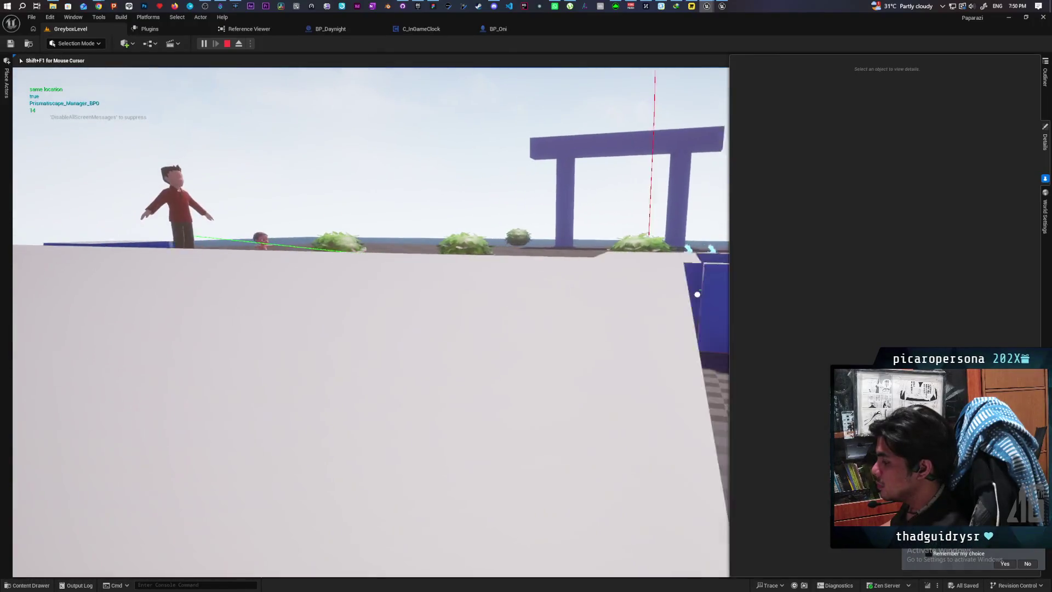
key(w)
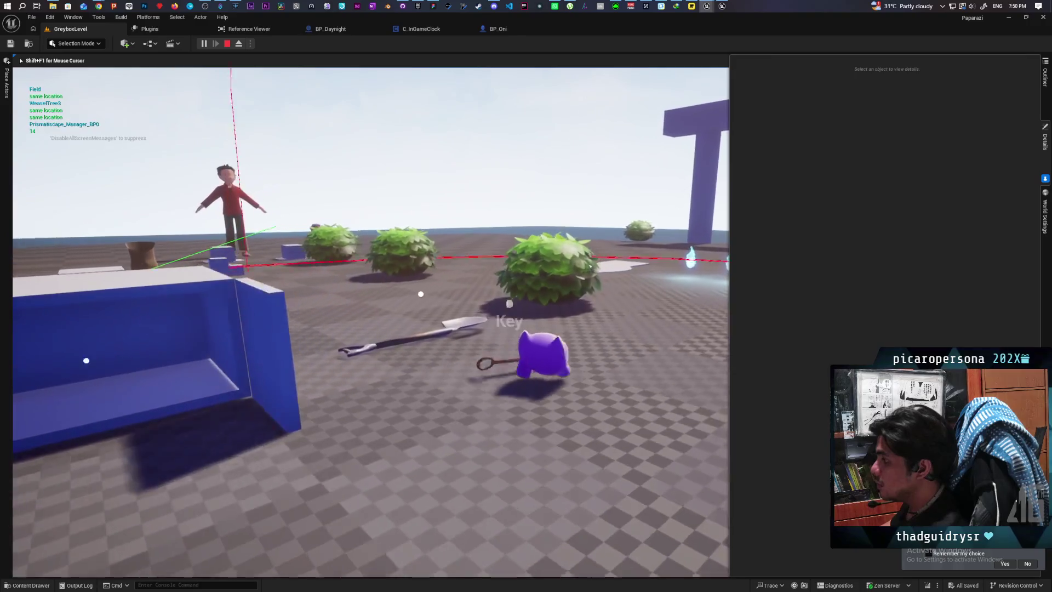
key(w)
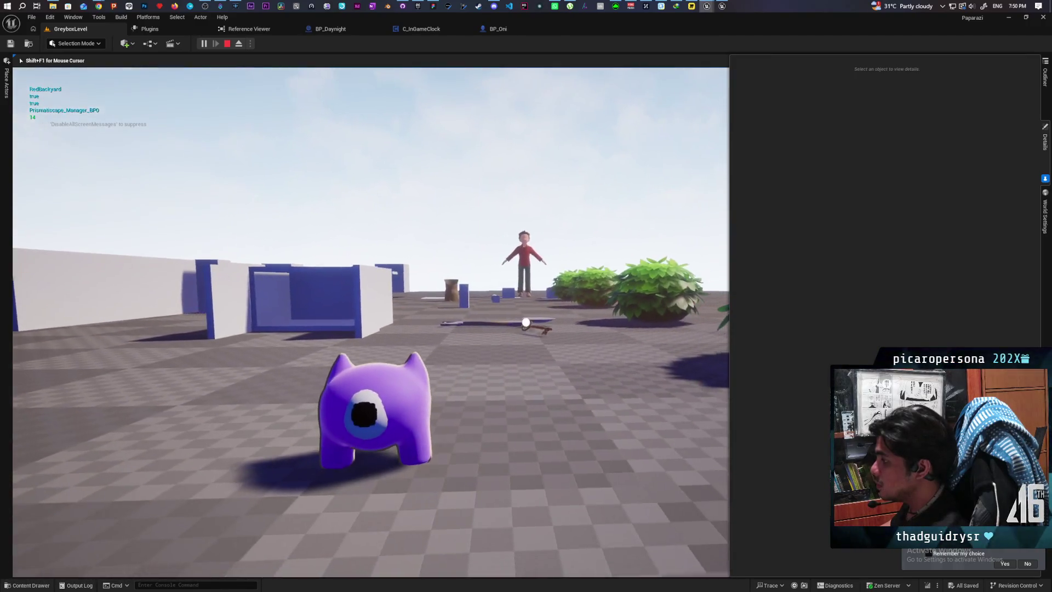
key(w)
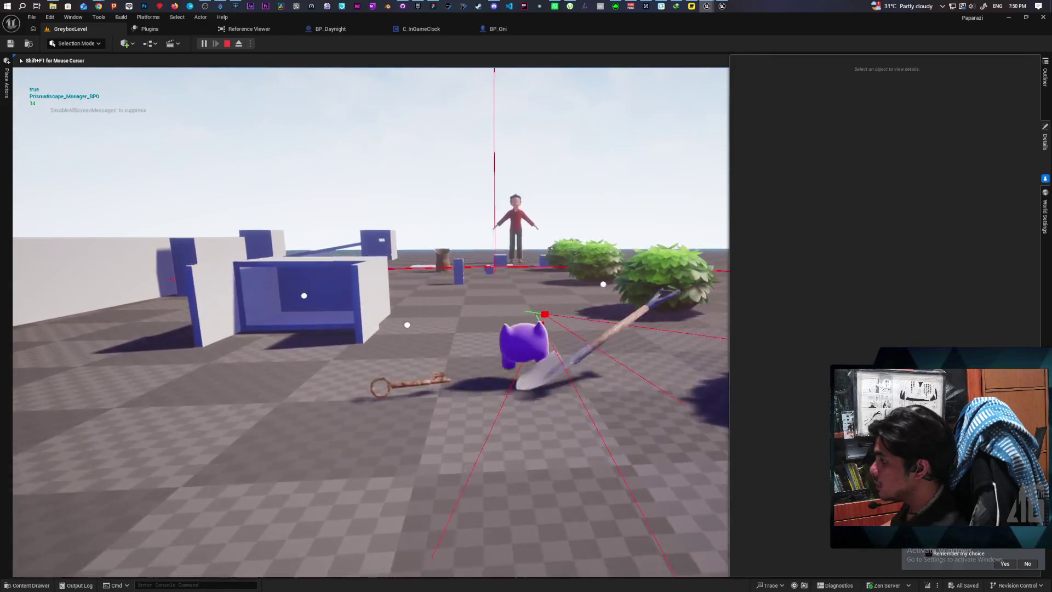
Walk past the purple T-shaped gate toward the bushes and NPCs, then stop the playtest with Esc
key(w)
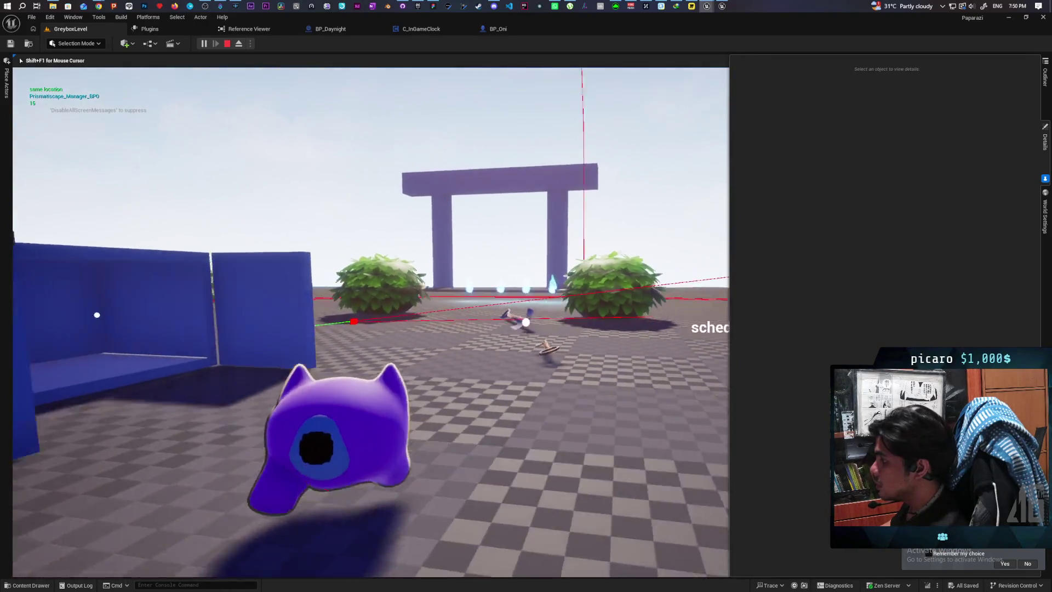
key(w)
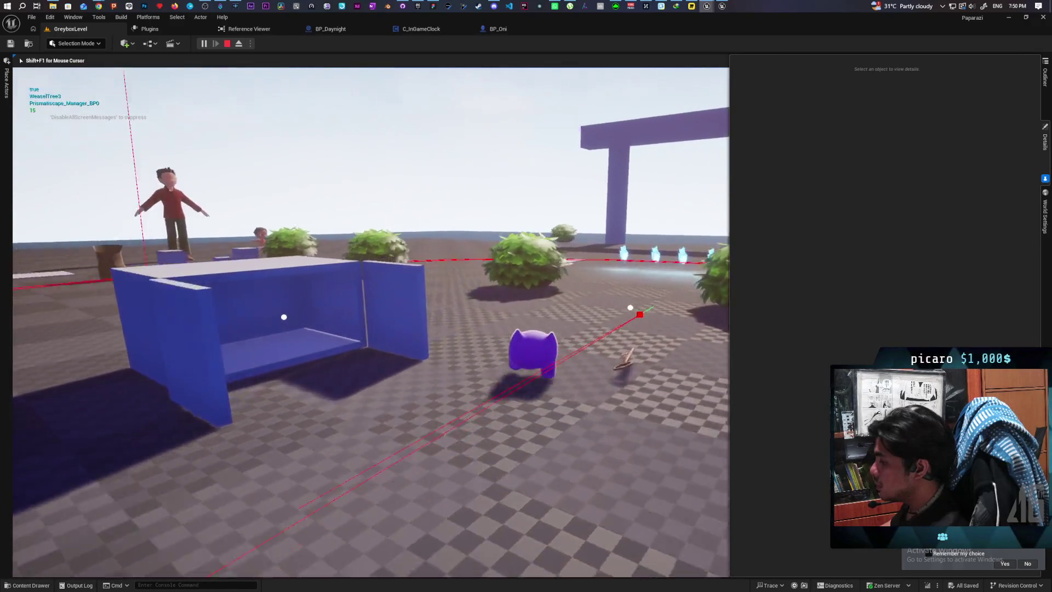
key(w)
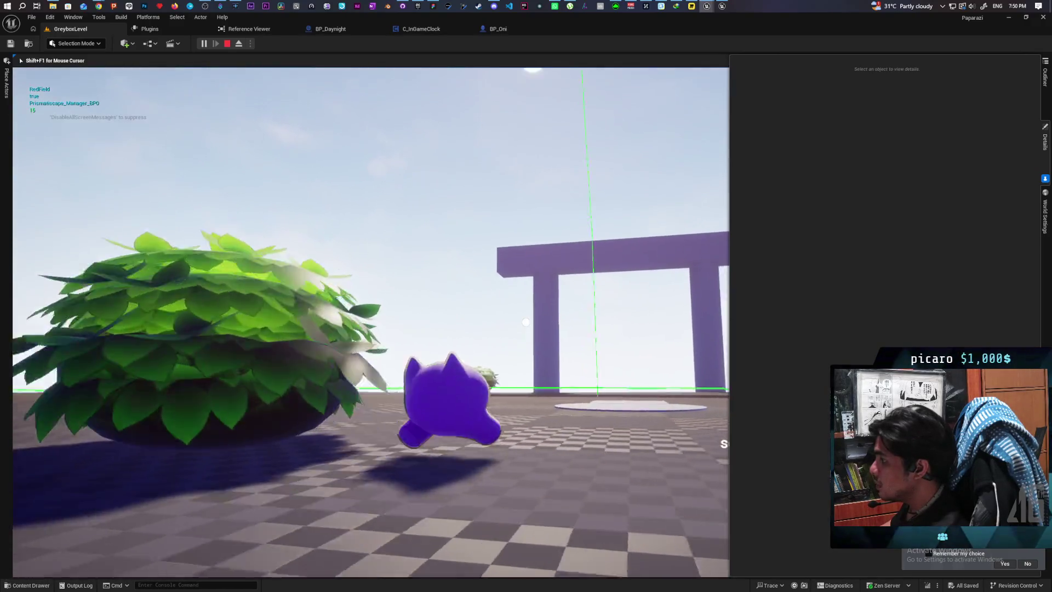
key(w)
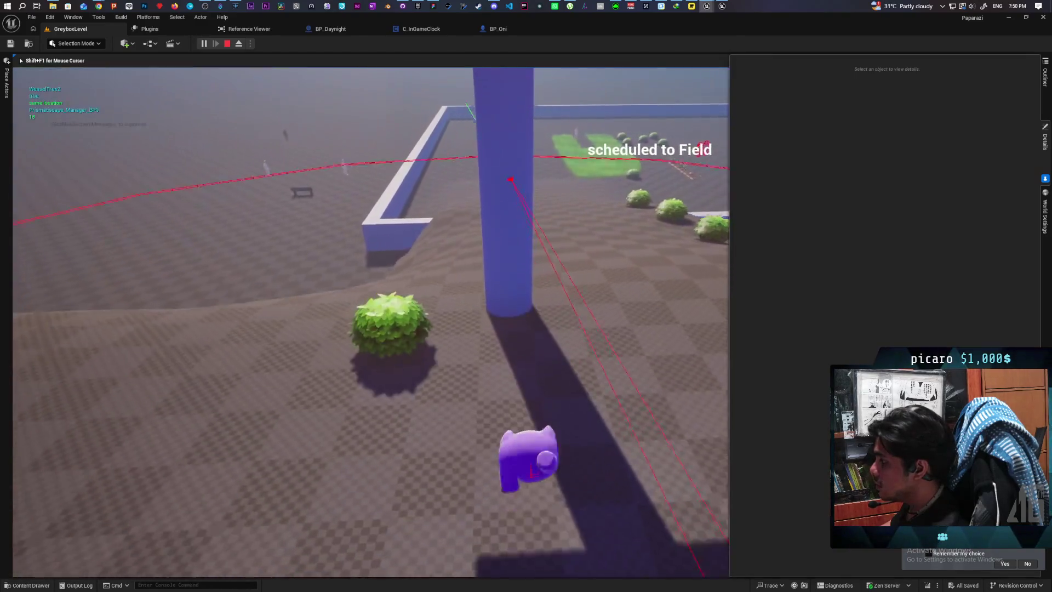
key(w)
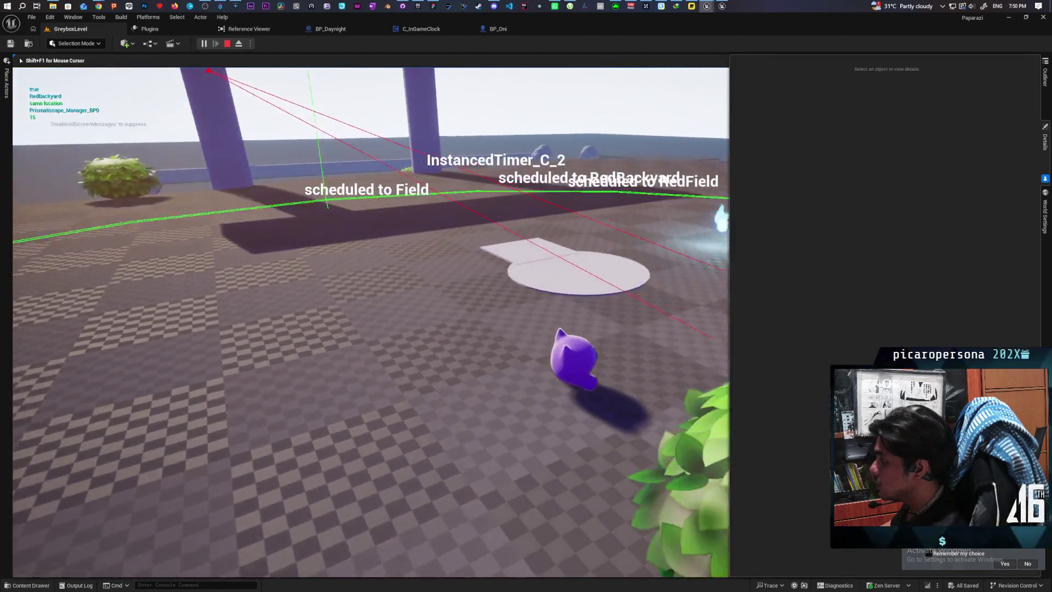
key(w)
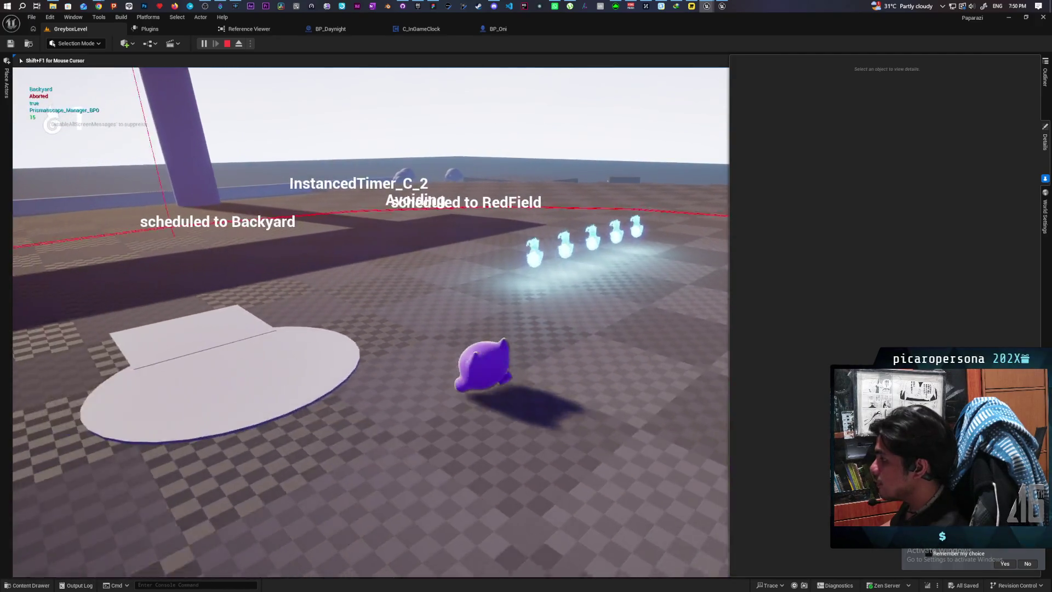
key(w)
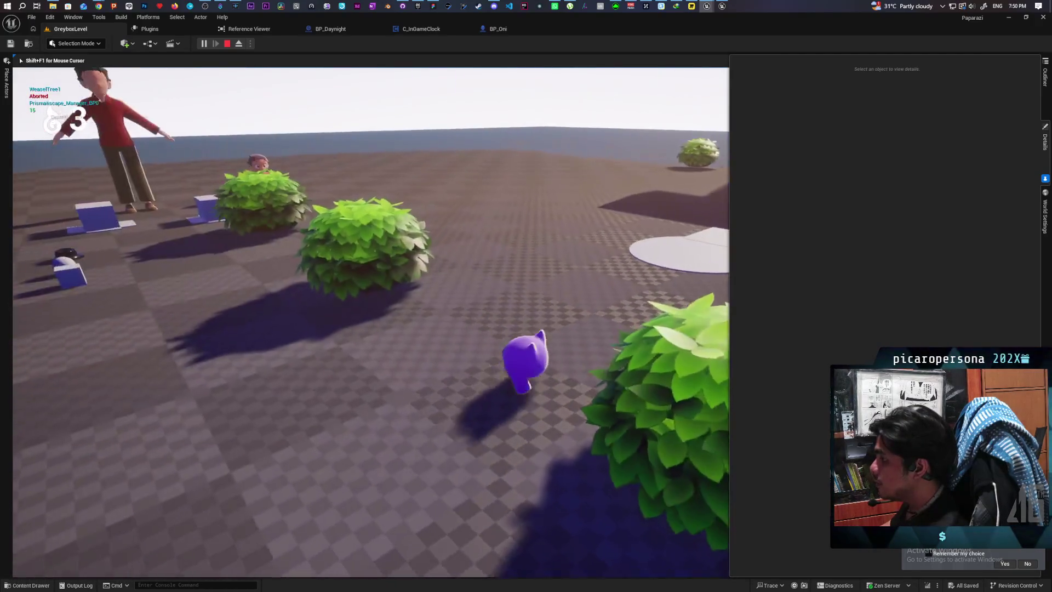
key(w)
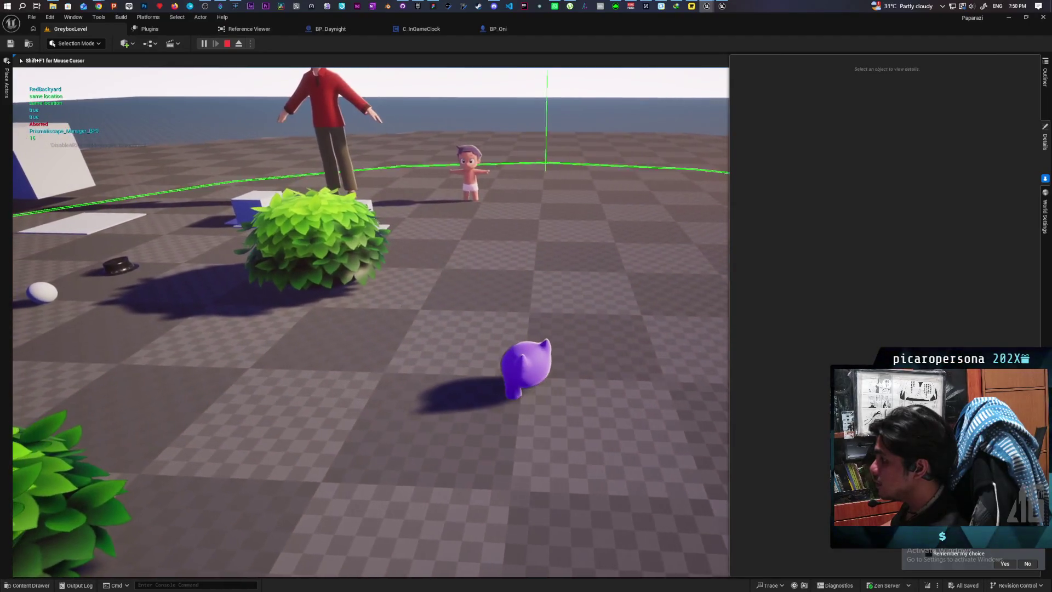
key(w)
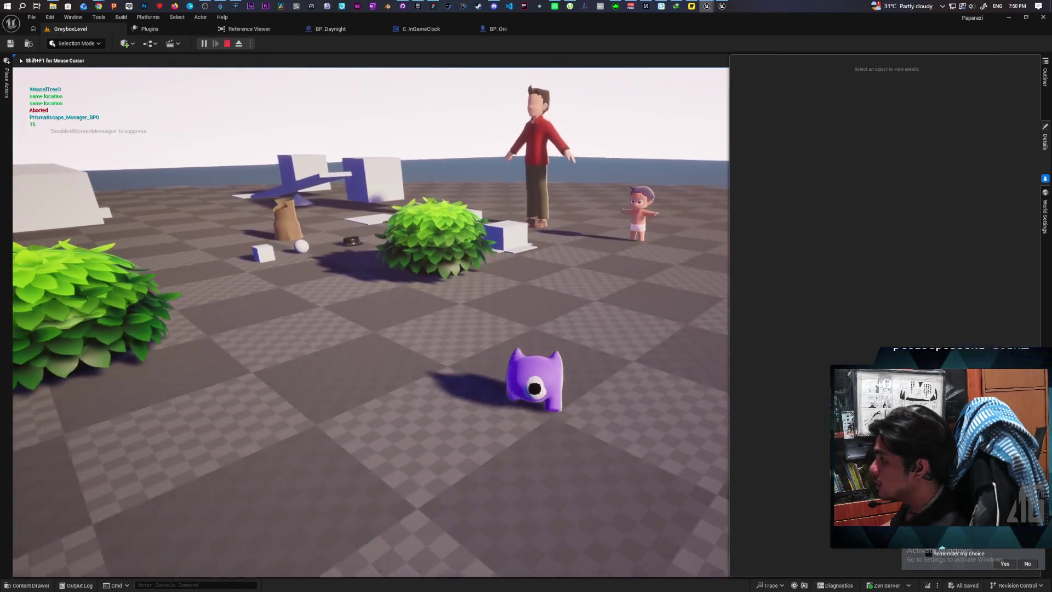
key(w)
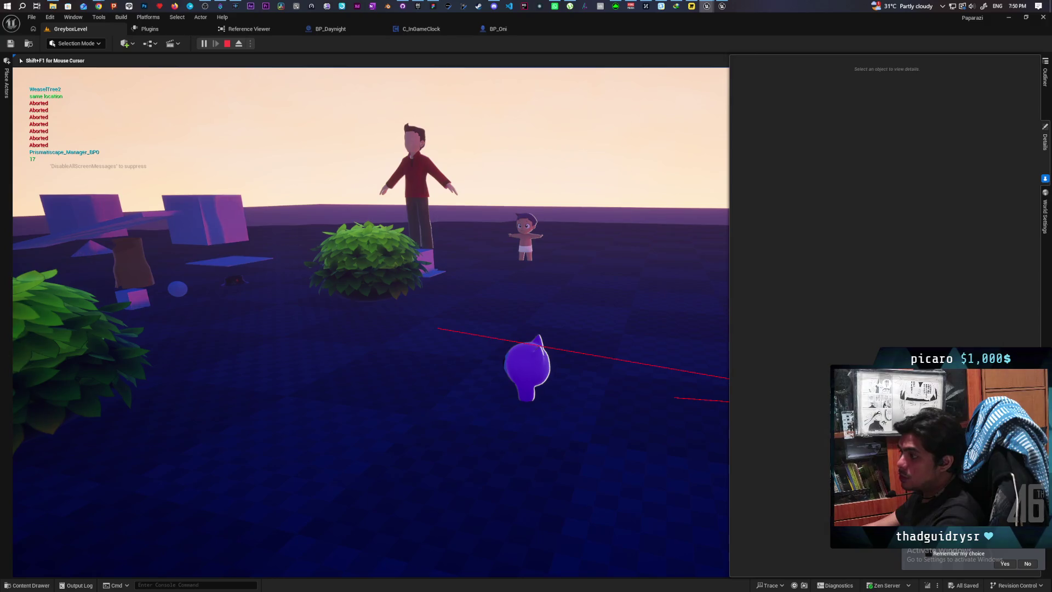
key(Escape)
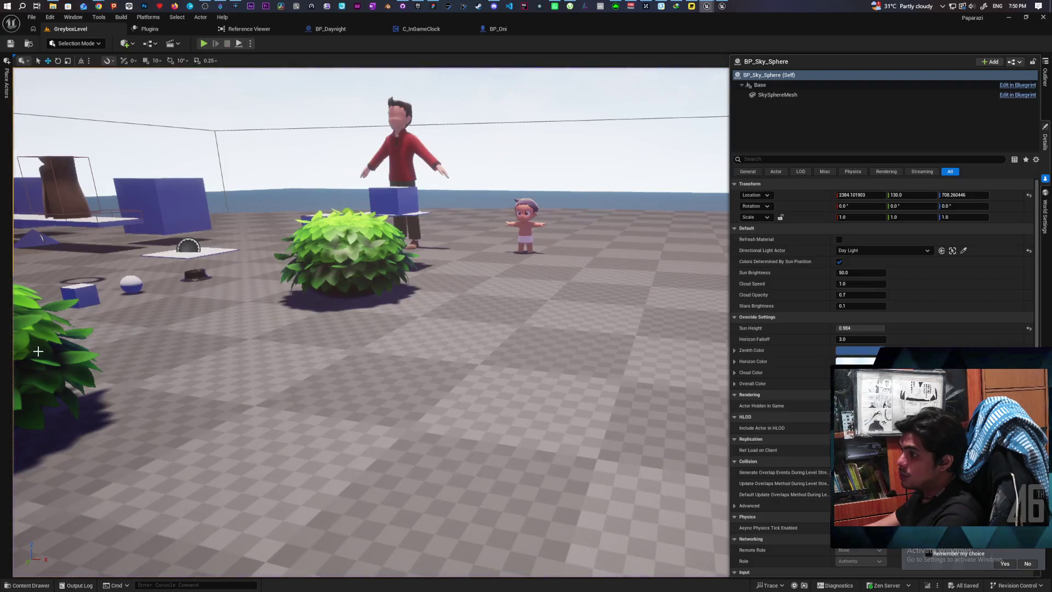
Fly the editor camera to a wide view over the greybox blocks, bushes and characters
drag(251, 380, 140, 282)
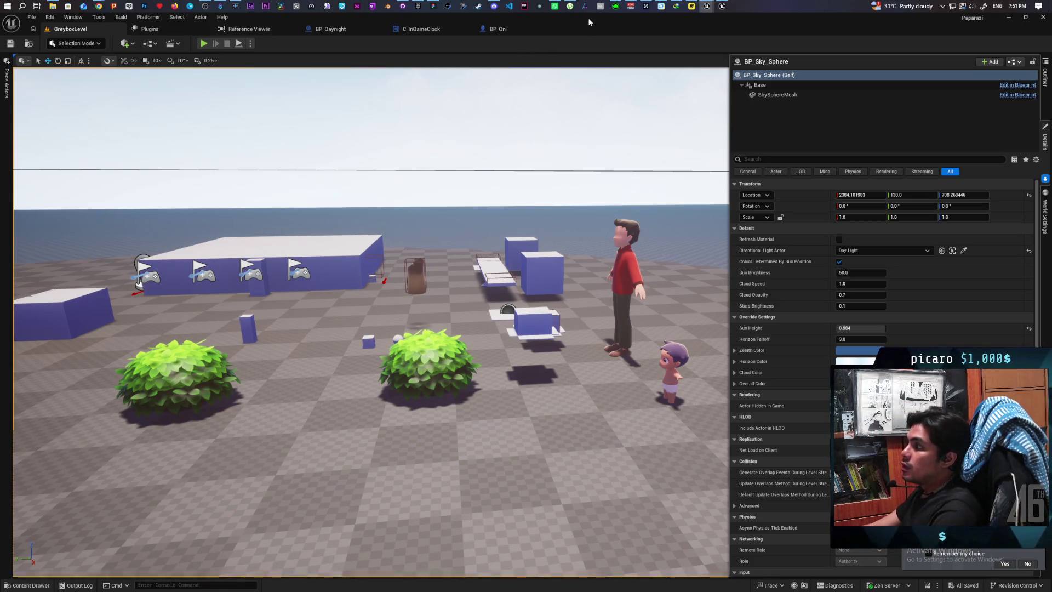
Review the 22 pending changes in GitHub Desktop, then select the man character back in Unreal
click(403, 7)
text(boy and man mo)
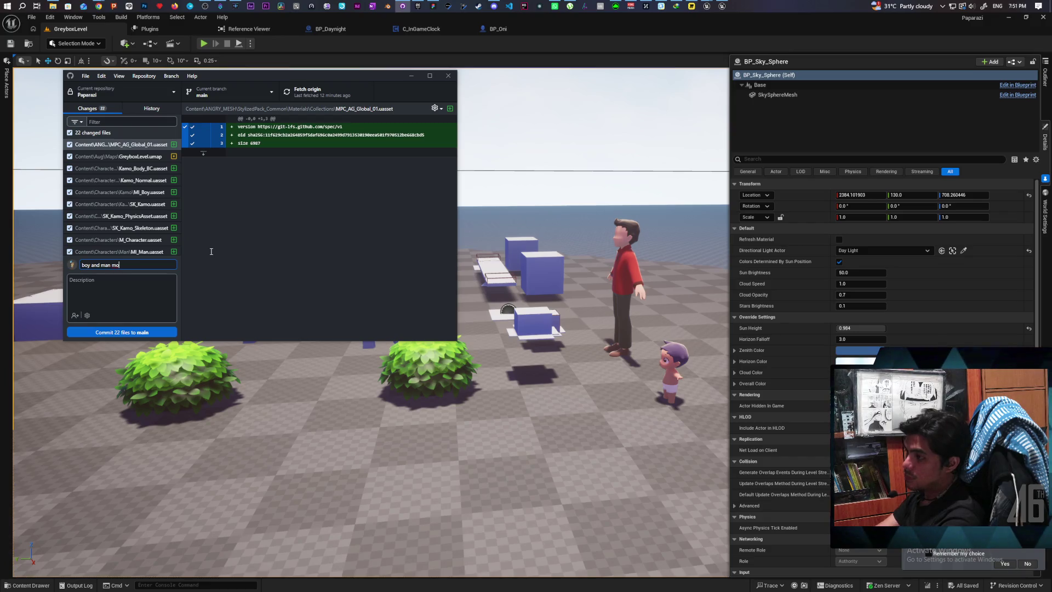
click(503, 54)
click(629, 257)
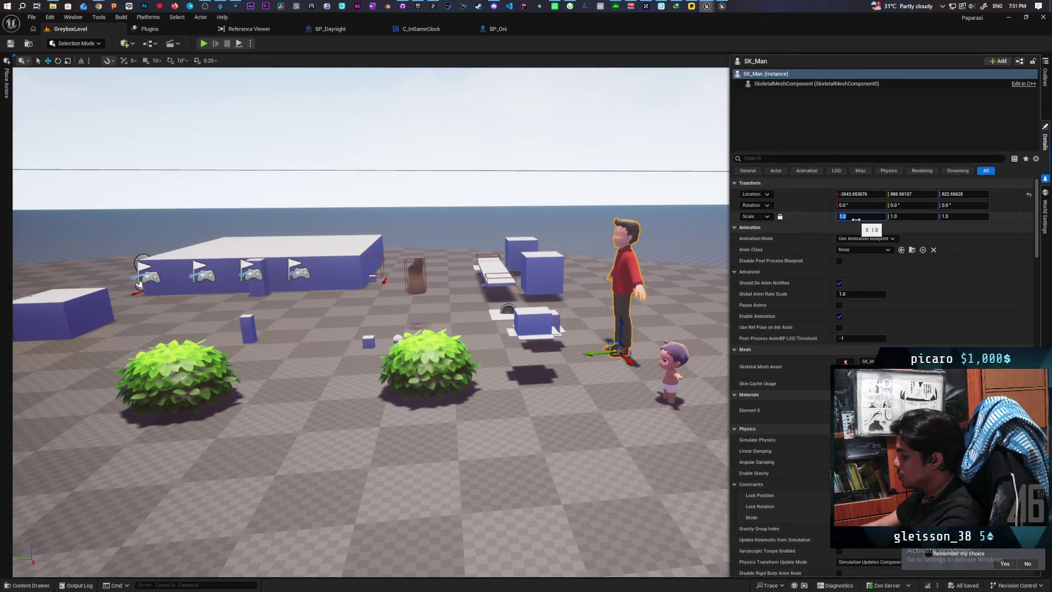
Scale the man character uniformly to 0.9 and save GreyboxLevel
text(0.9)
key(Return)
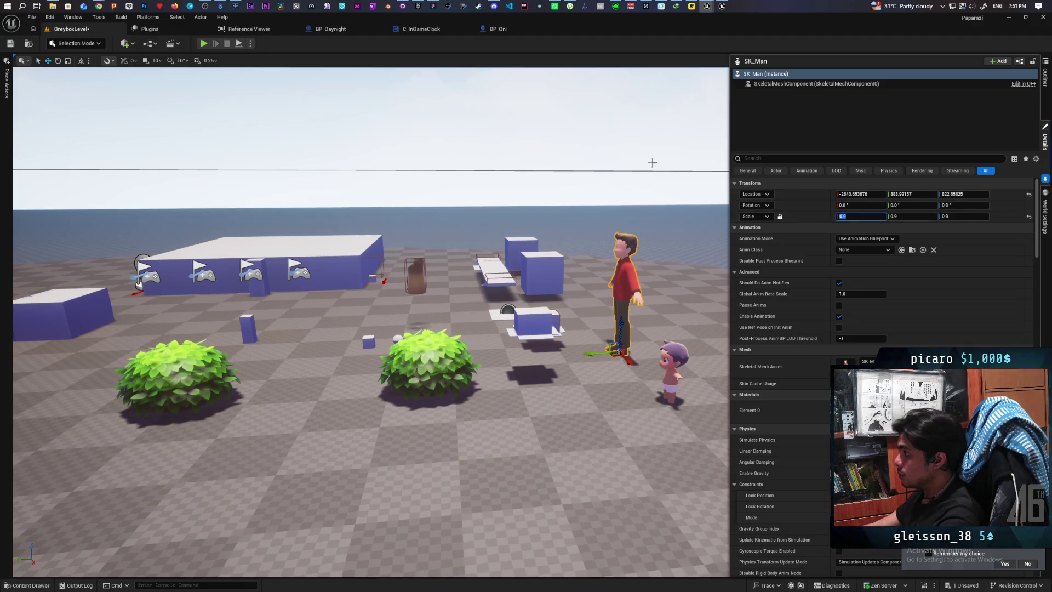
click(591, 232)
key(ctrl+s)
drag(591, 229, 542, 247)
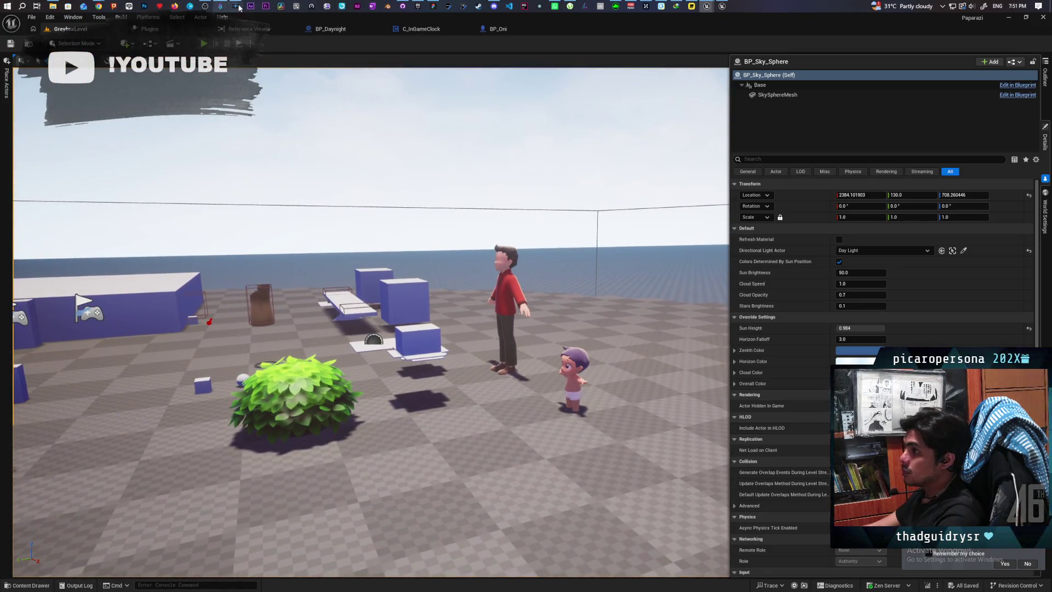
In GitHub Desktop, commit 22 files to main as 'boy and man models' and push to origin
click(405, 8)
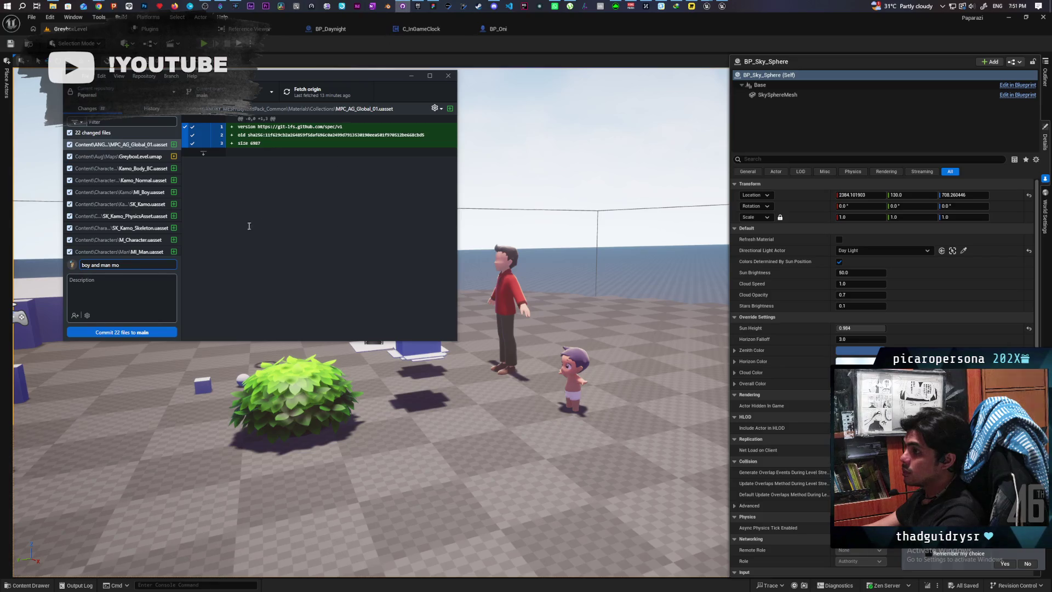
click(151, 108)
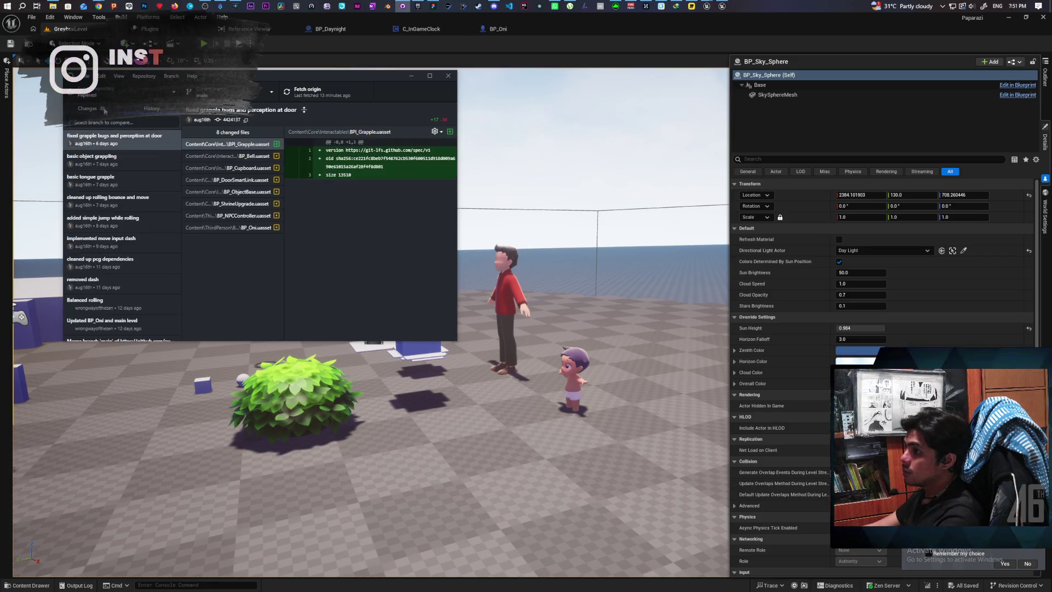
click(104, 110)
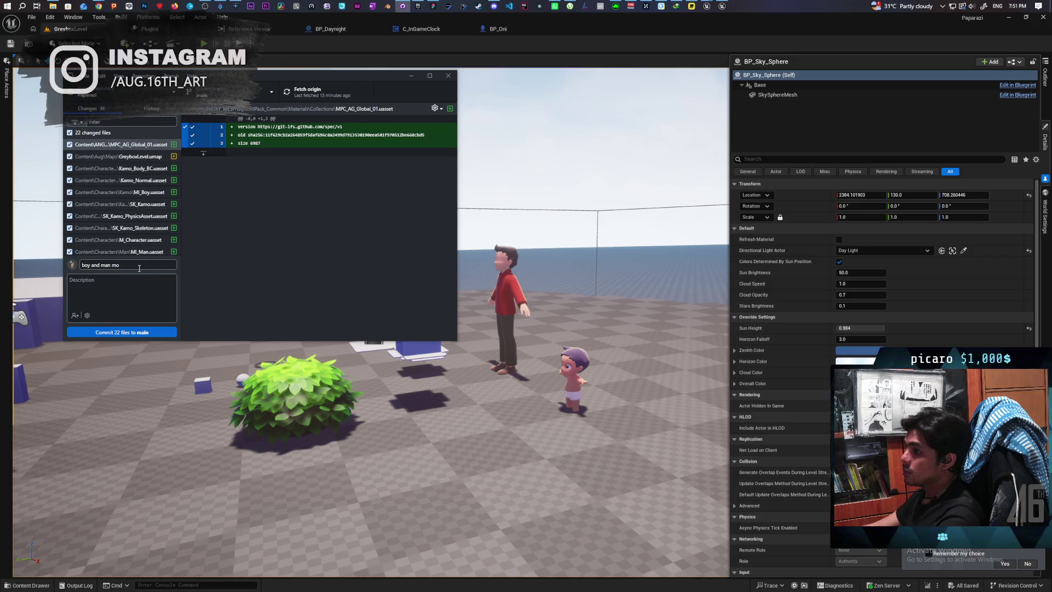
text(dels)
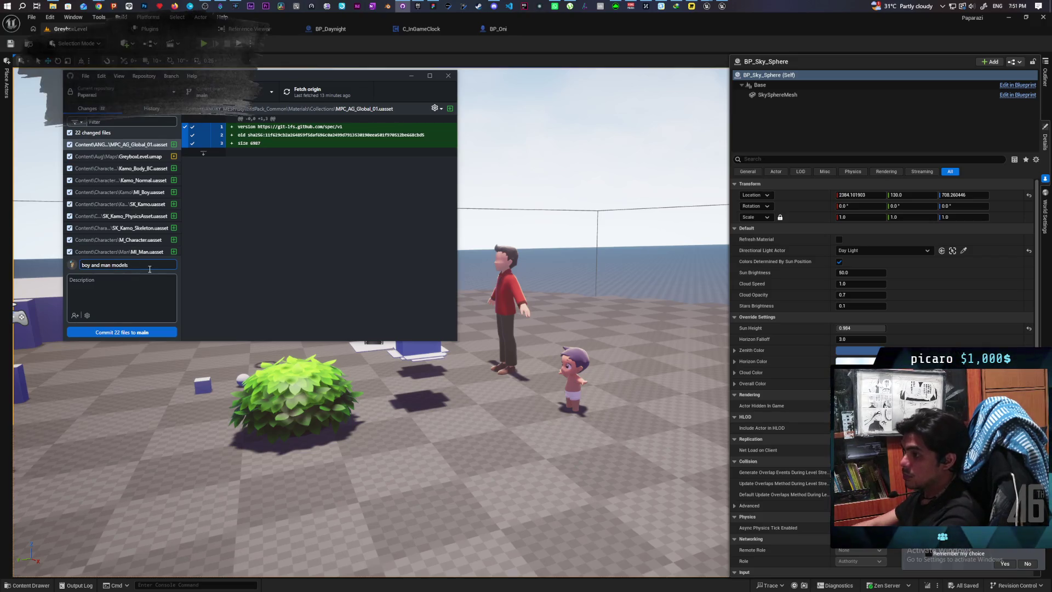
click(149, 332)
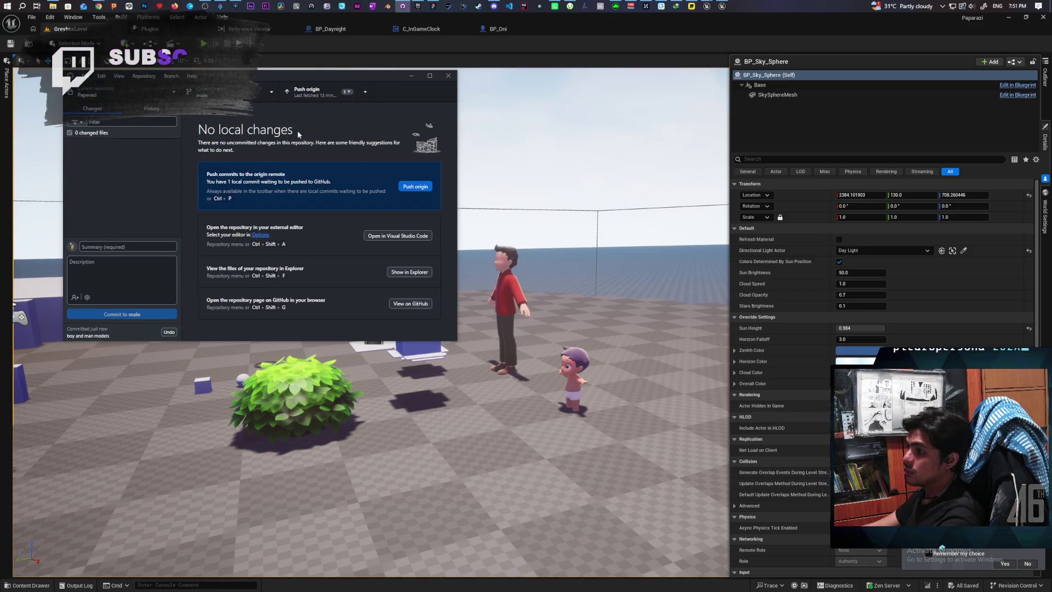
click(310, 93)
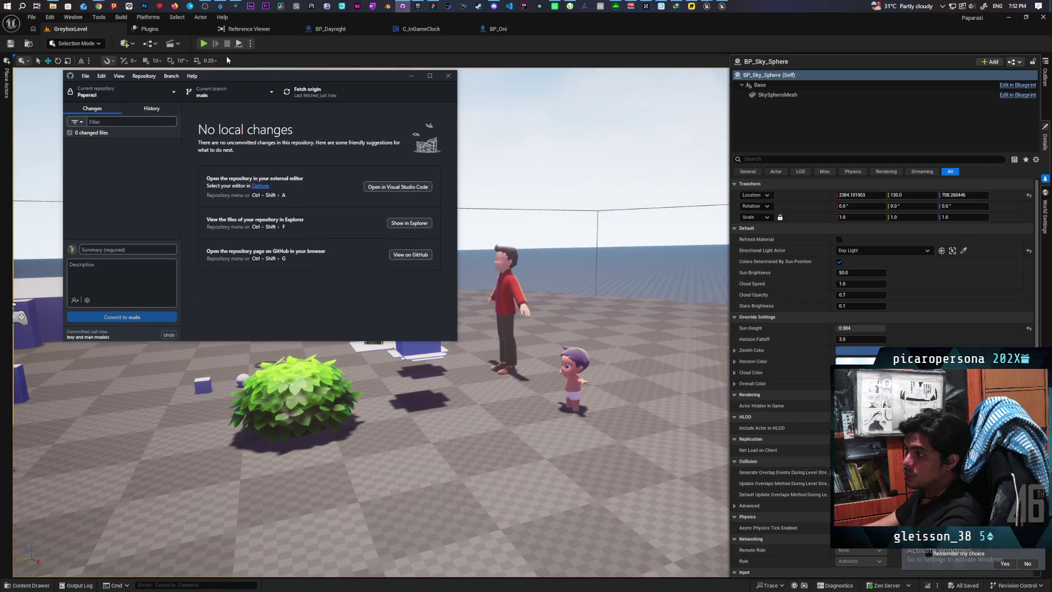
click(204, 45)
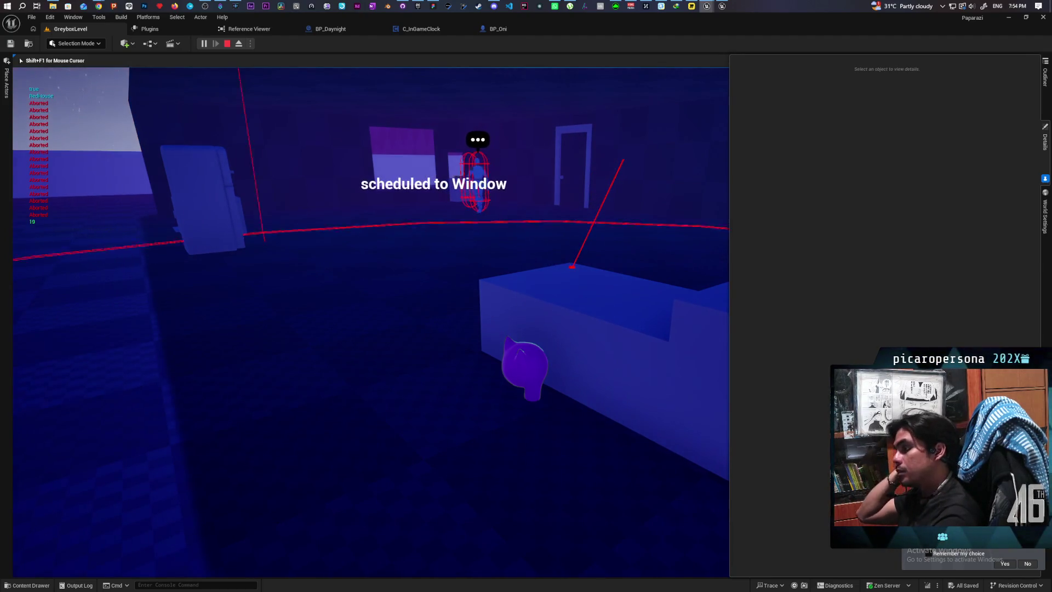
Stop the night-time Play-In-Editor session of GreyboxLevel
key(Escape)
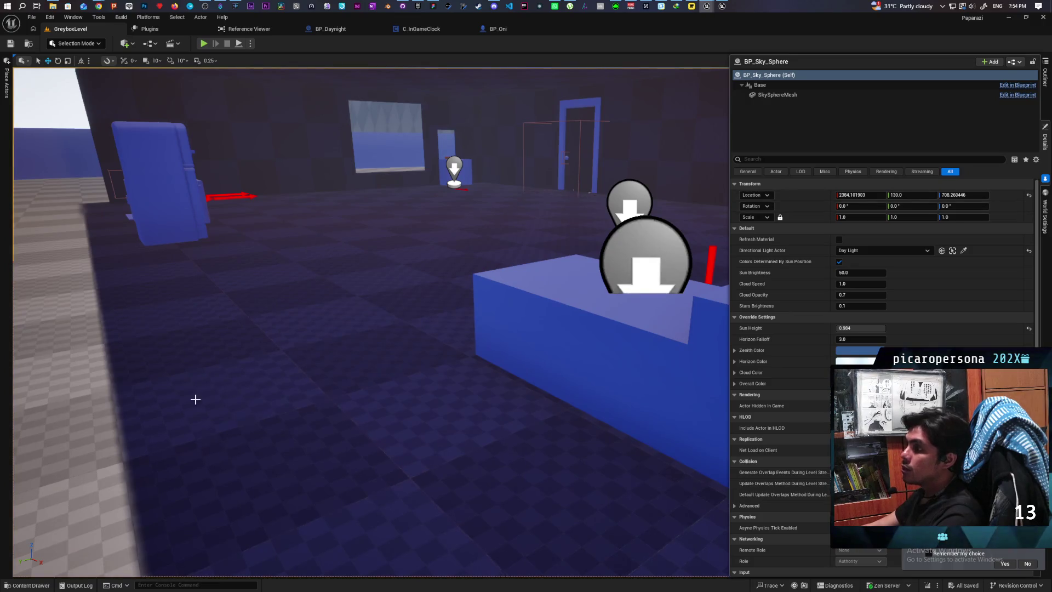
Go to the Content root in the Content Drawer and bring M_StylizedOverlay's material editor forward
click(27, 585)
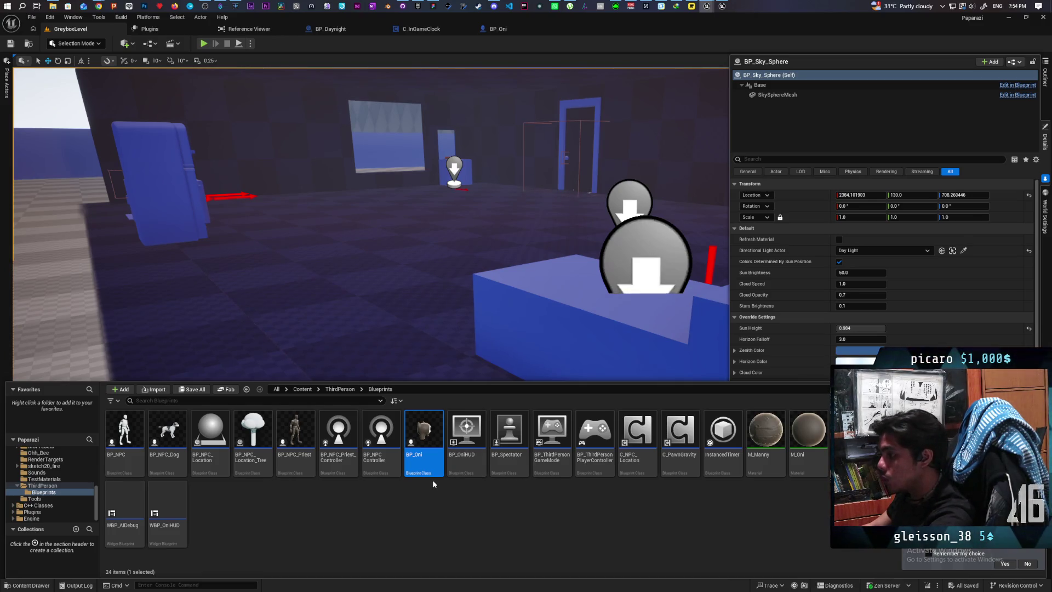
click(310, 389)
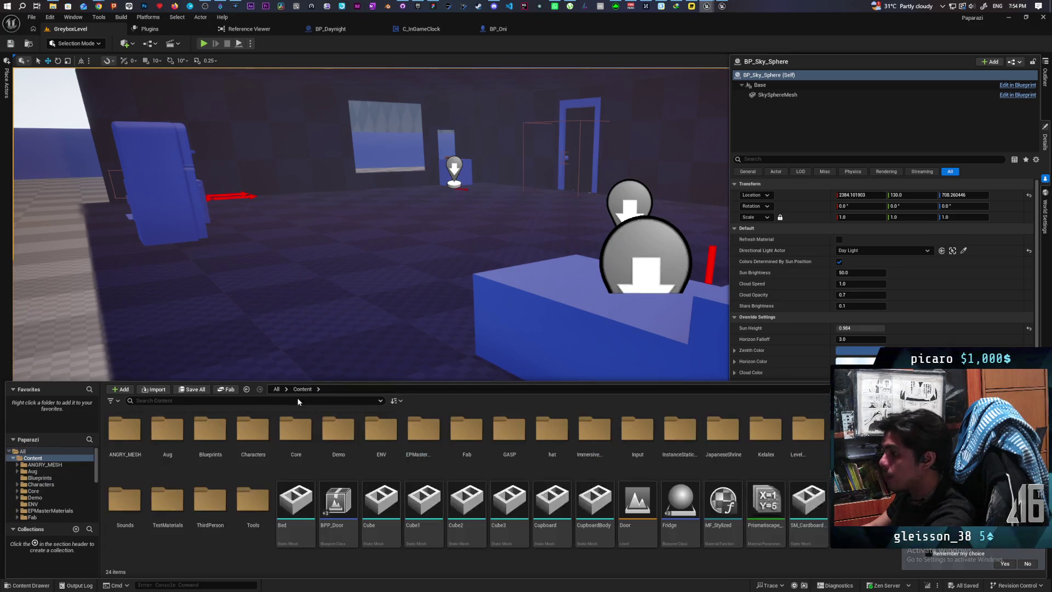
mouse_move(707, 6)
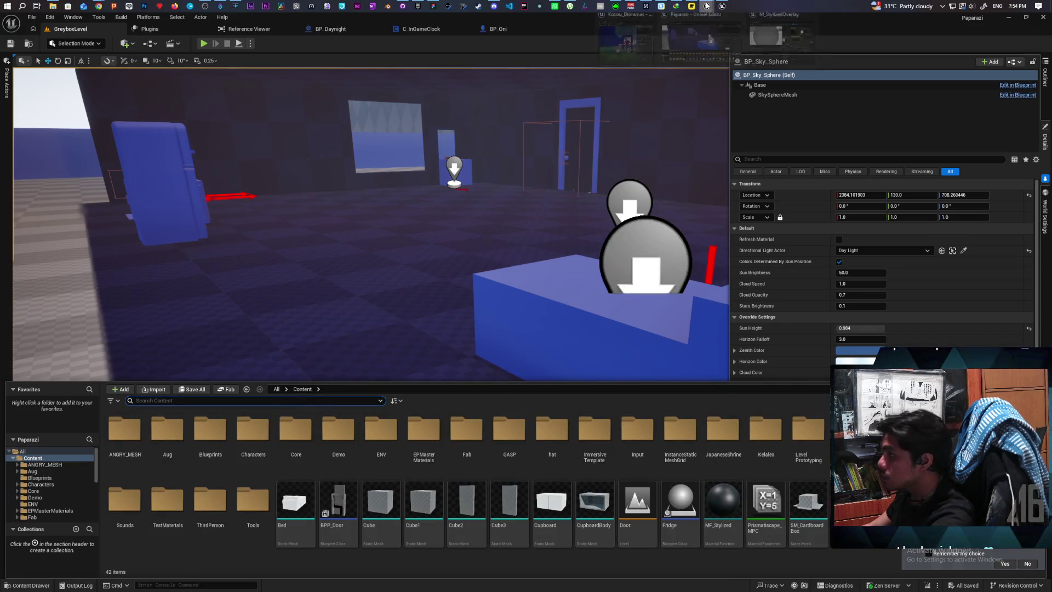
click(783, 44)
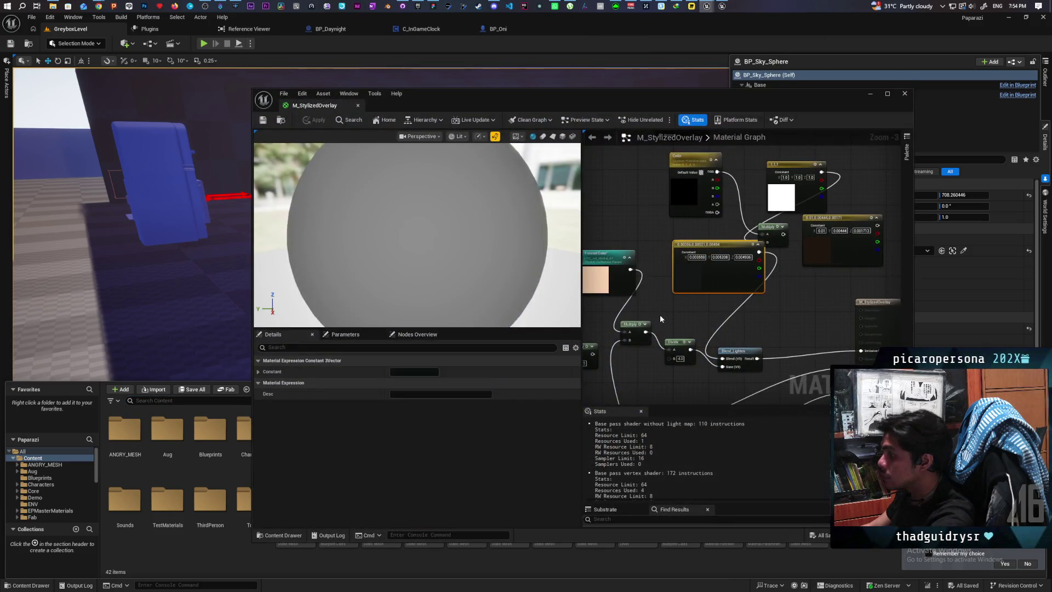
scroll(660, 315, down, 3)
scroll(673, 337, up, 4)
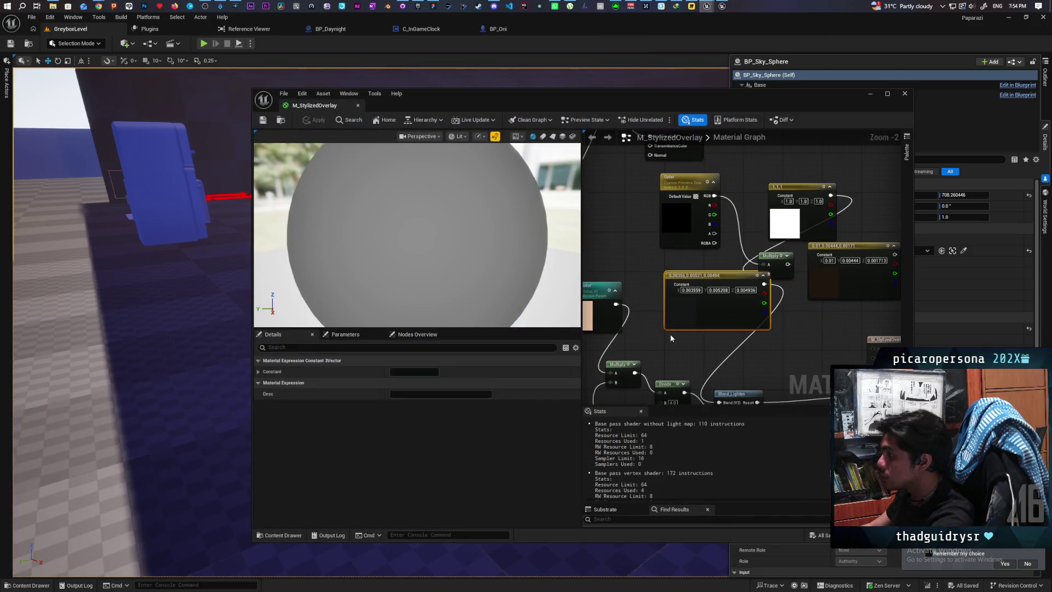
scroll(788, 336, down, 2)
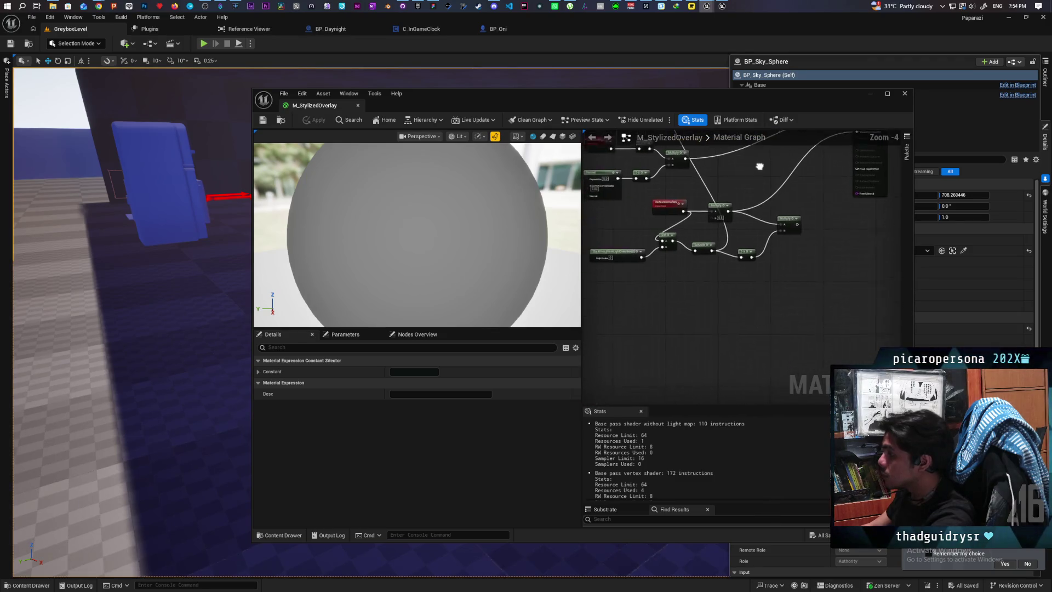
scroll(662, 335, down, 1)
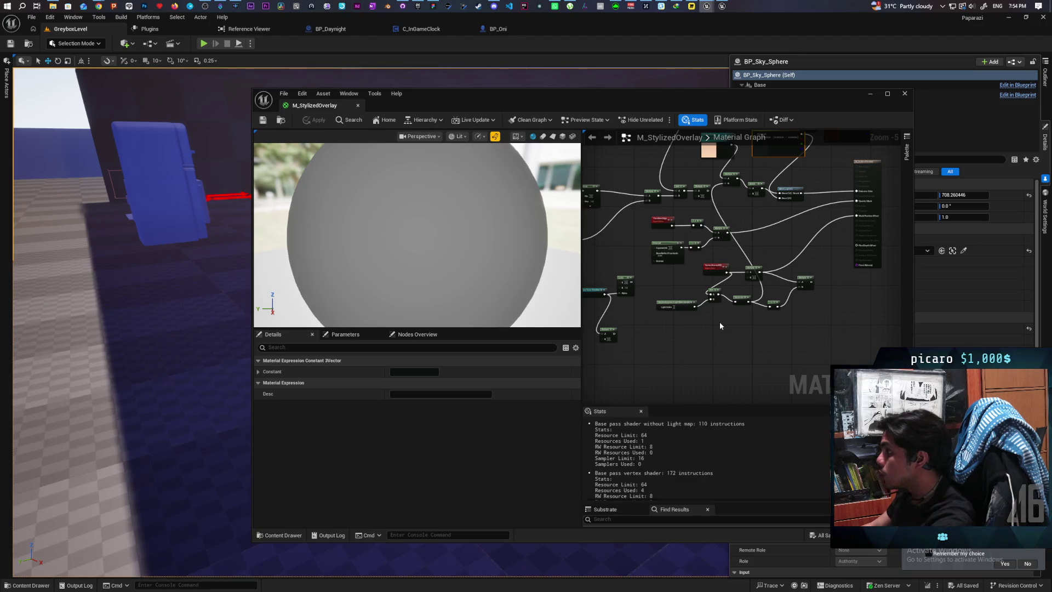
scroll(689, 329, up, 2)
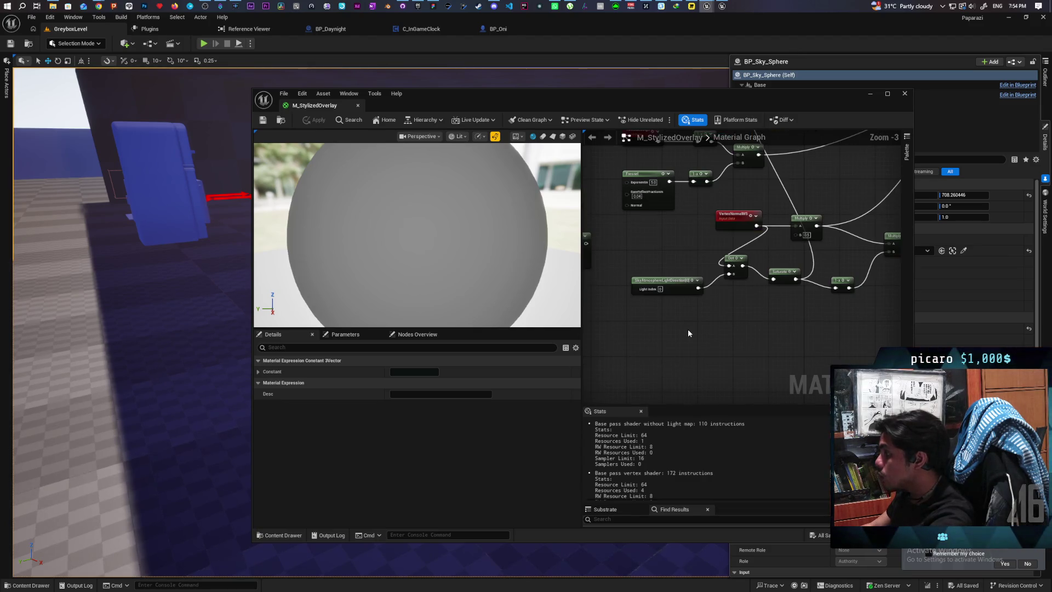
mouse_move(688, 329)
mouse_down()
mouse_move(691, 357)
mouse_move(669, 352)
mouse_move(707, 334)
mouse_move(707, 306)
mouse_move(657, 345)
mouse_up()
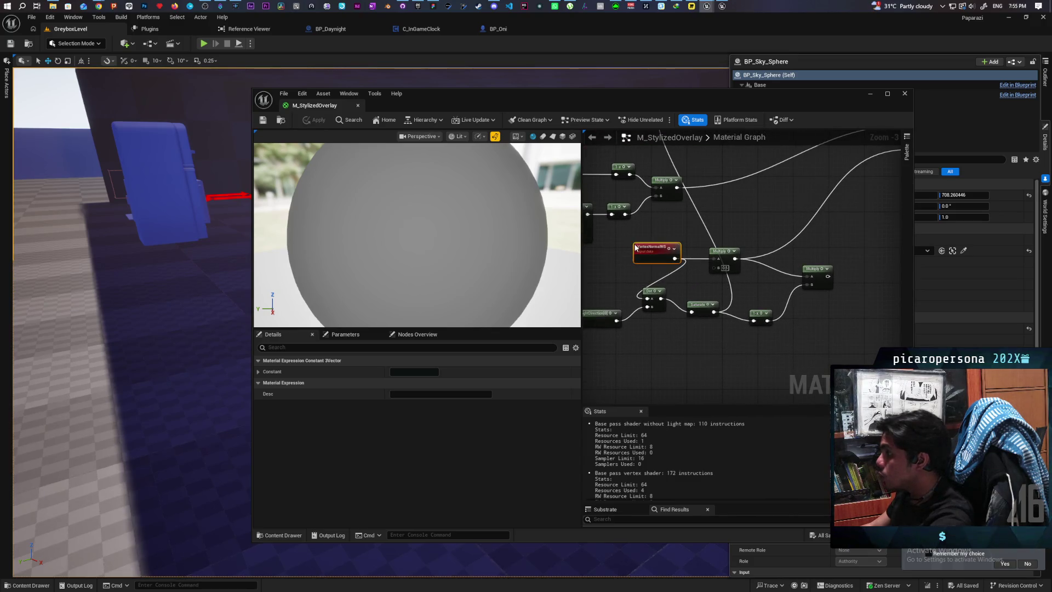
mouse_move(711, 210)
mouse_down()
mouse_move(728, 257)
mouse_move(670, 206)
mouse_up()
Add a Constant3Vector above VertexNormalWS and feed it into a new DotProduct node
click(714, 232)
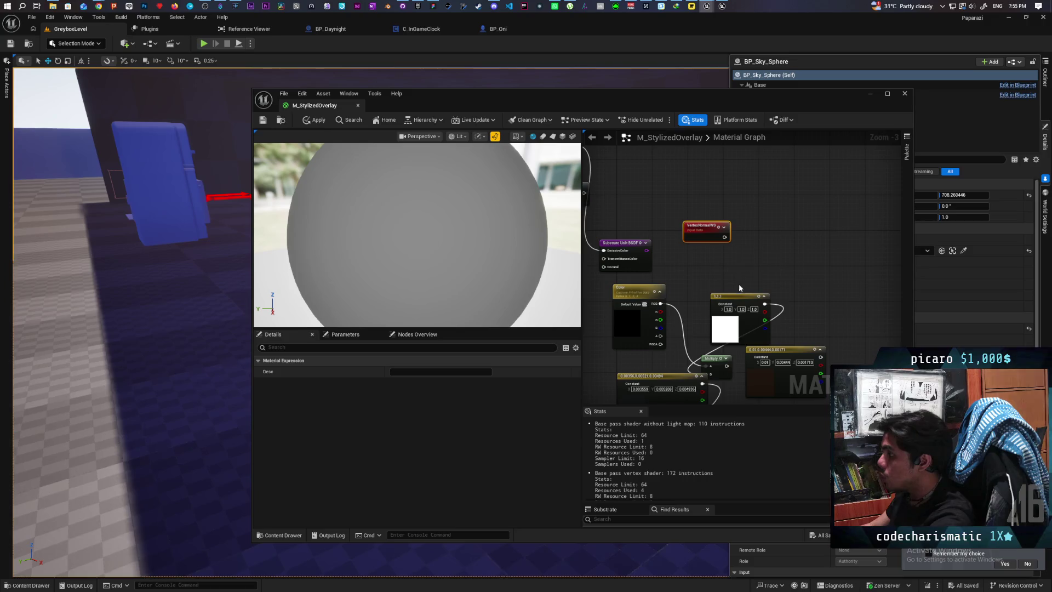
click(694, 170)
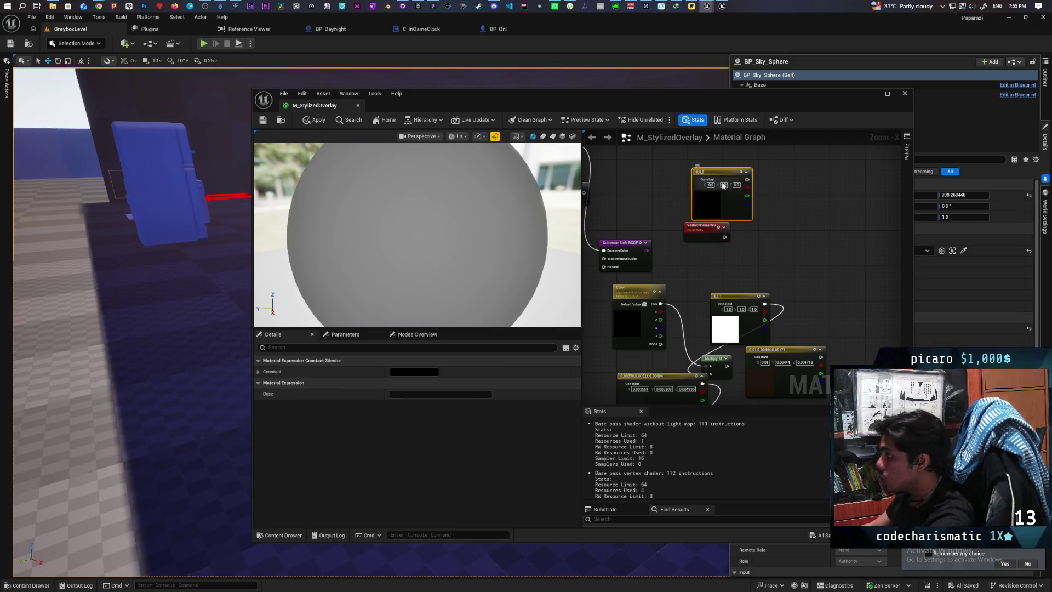
text(1)
click(781, 263)
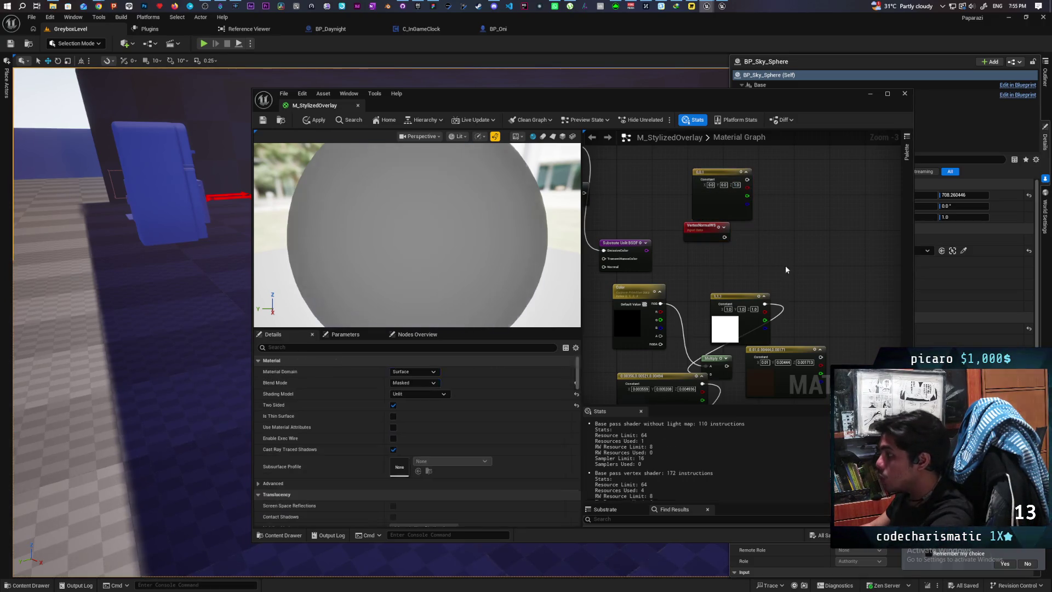
drag(747, 179, 777, 222)
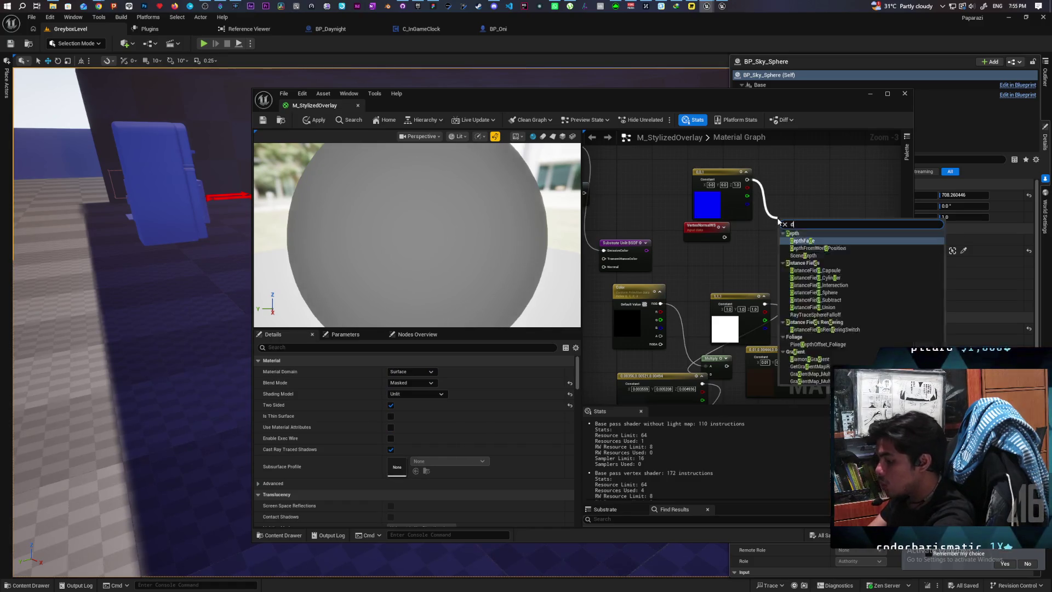
text(dot p)
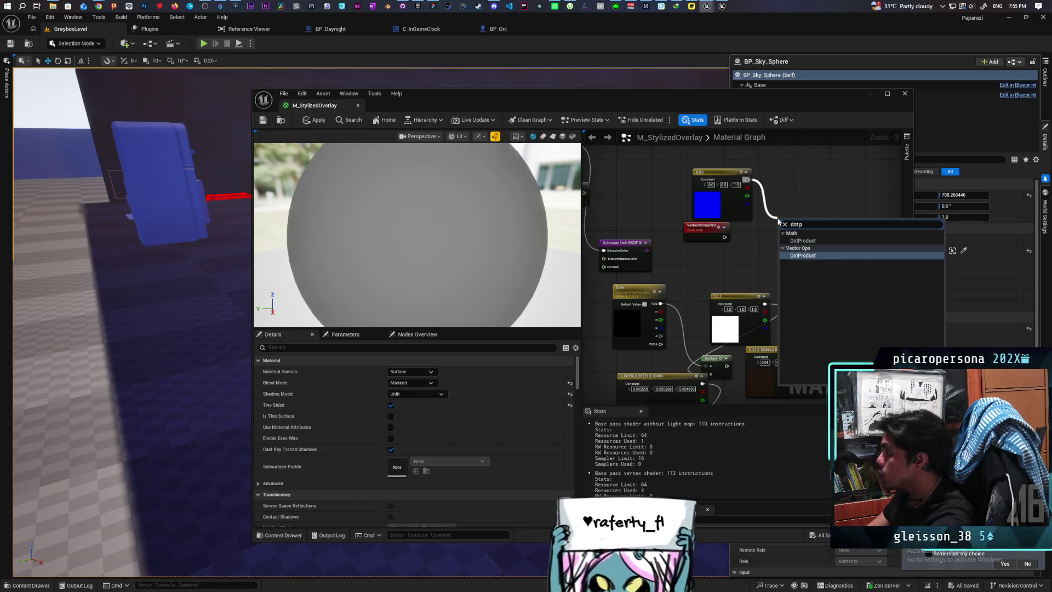
key(Return)
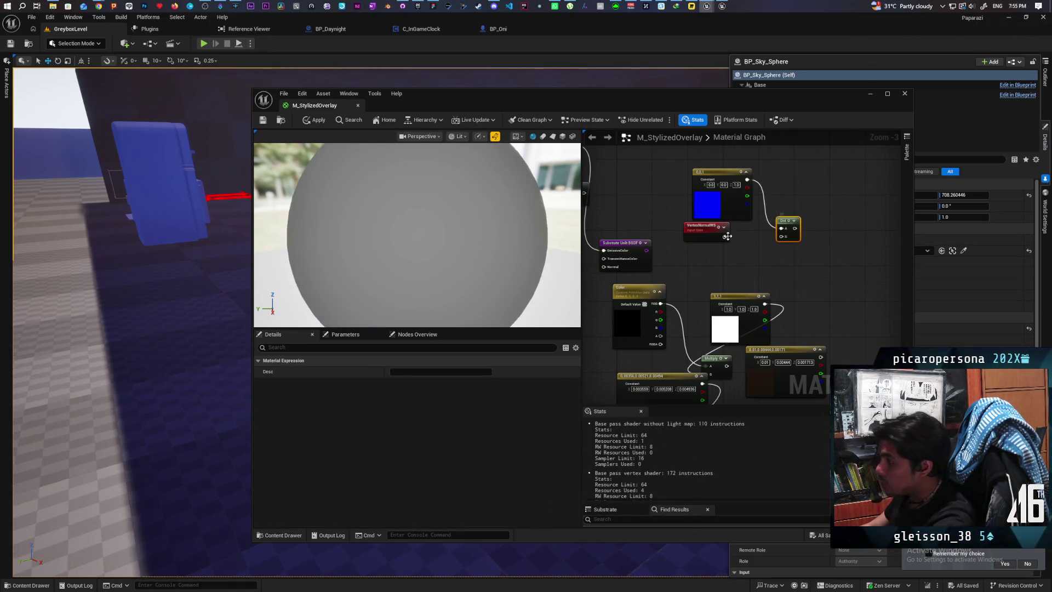
Connect VertexNormalWS to the Dot's B input, then add and remove a trial Saturate node
drag(727, 236, 781, 236)
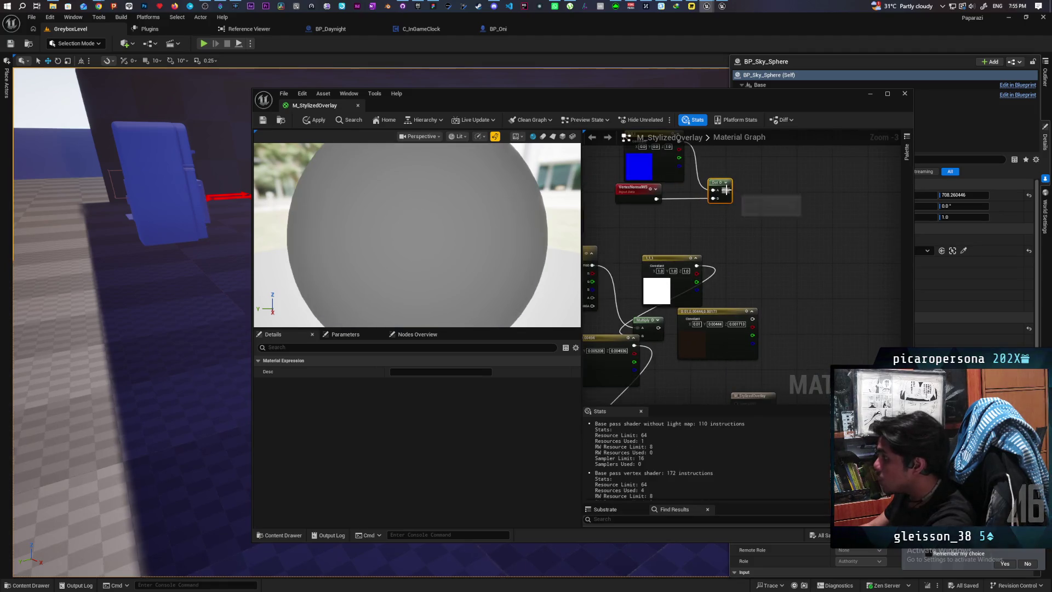
drag(725, 189, 735, 212)
text(satura)
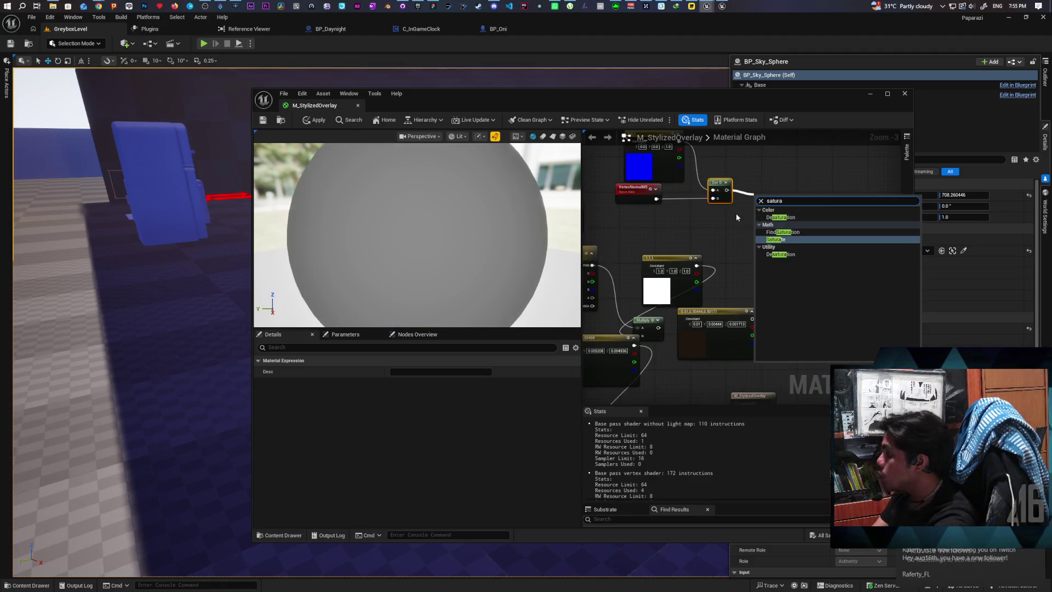
key(Return)
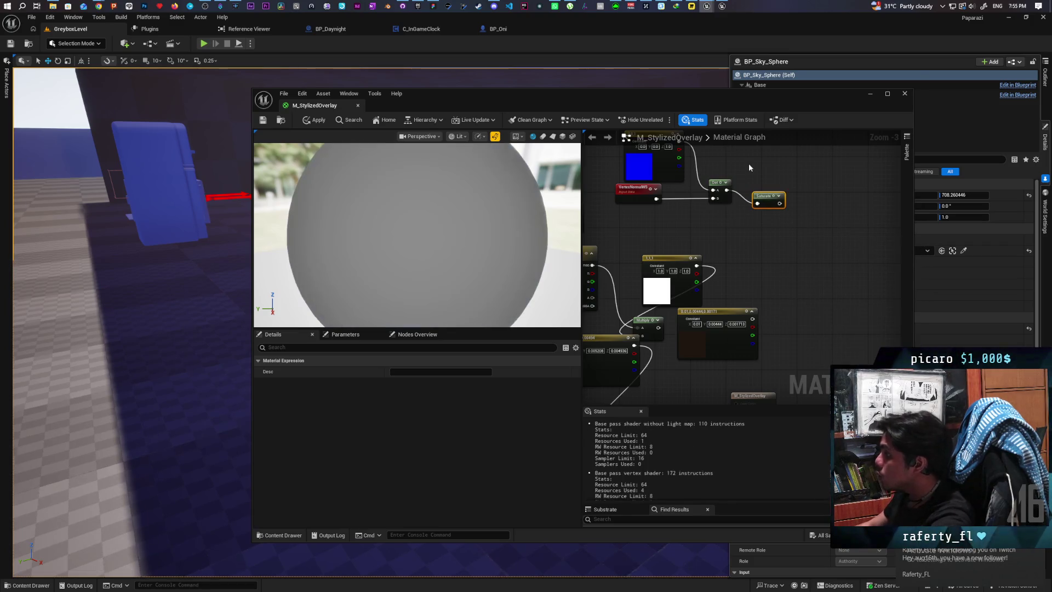
mouse_move(769, 198)
mouse_down()
mouse_move(761, 189)
mouse_move(789, 195)
mouse_up()
key(Delete)
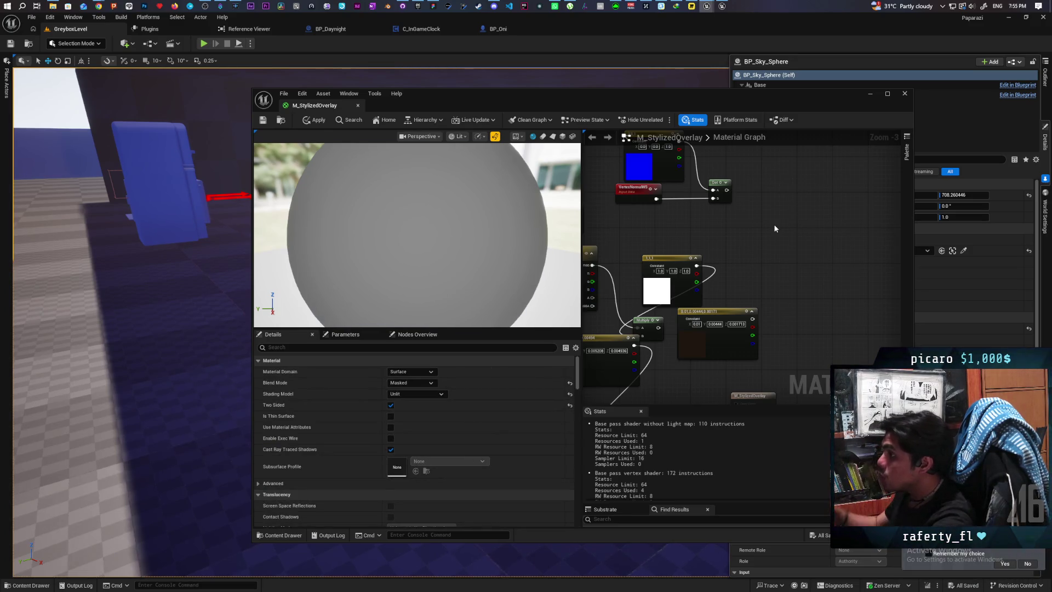
drag(769, 229, 783, 261)
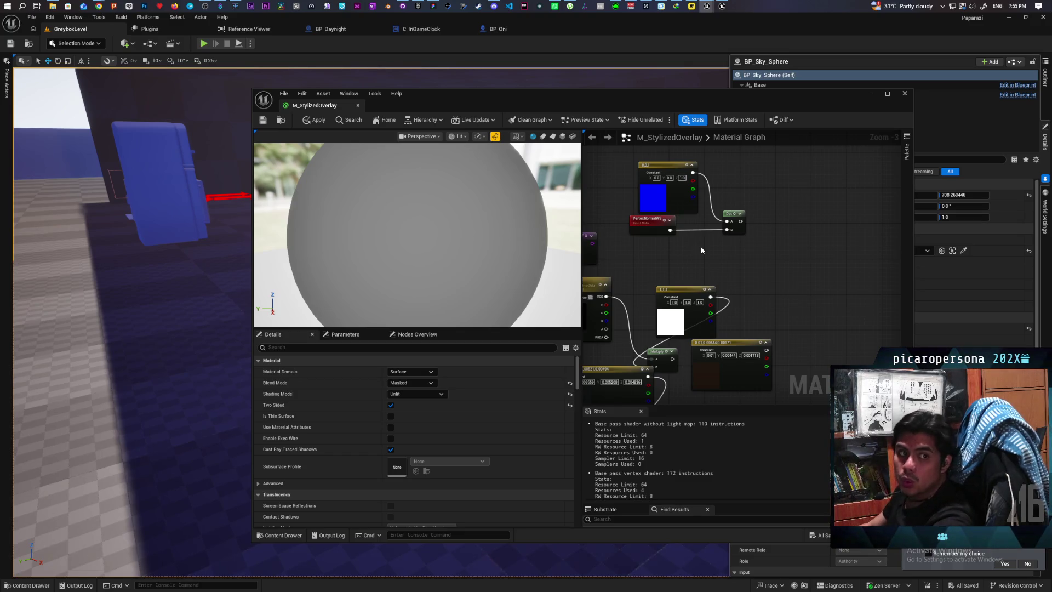
drag(701, 250, 701, 262)
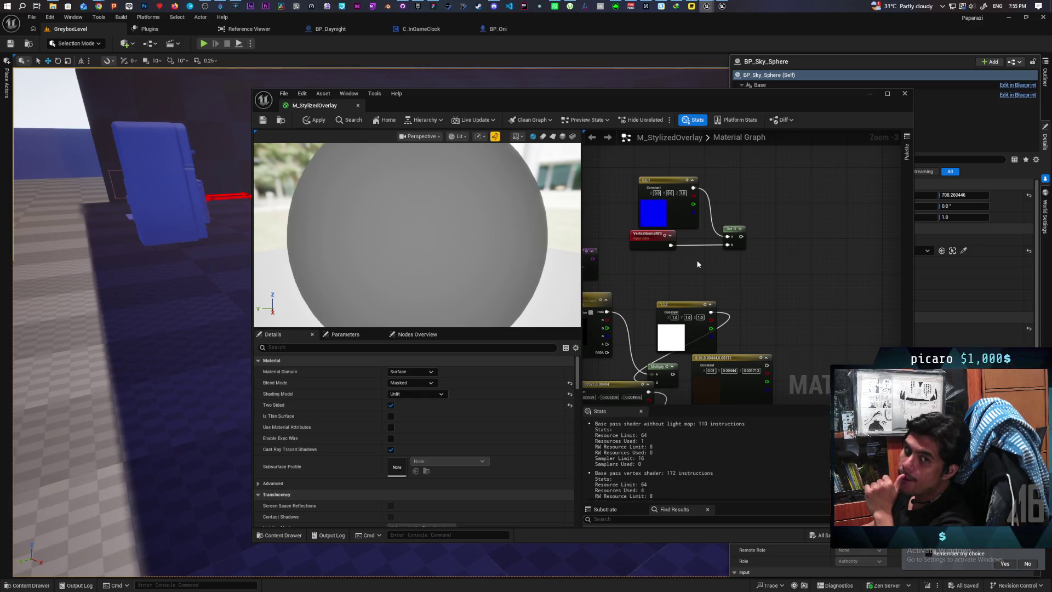
Change the constant vector's Z value to -1.0
click(683, 193)
text(-1)
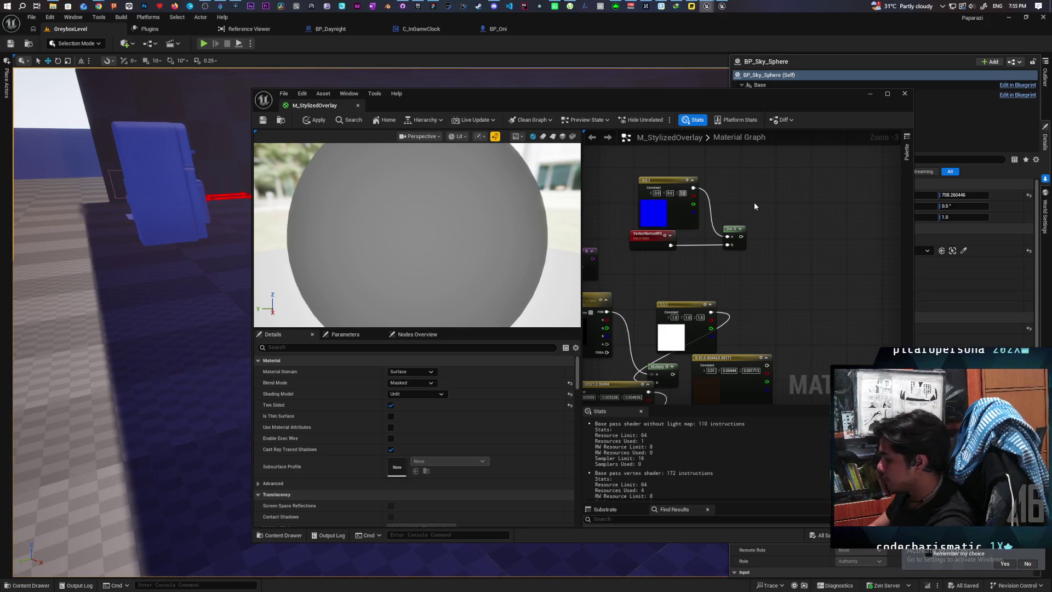
key(Return)
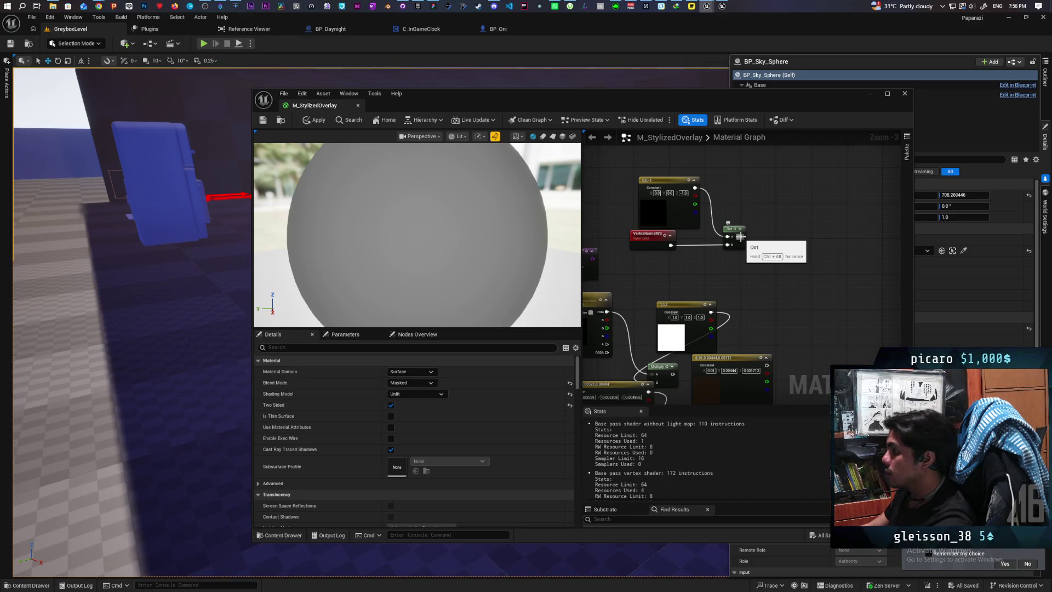
drag(740, 236, 804, 238)
text(satu)
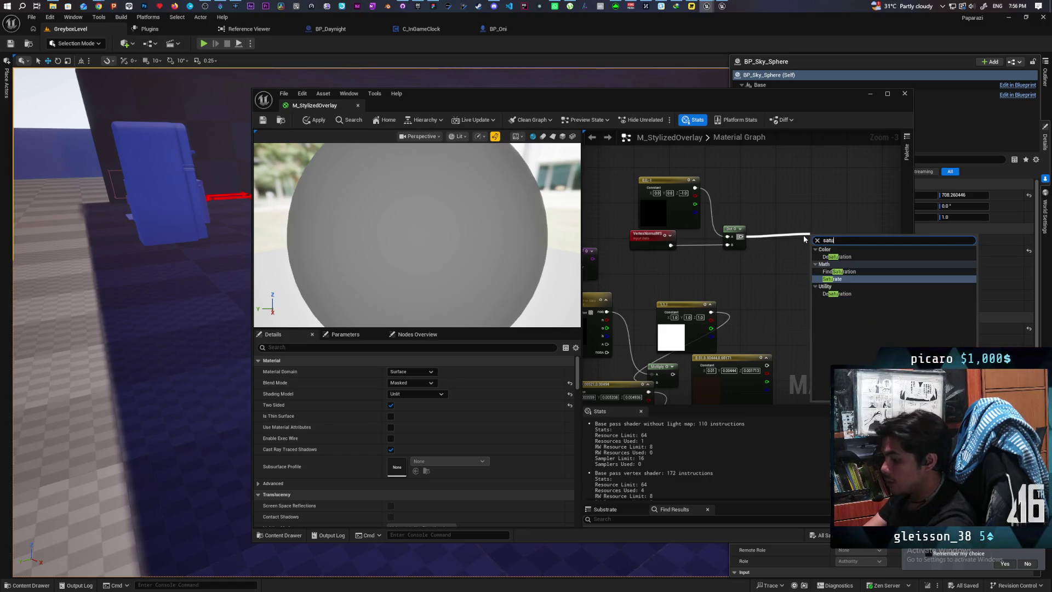
text(te)
Add a Saturate node from the Dot output and place it beside the Dot node
key(Return)
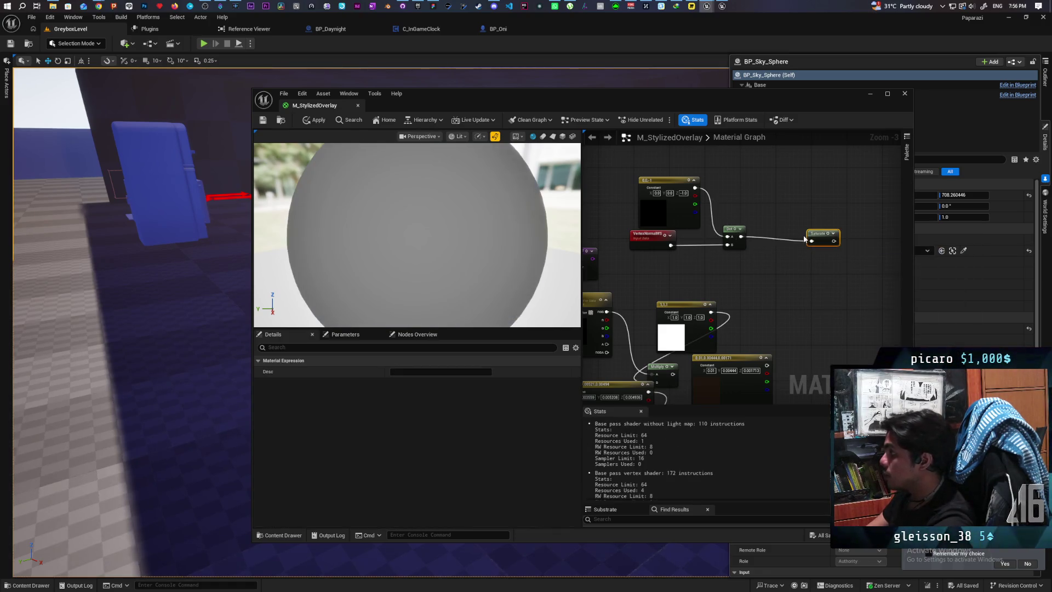
mouse_move(819, 241)
mouse_down()
mouse_move(774, 236)
mouse_move(762, 209)
mouse_move(782, 267)
mouse_move(821, 260)
mouse_move(822, 241)
mouse_move(782, 268)
mouse_up()
click(773, 271)
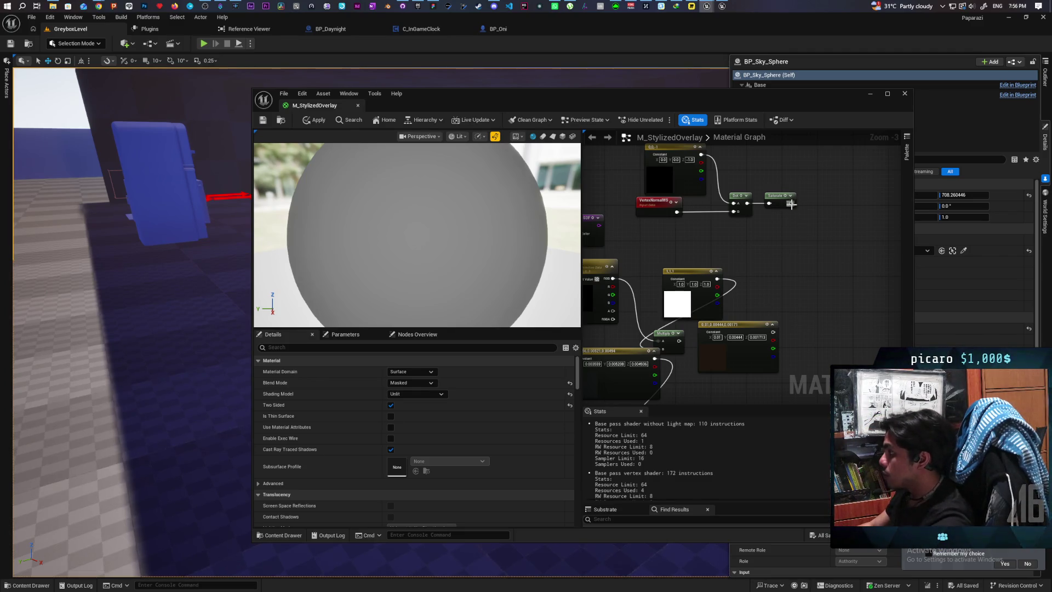
Add a SmoothStep node and wire Saturate's output into its Value input
drag(790, 204, 800, 232)
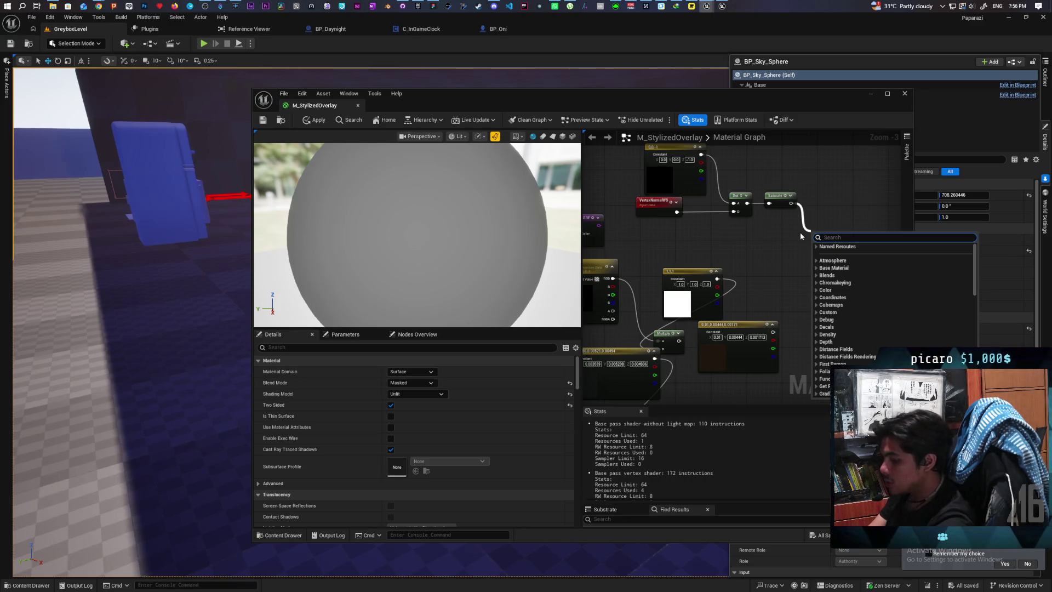
text(sof)
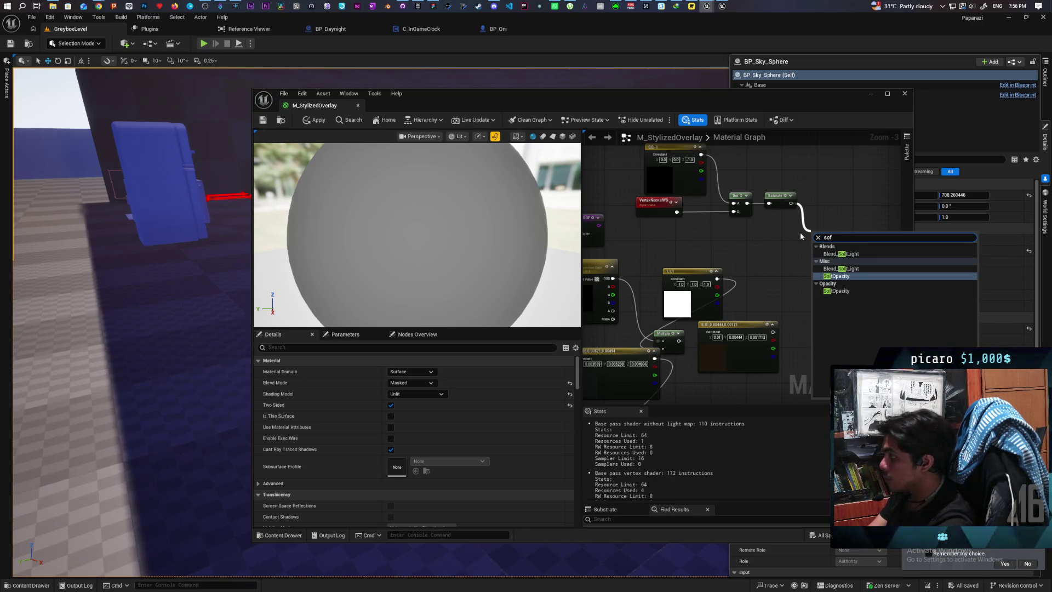
text(t)
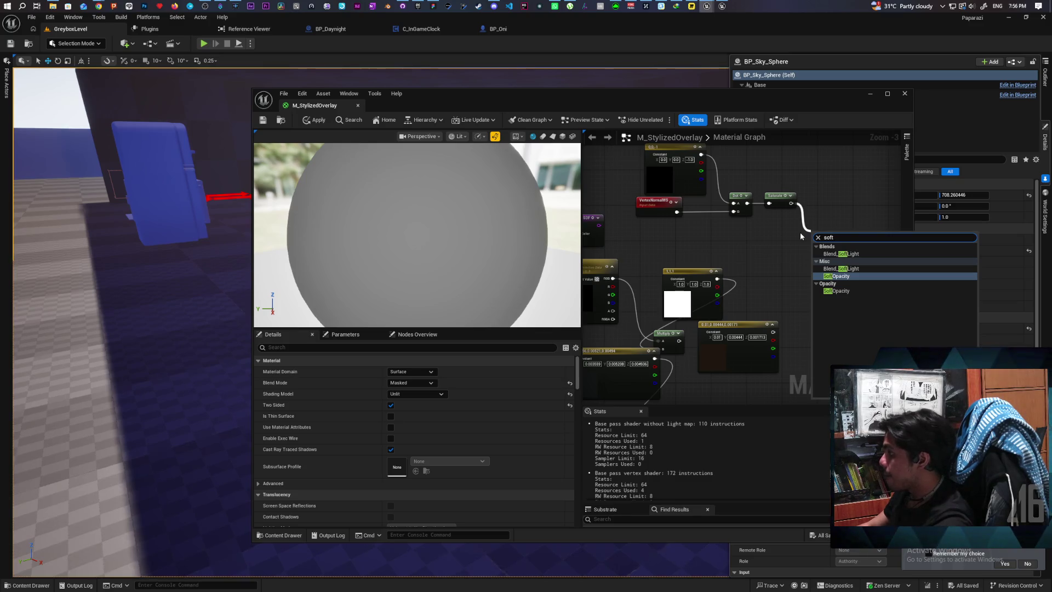
key(BackSpace)
key(BackSpace)
key(BackSpace)
text(mo)
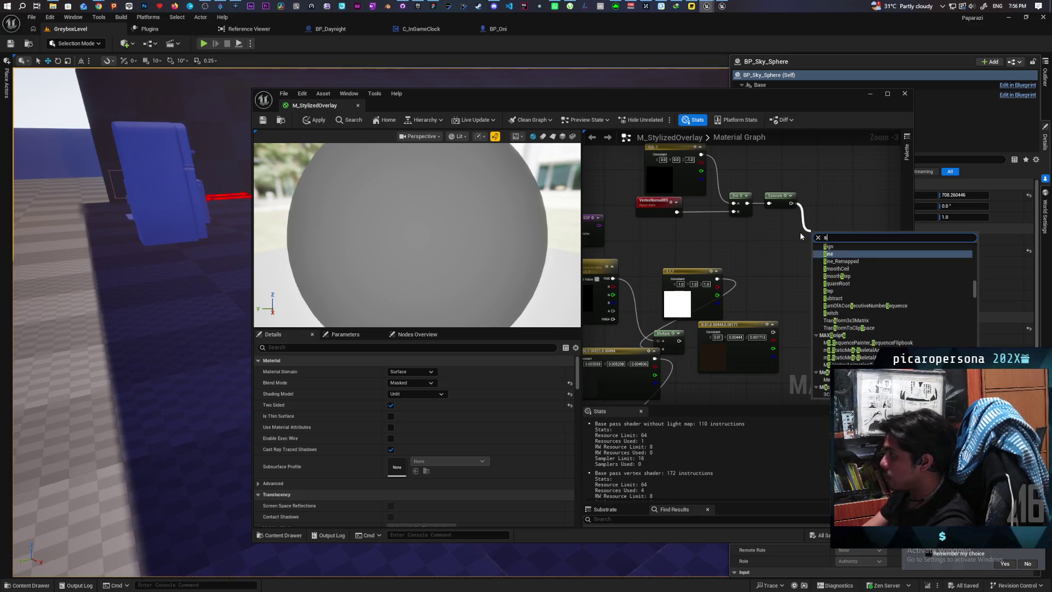
text(oth)
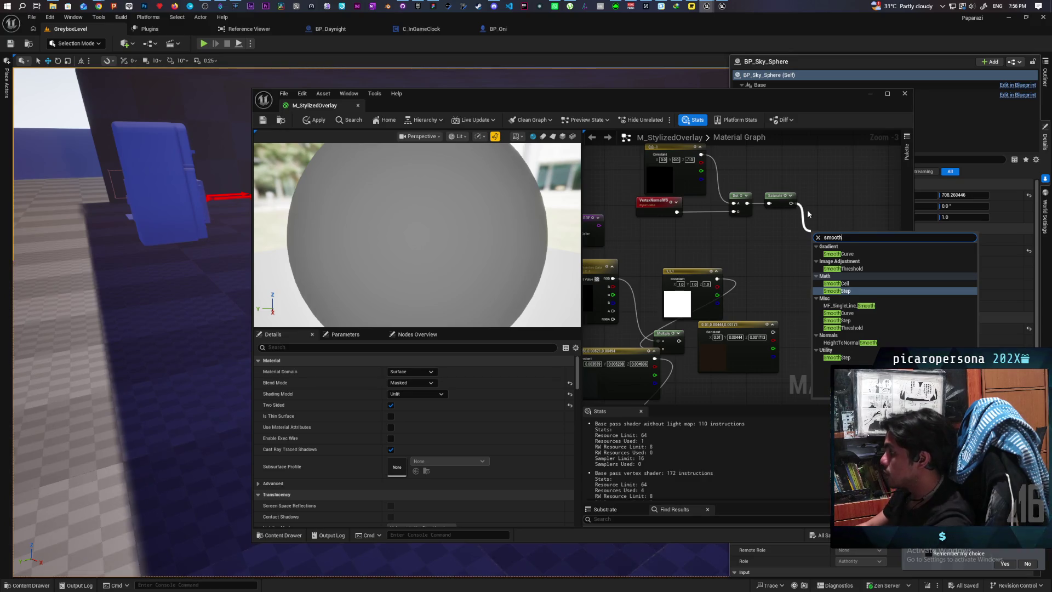
key(Return)
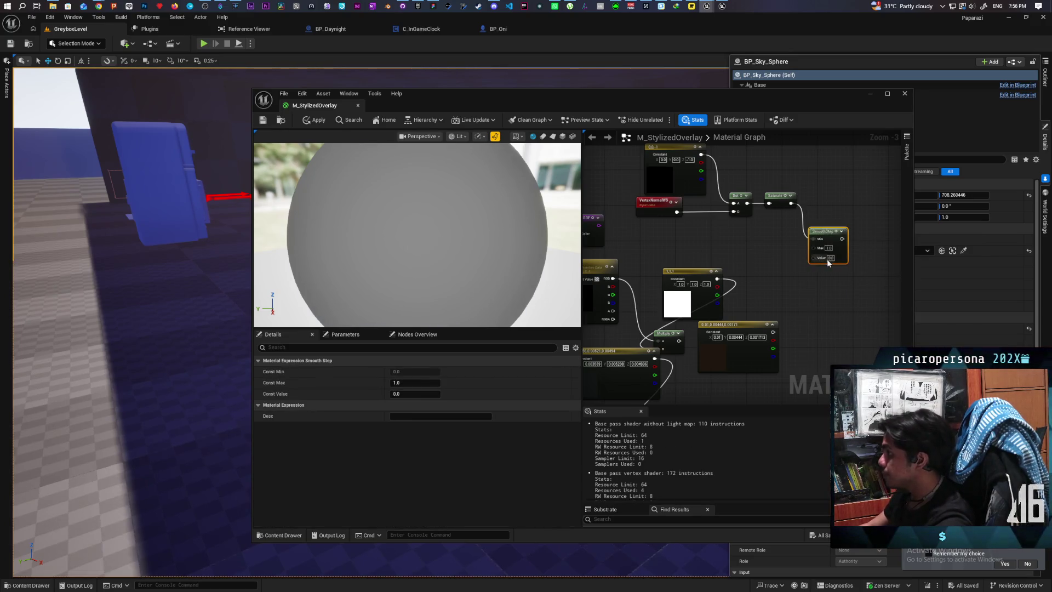
scroll(827, 263, up, 3)
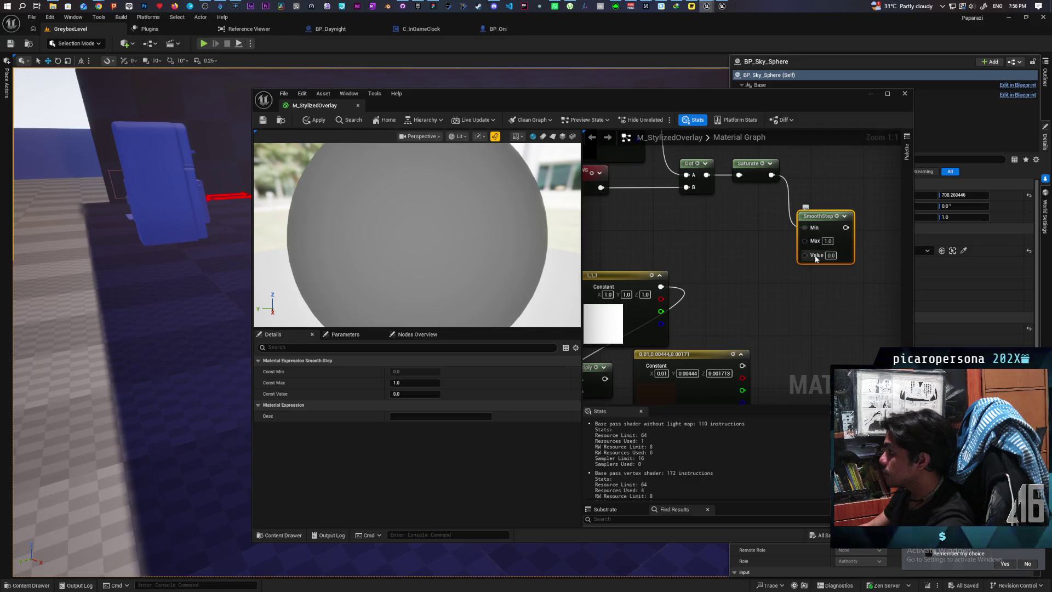
drag(793, 216, 804, 254)
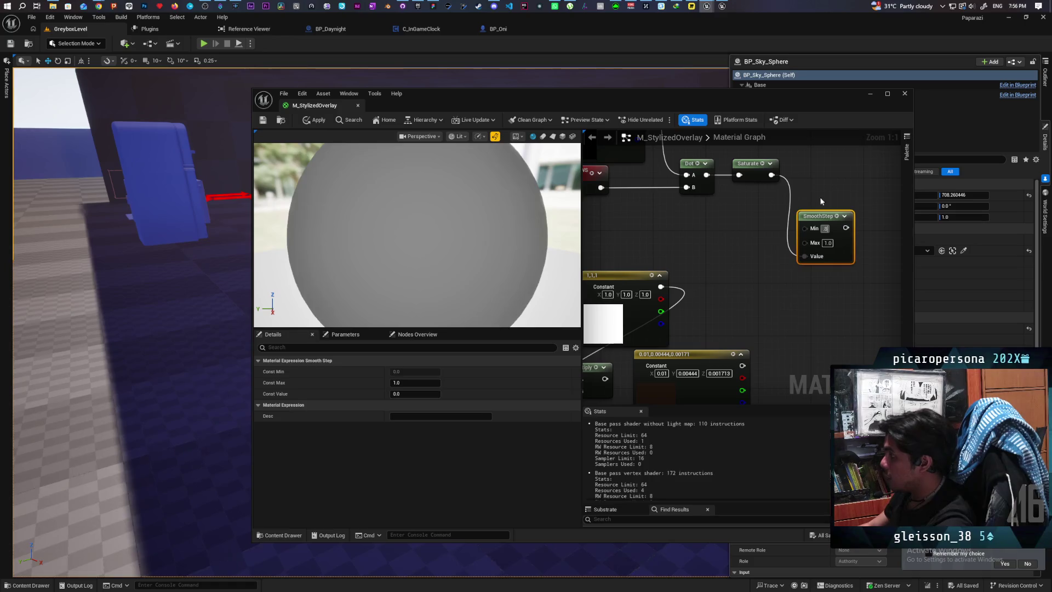
Wire SmoothStep into the result node, apply the material, and swing the level view skyward
click(837, 277)
scroll(813, 296, down, 3)
scroll(757, 280, down, 2)
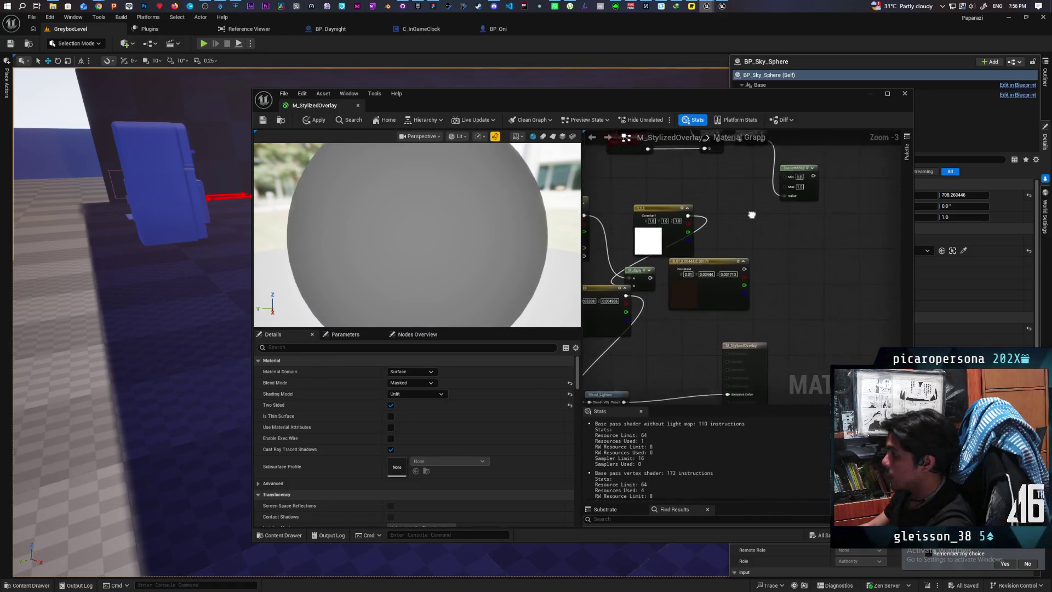
scroll(781, 261, up, 1)
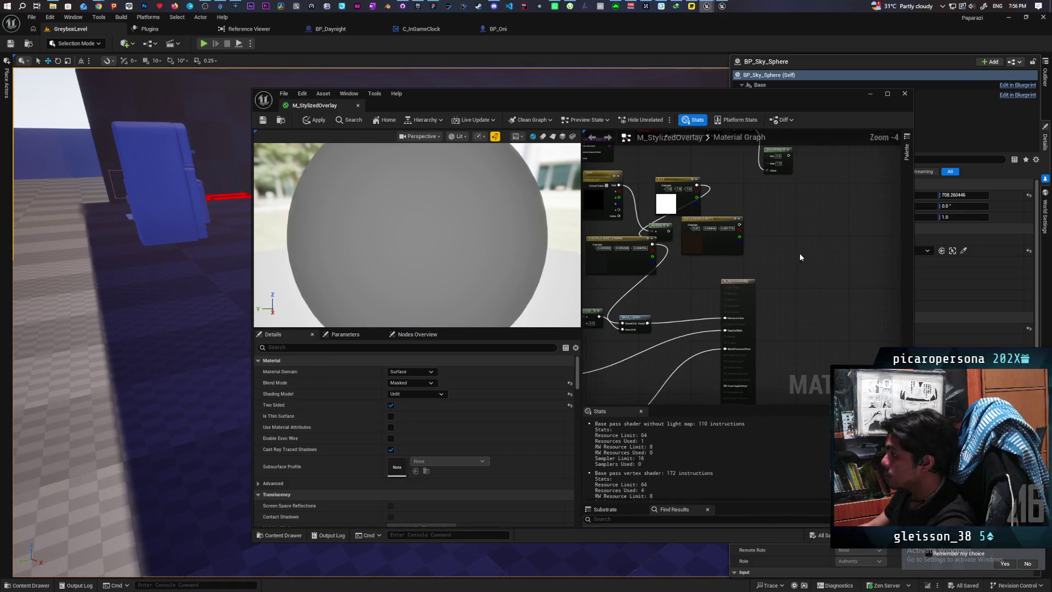
drag(777, 185, 713, 347)
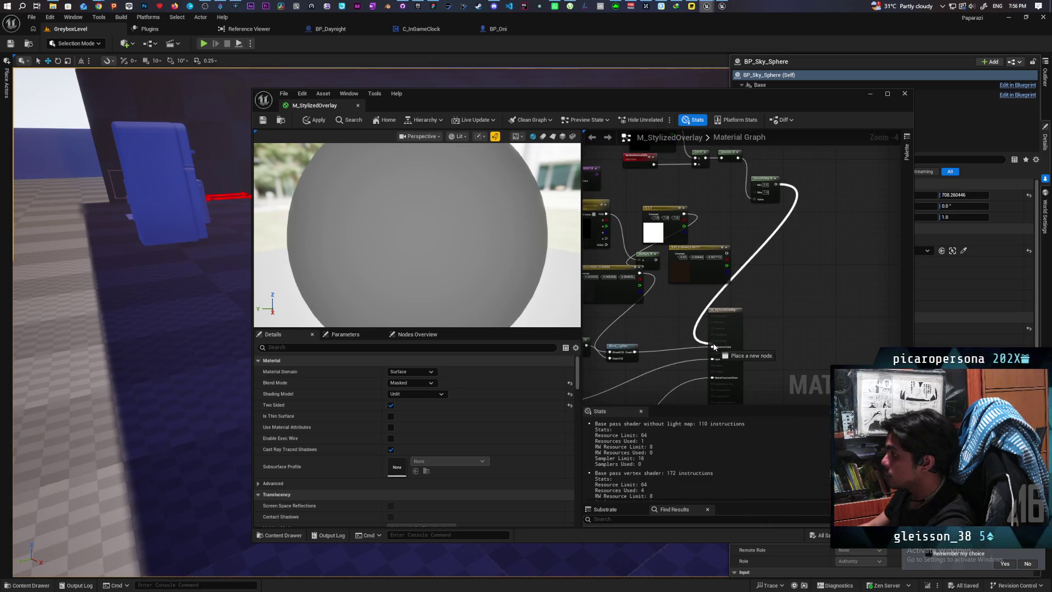
click(315, 120)
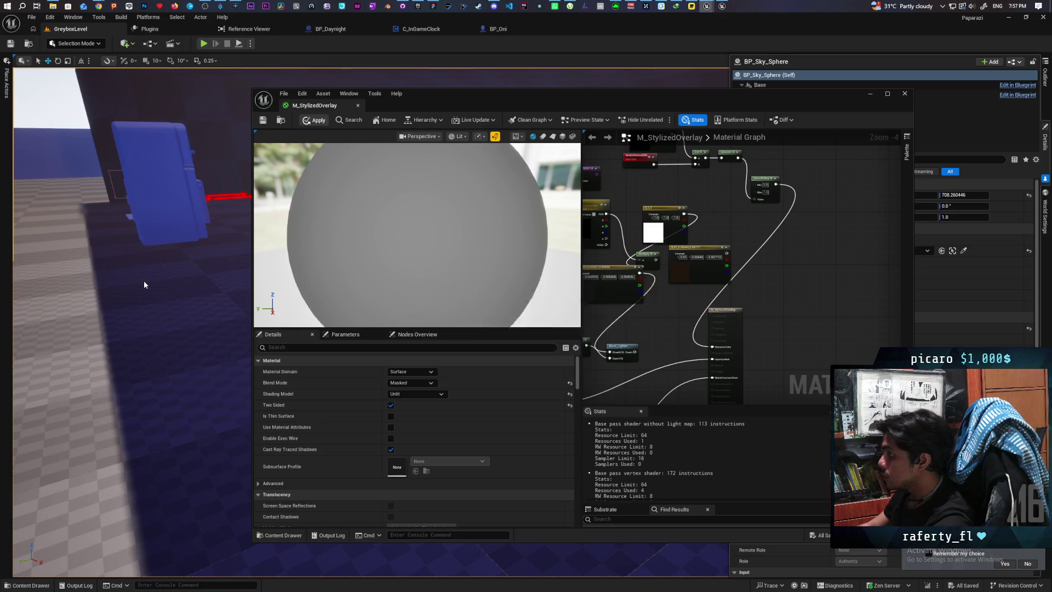
drag(143, 281, 144, 280)
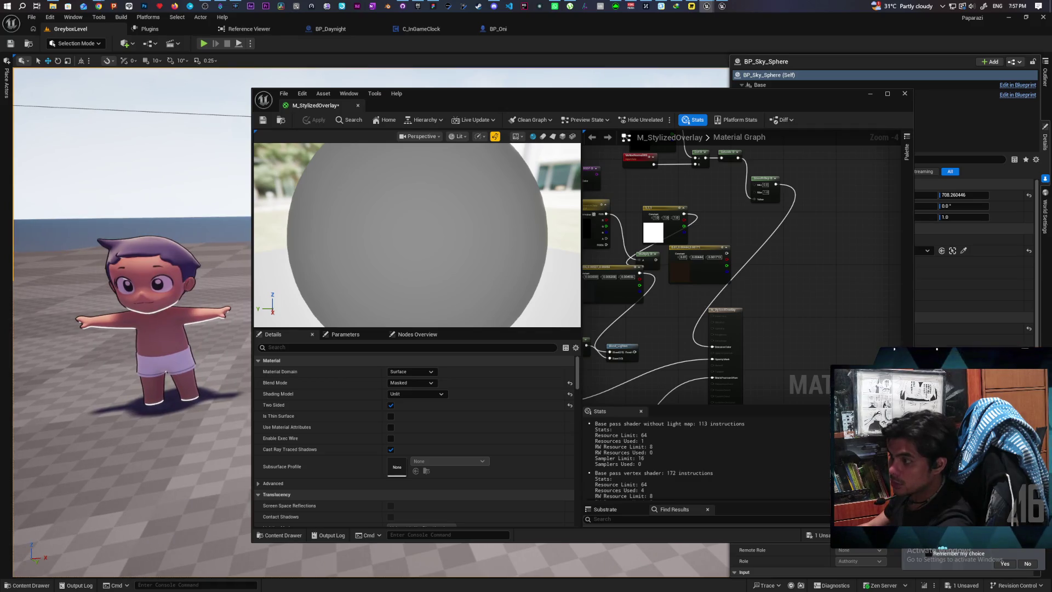
Fly the level camera toward the baby and pan the material graph to Blend_Lighten
drag(218, 374, 169, 314)
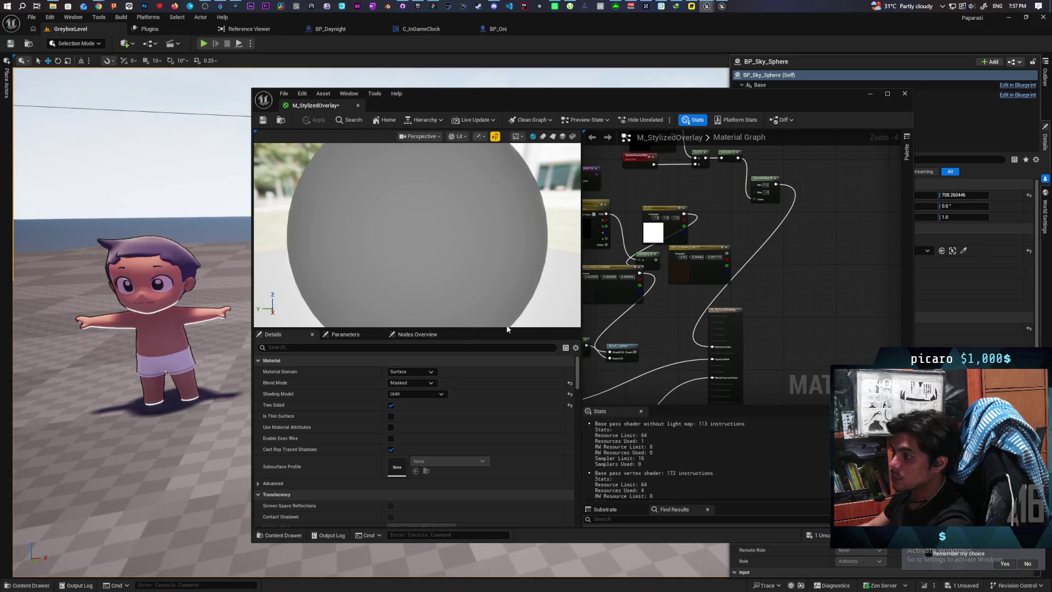
mouse_move(745, 297)
mouse_down()
mouse_move(770, 301)
mouse_move(768, 286)
mouse_move(795, 314)
mouse_move(826, 317)
mouse_move(835, 346)
mouse_up()
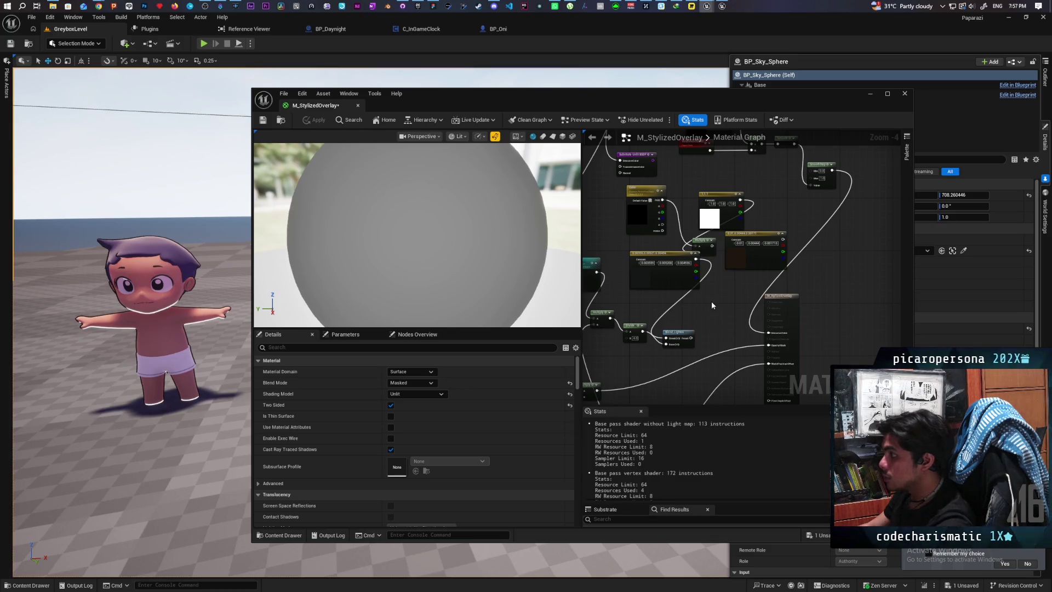
mouse_move(707, 314)
mouse_down()
mouse_move(745, 285)
mouse_move(751, 294)
mouse_up()
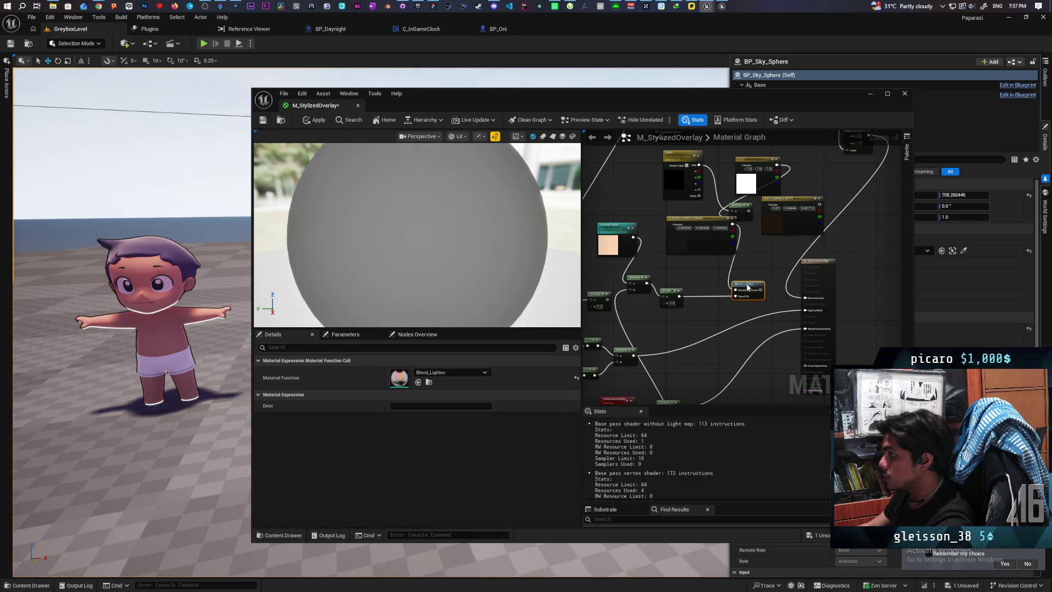
Add a Subtract node wired from the Divide output
scroll(741, 301, up, 1)
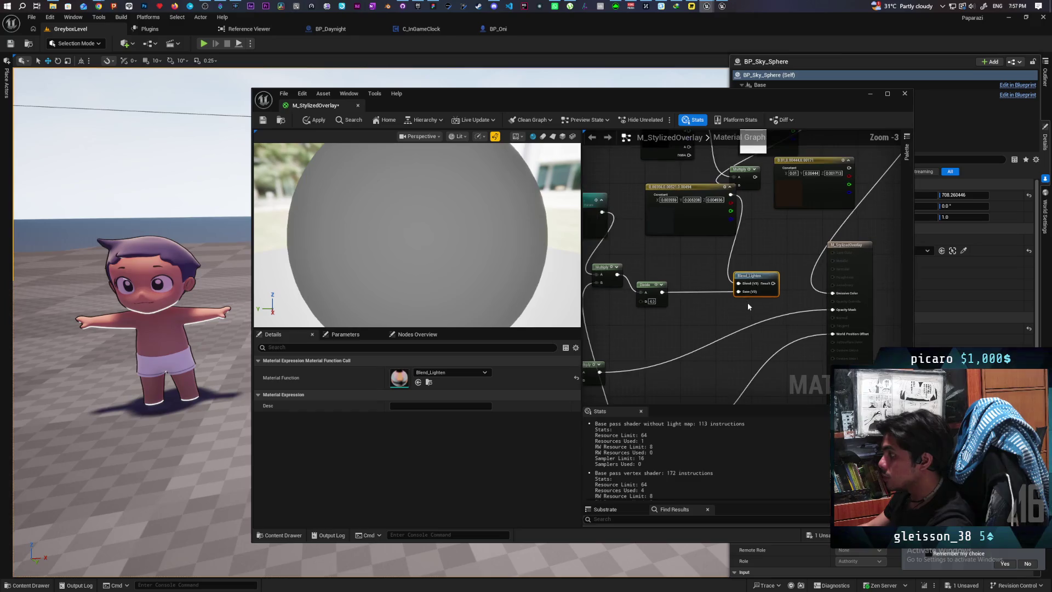
drag(662, 291, 672, 329)
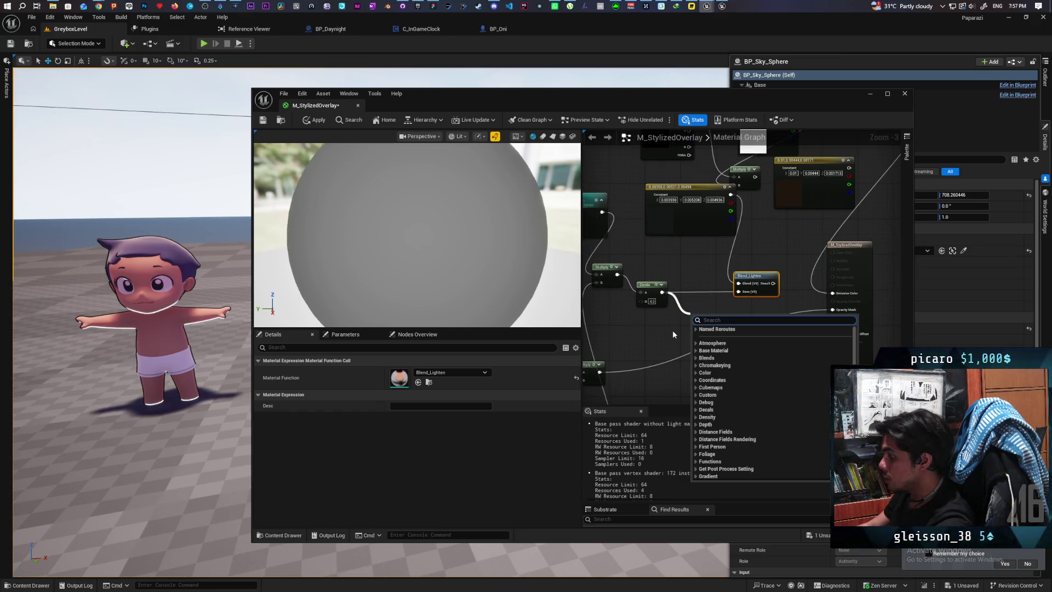
text(subtract)
key(Return)
drag(829, 281, 799, 337)
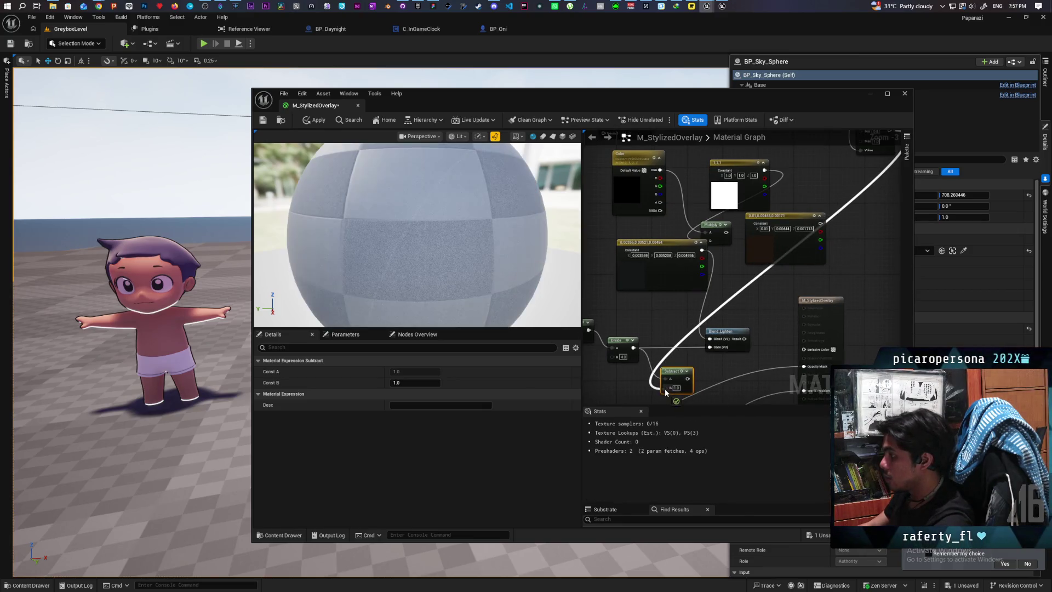
Chain Saturate after Subtract into the output, apply, and wire Blend_Lighten to Emissive Color
drag(688, 379, 707, 378)
text(saturate)
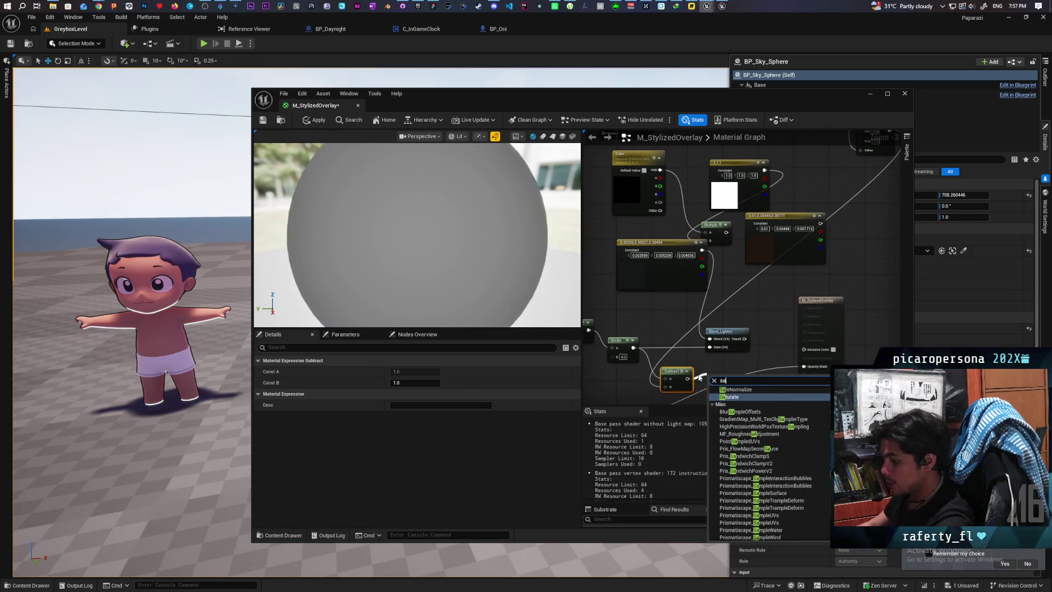
key(Return)
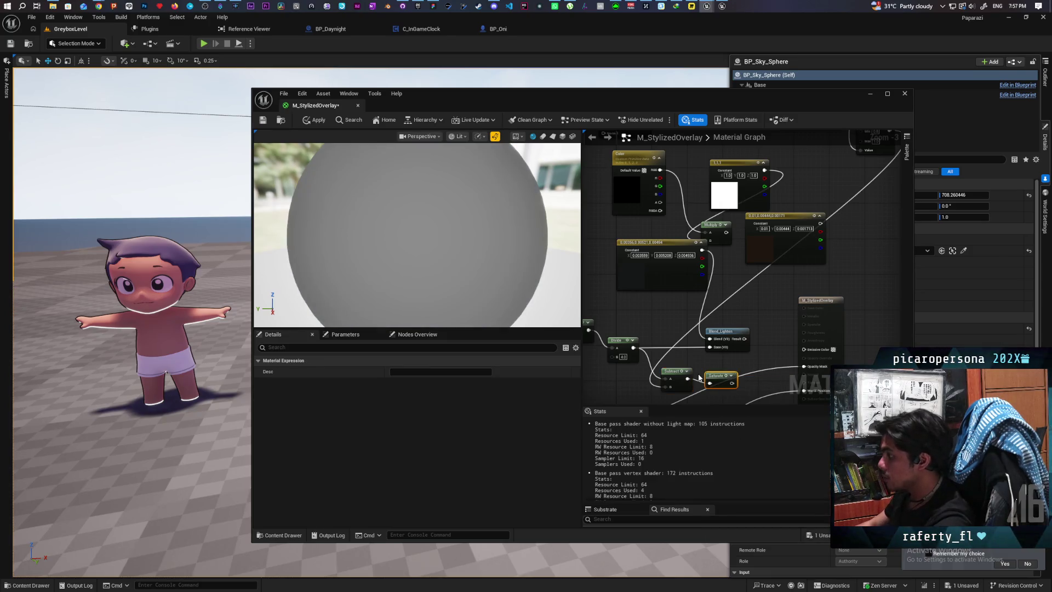
mouse_move(733, 385)
mouse_down()
mouse_move(717, 357)
mouse_move(717, 373)
mouse_up()
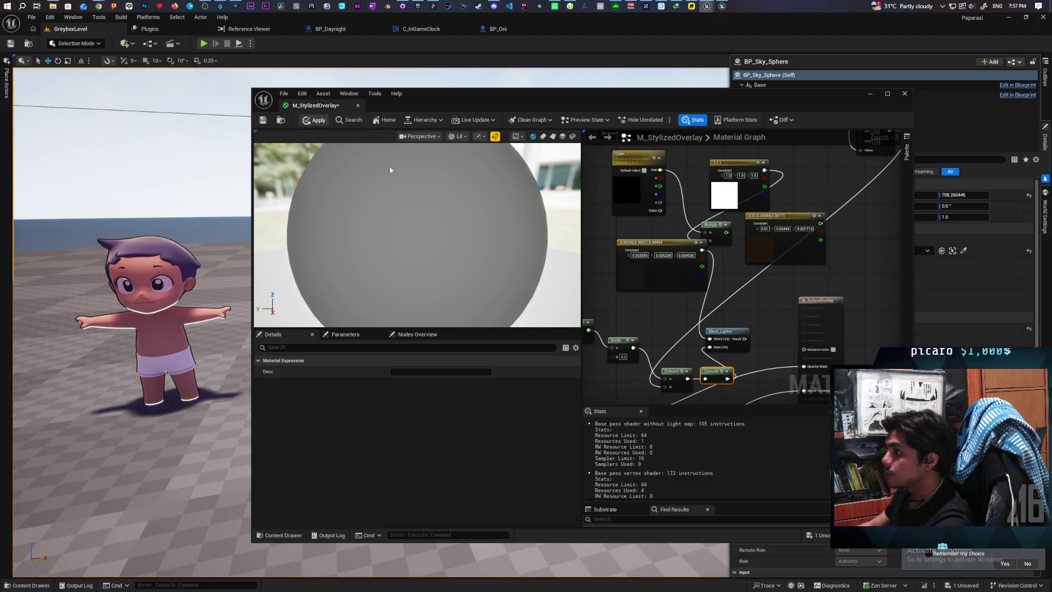
key(ctrl+s)
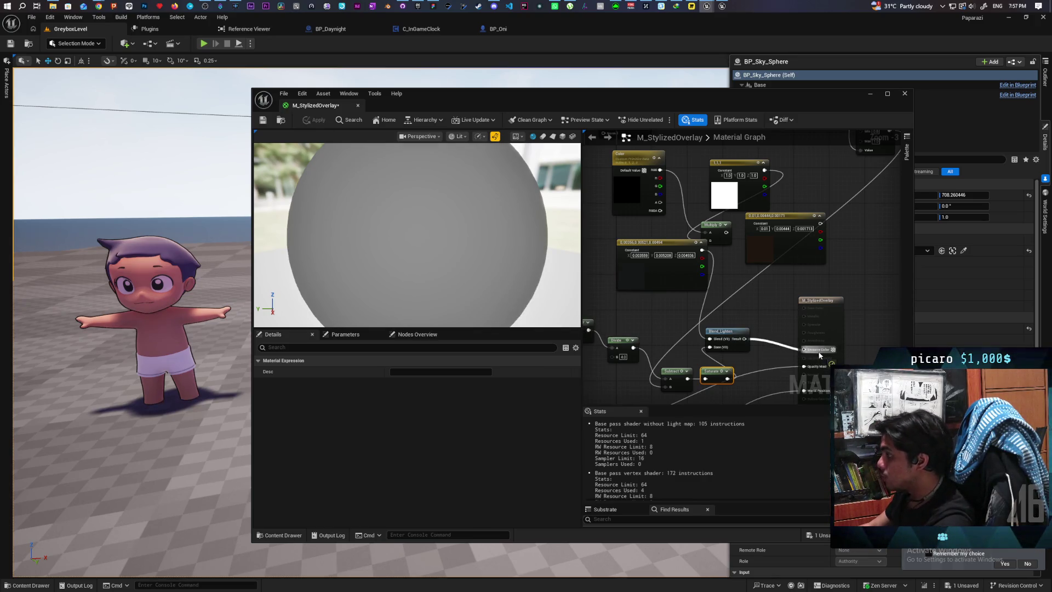
drag(820, 355, 820, 356)
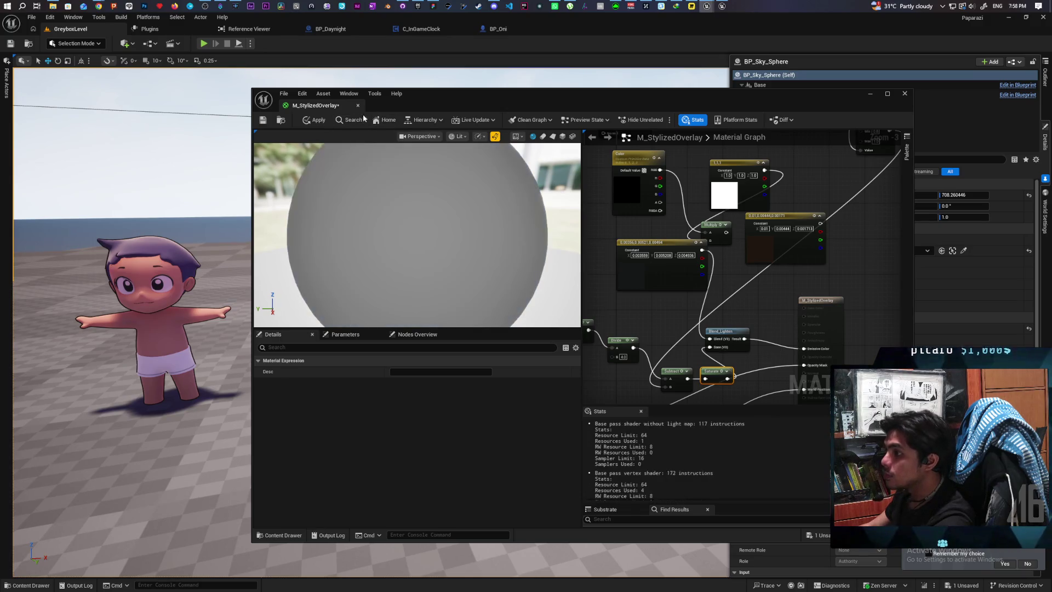
Apply and save M_StylizedOverlay, close its material editor, and launch Play on GreyboxLevel
click(316, 123)
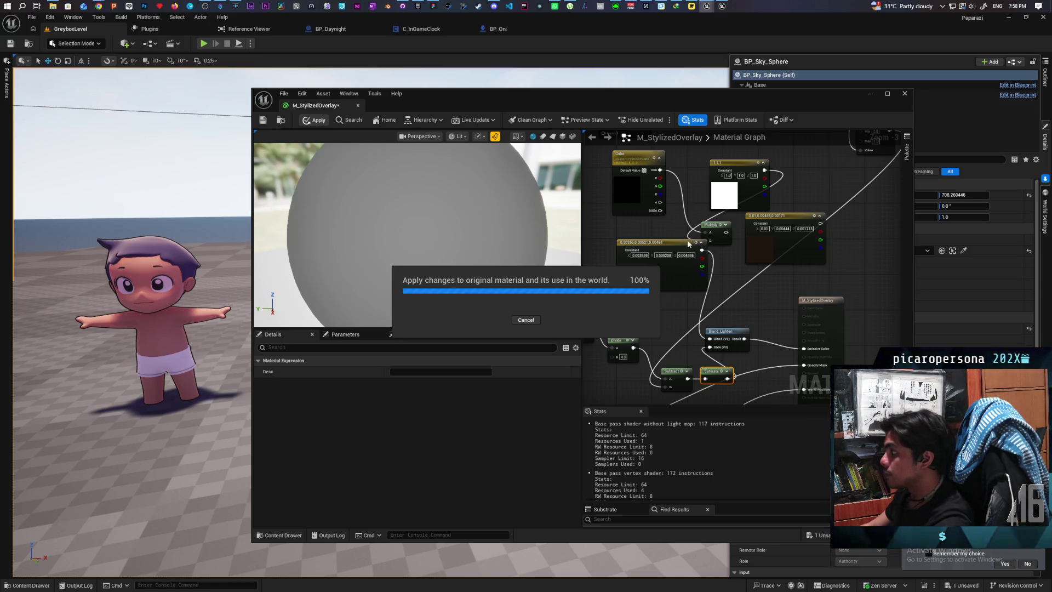
key(ctrl+s)
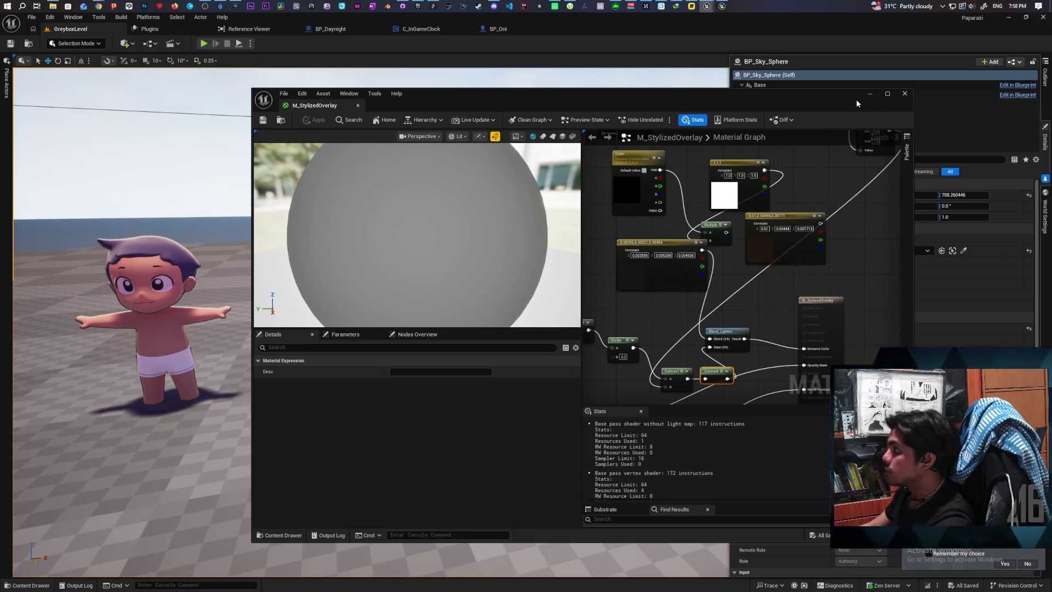
click(904, 93)
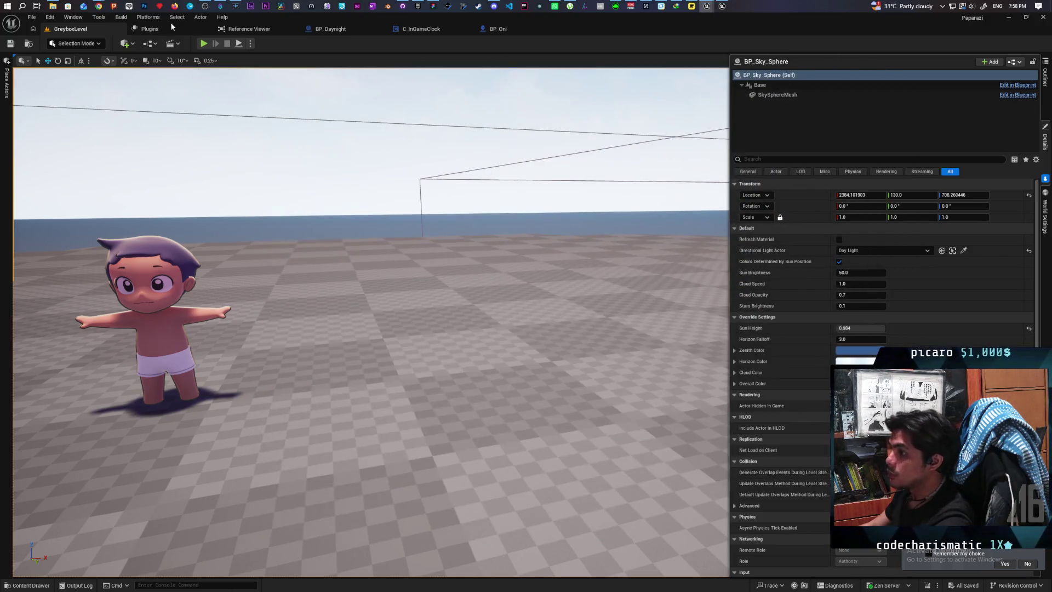
click(205, 45)
Walk the purple character forward past the baby and up the slope past the arch
key(w)
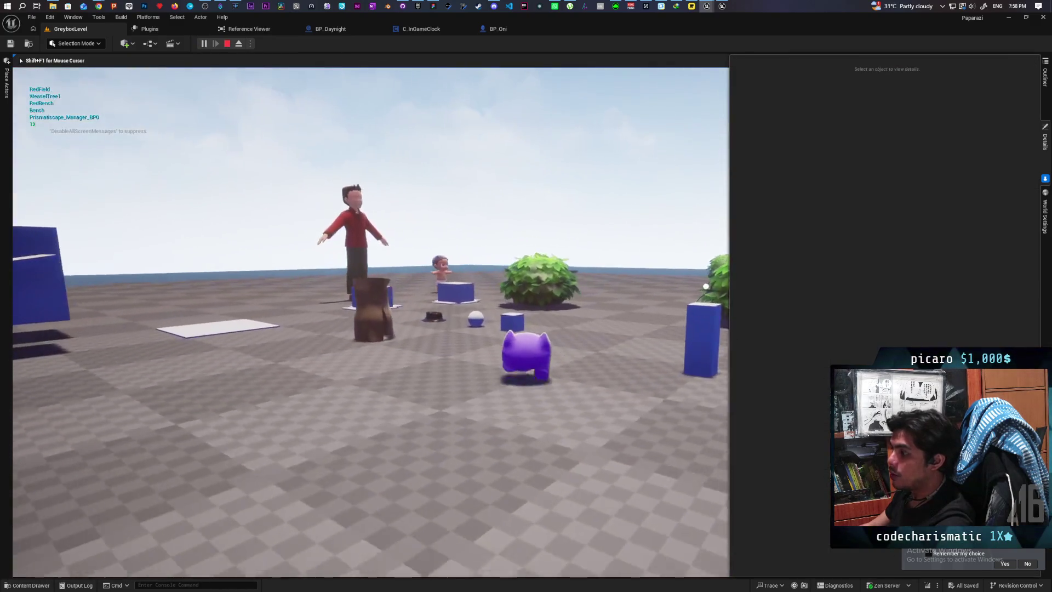
key(w)
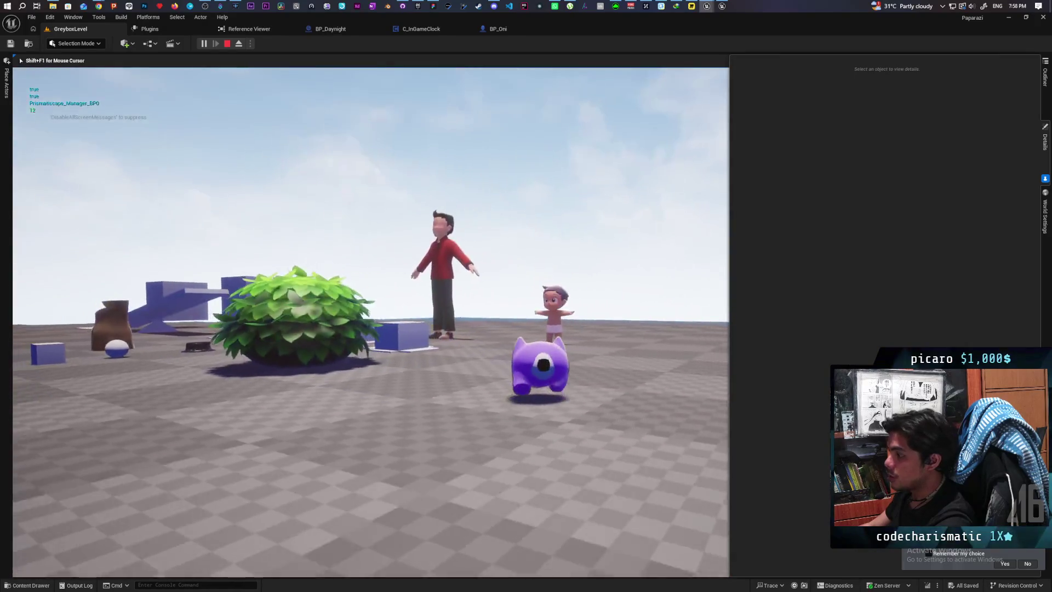
key(w)
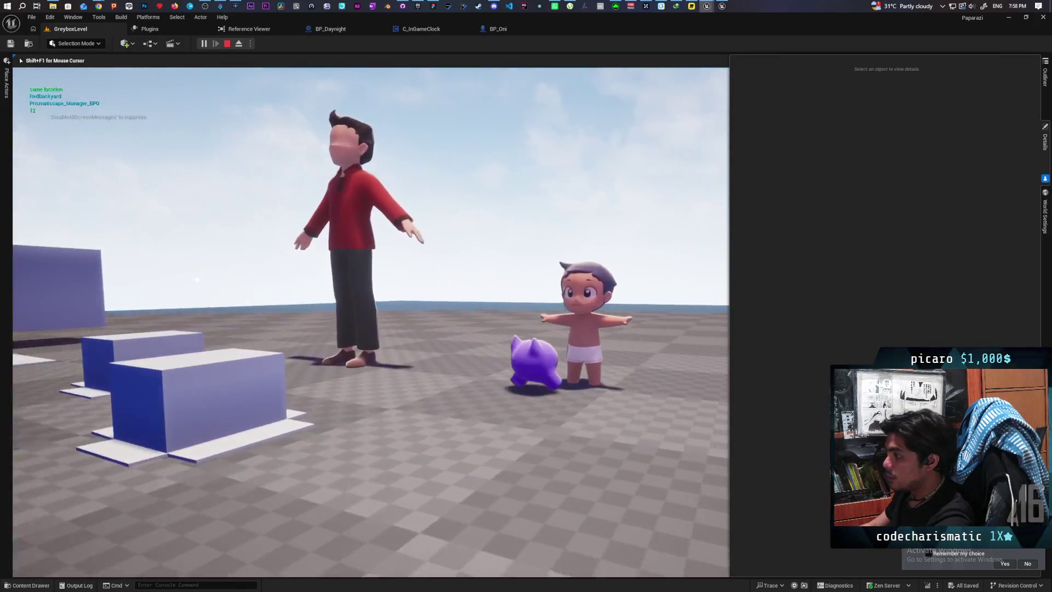
key(w)
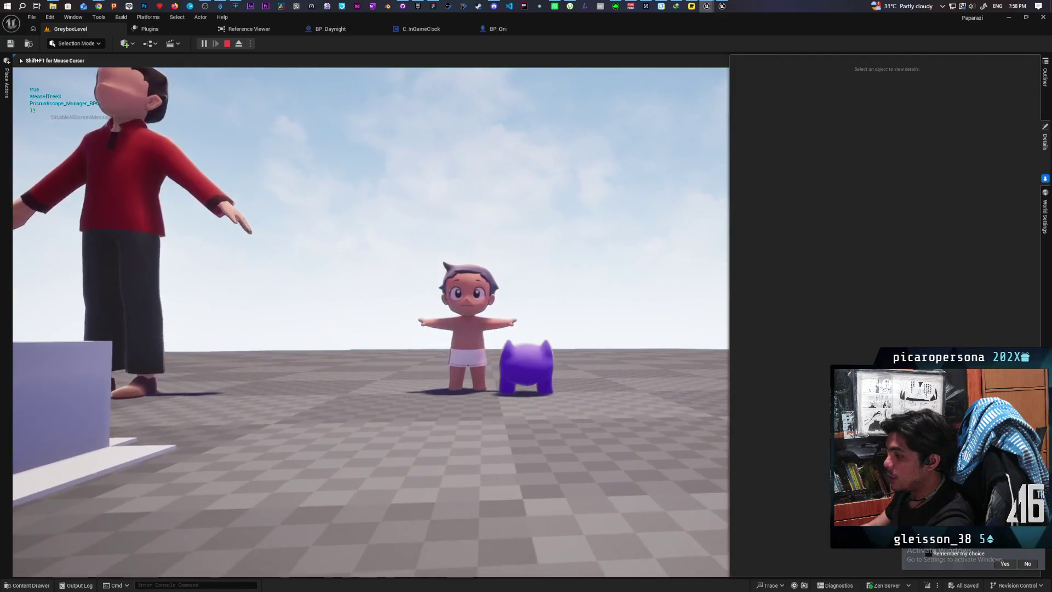
key(w)
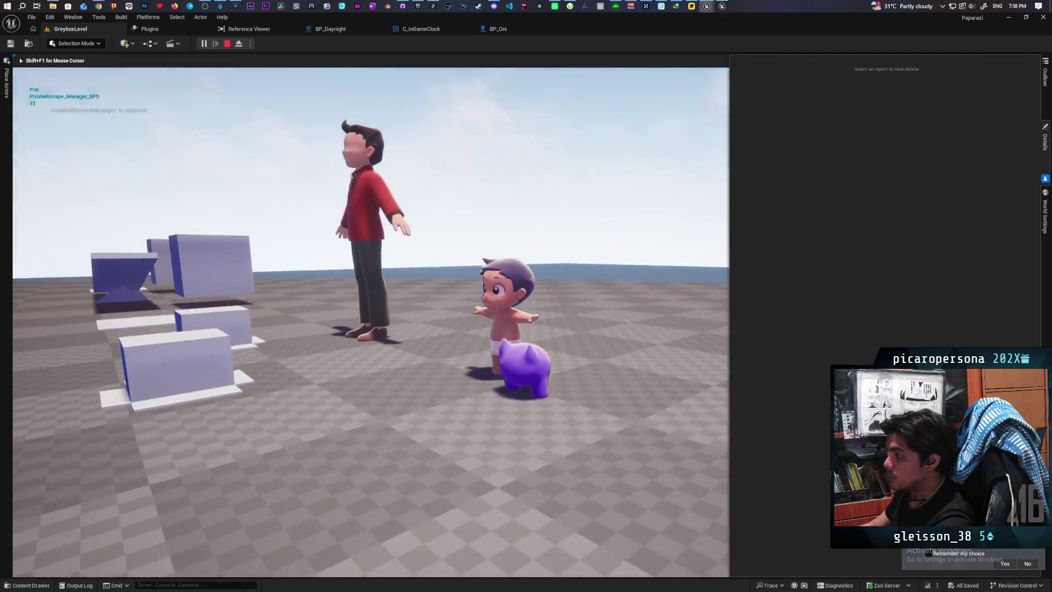
key(w)
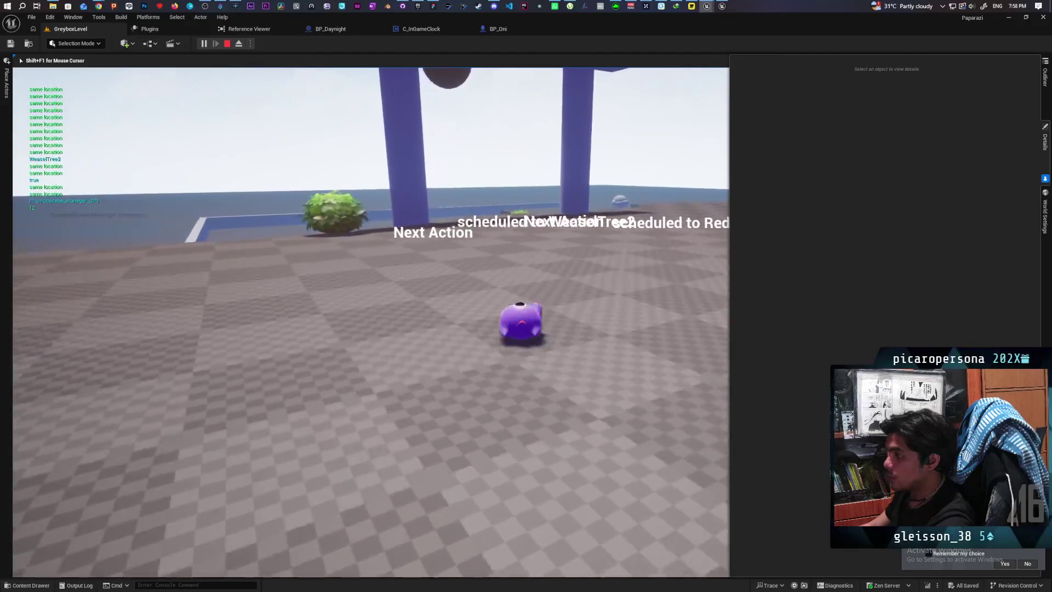
key(w)
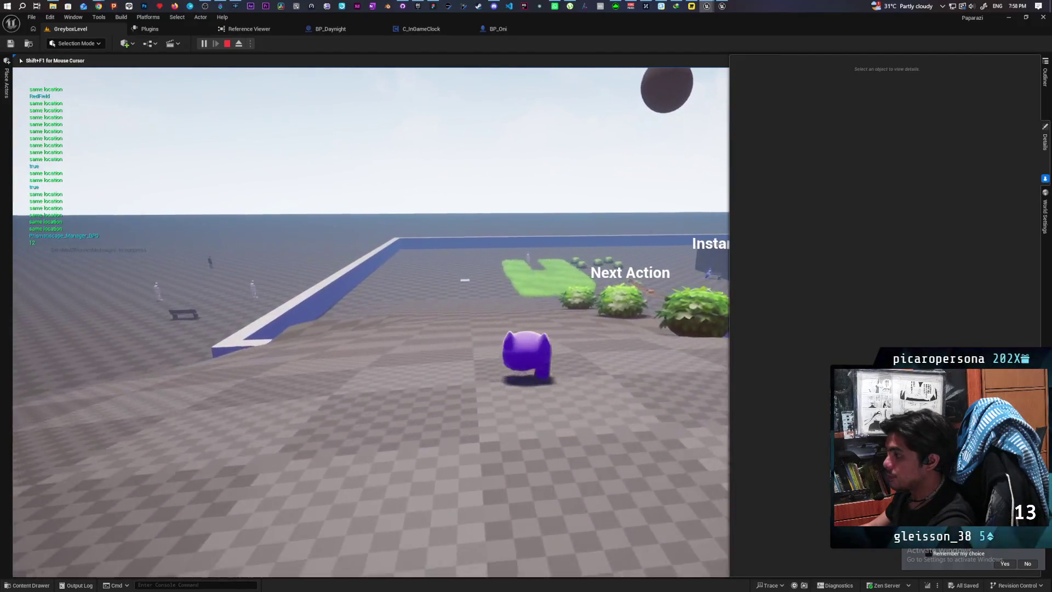
key(w)
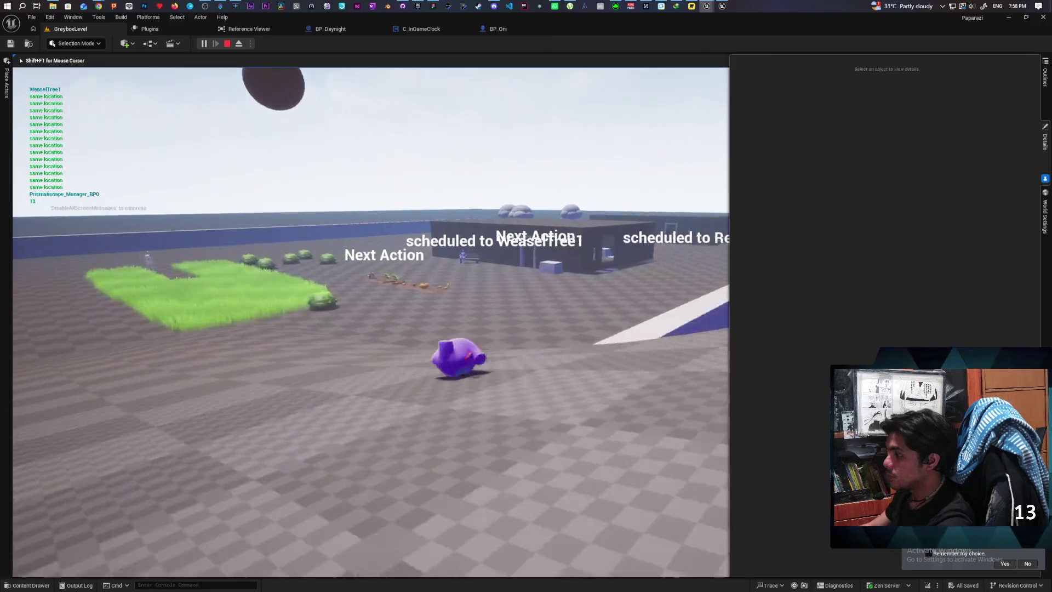
key(w)
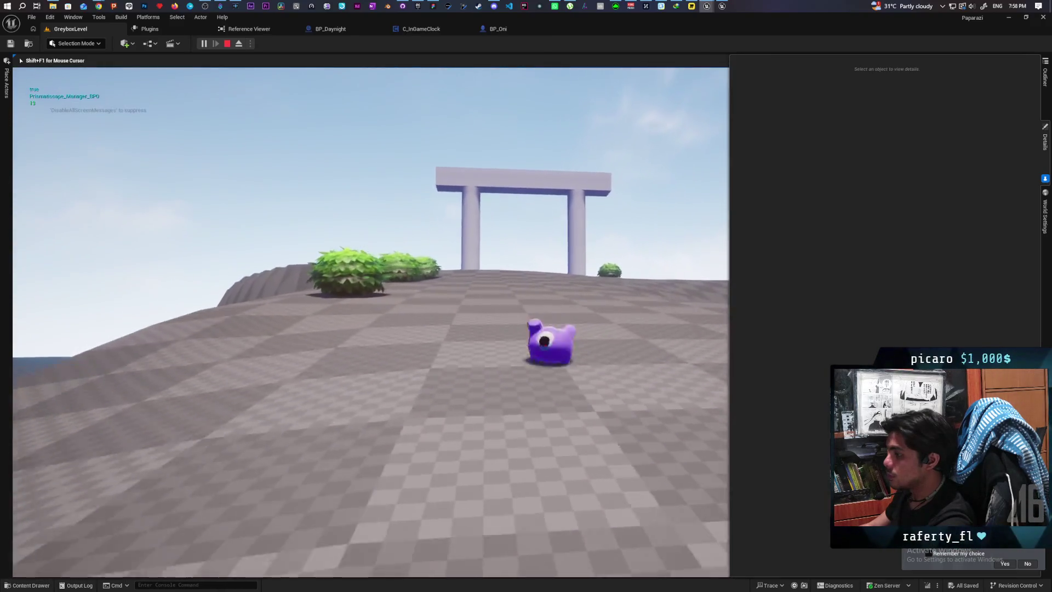
key(w)
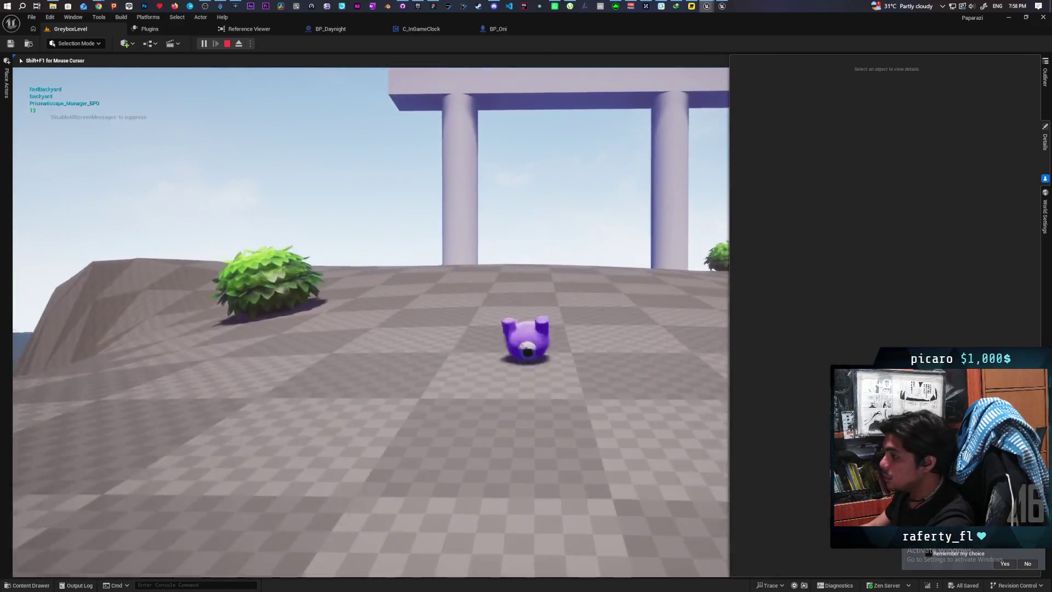
key(w)
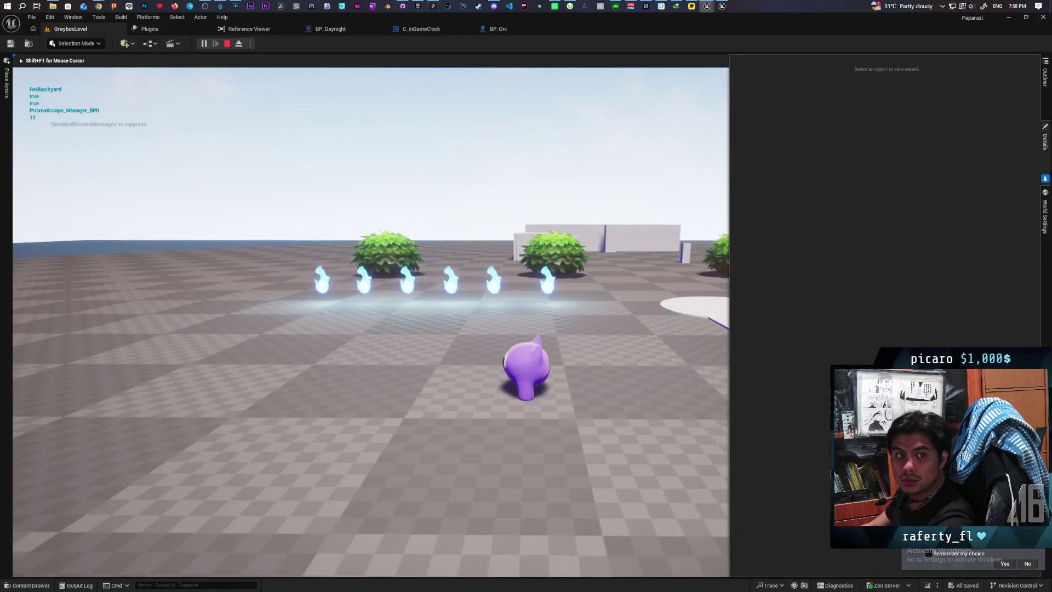
Steer back onto the round platform, then walk up beside the baby character
key(a)
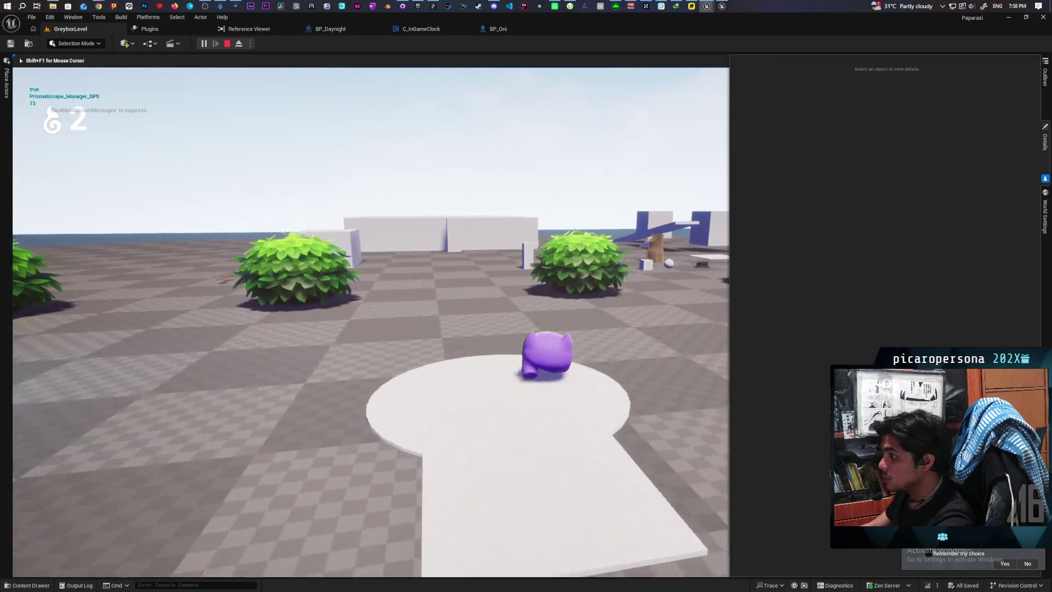
key(s)
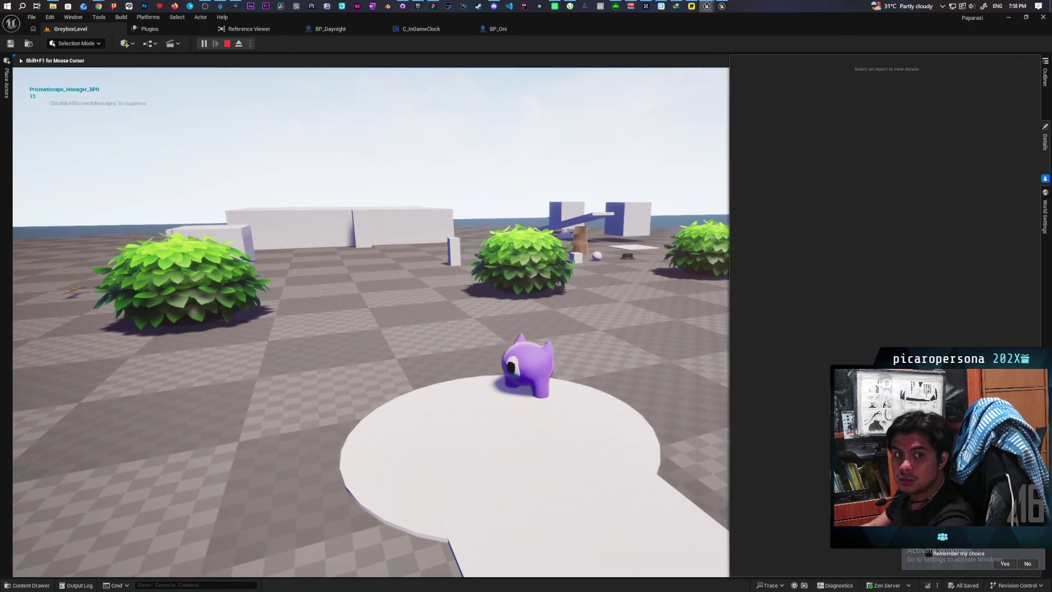
key(d)
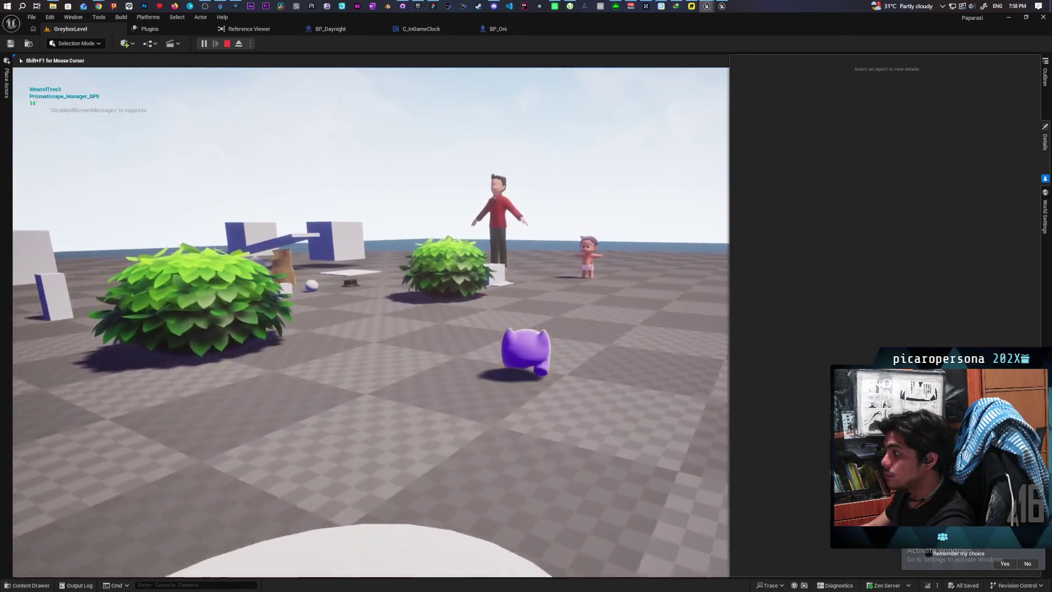
key(w)
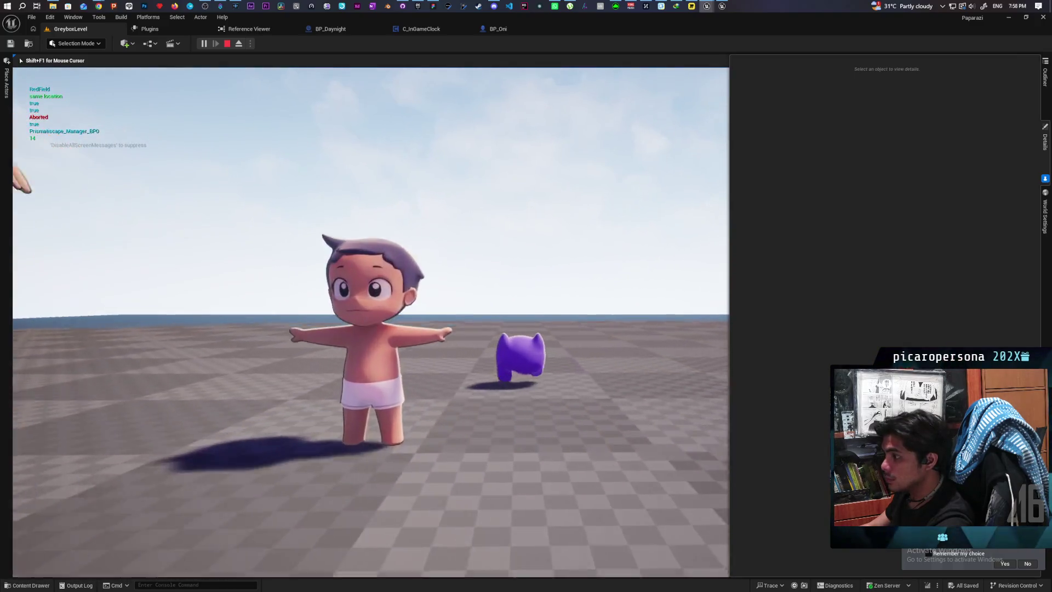
key(w)
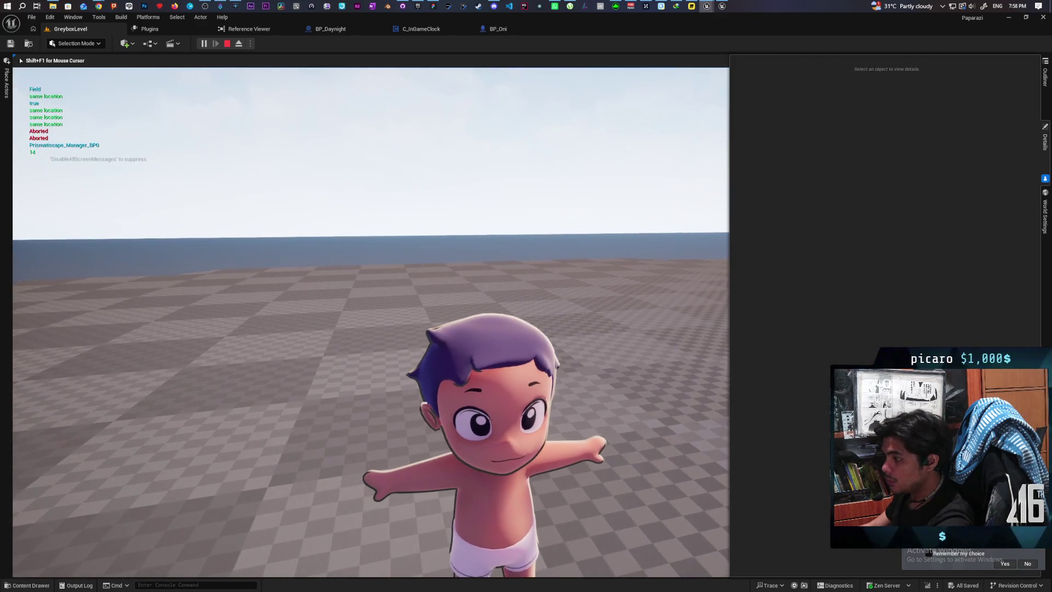
key(d)
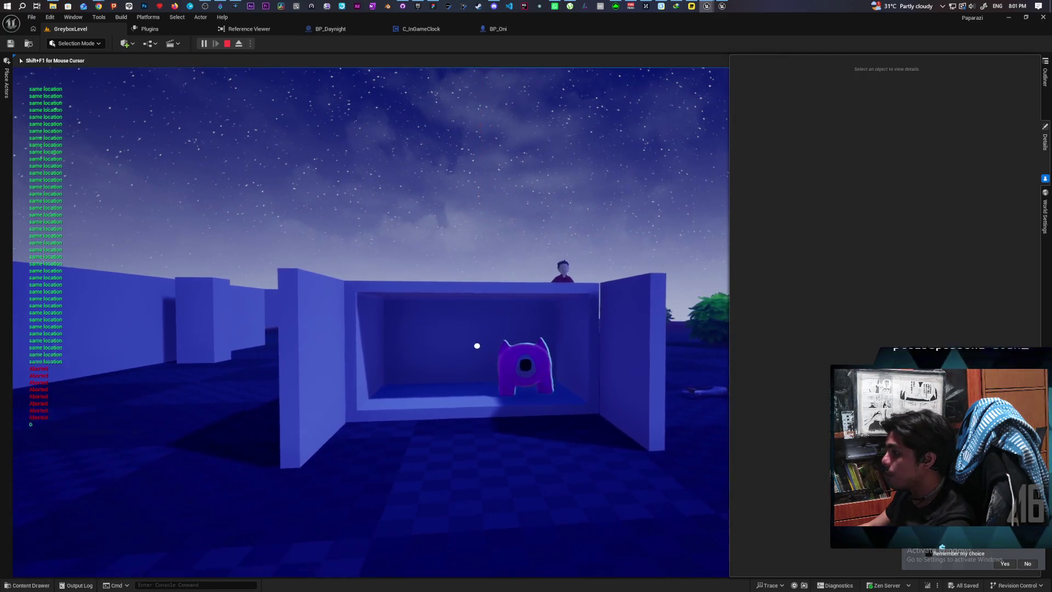
Close the box's side panel with F, then open it again
key(f)
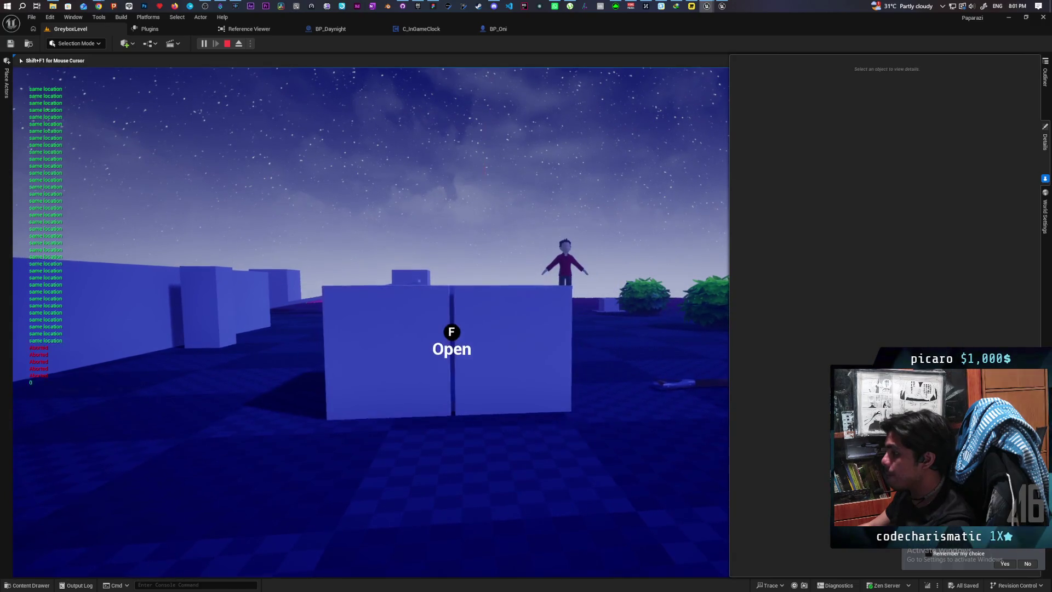
key(f)
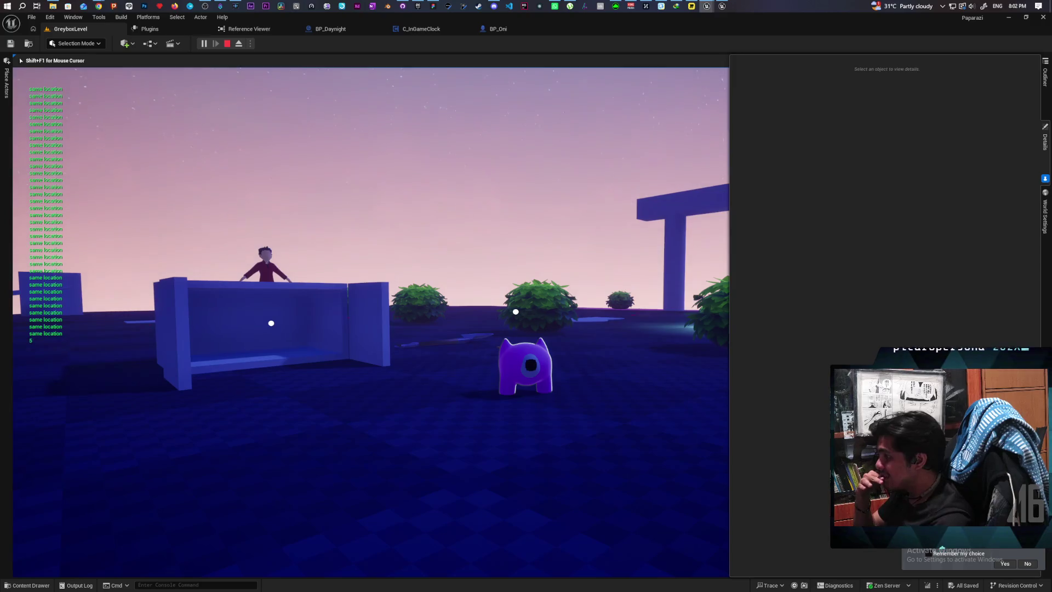
Walk the purple creature past the blue box, wall and bush onto the open checkered floor
key(w)
key(w)
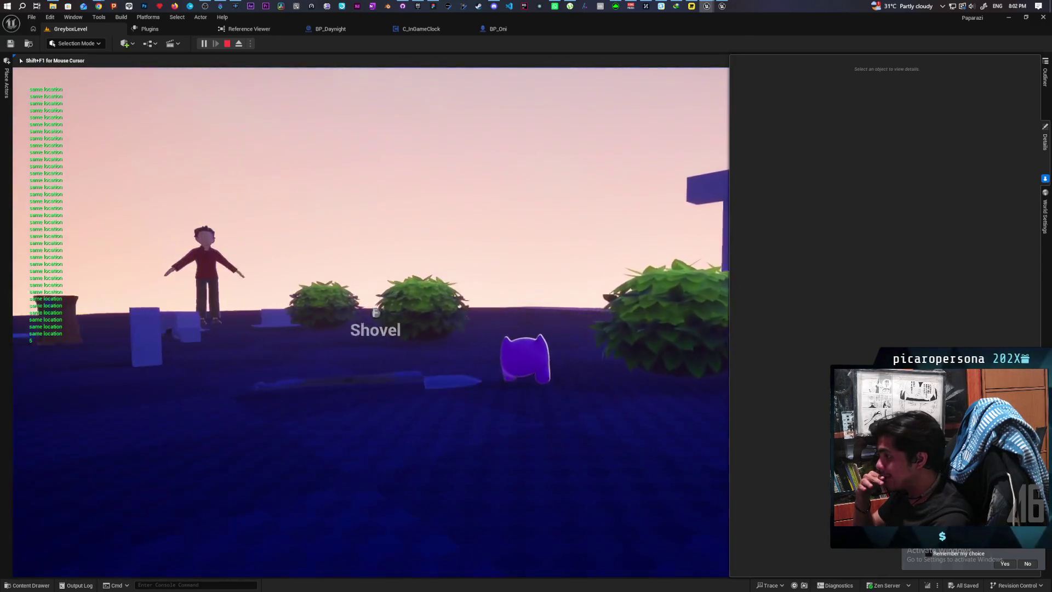
key(w)
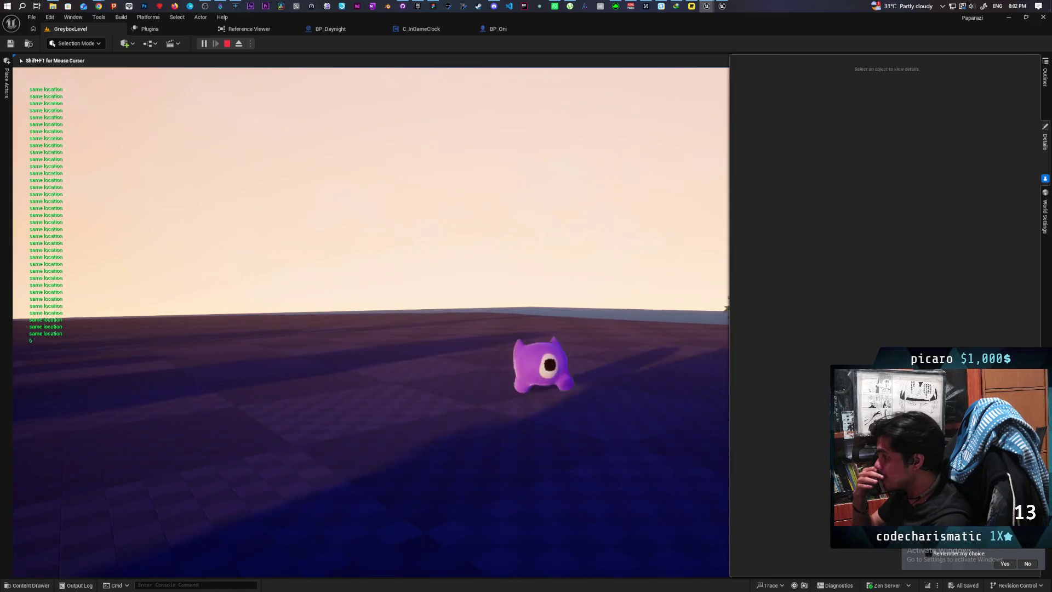
key(s)
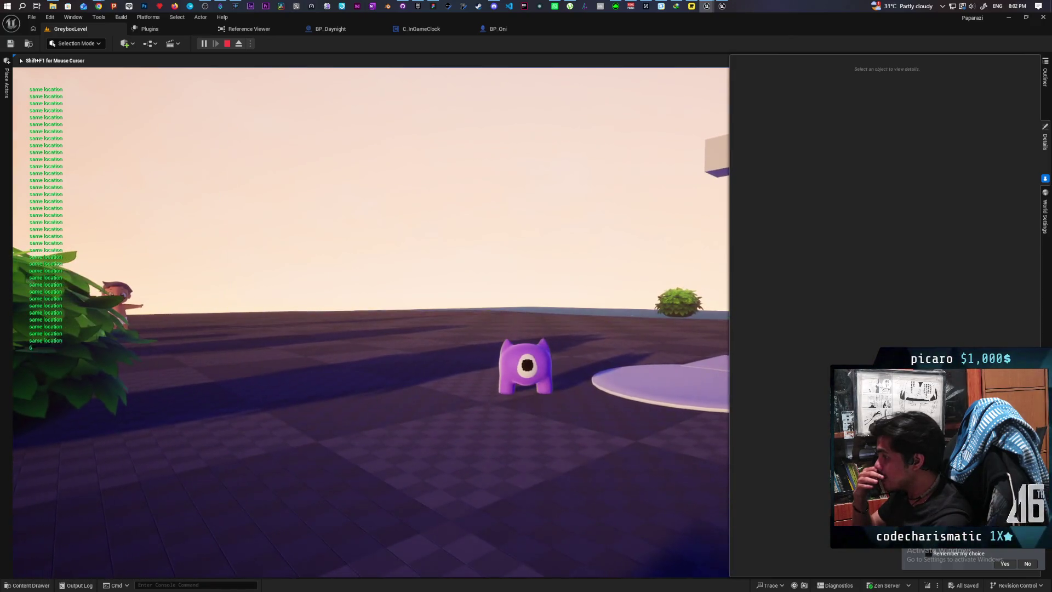
key(a)
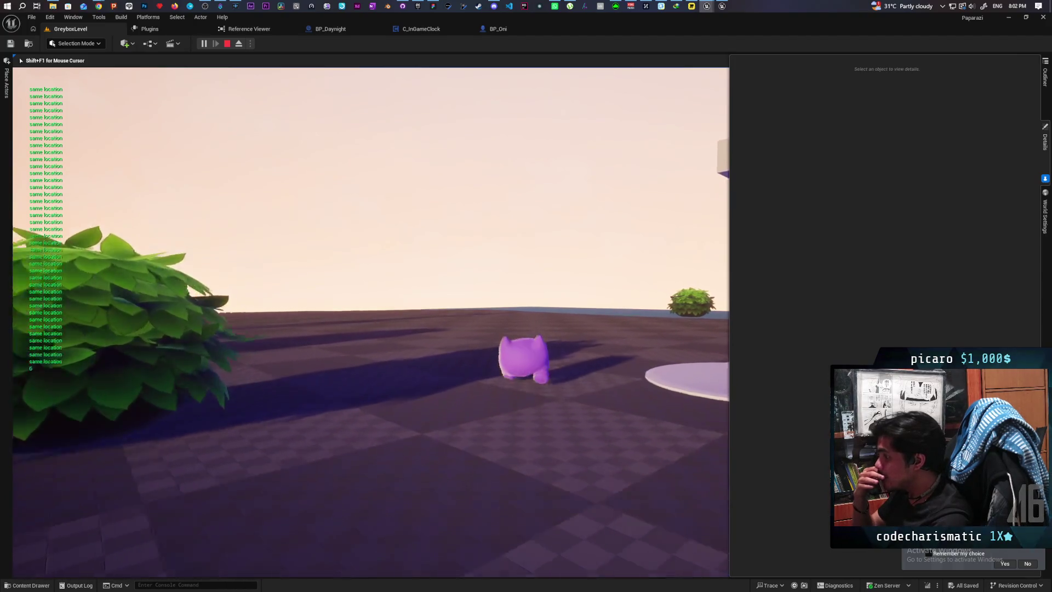
key(w)
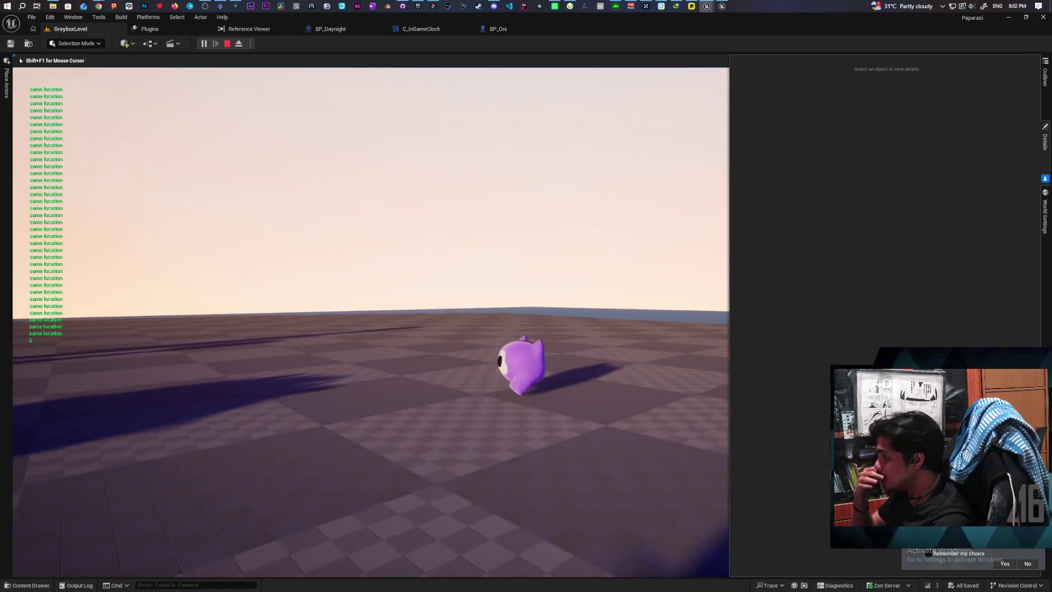
key(w)
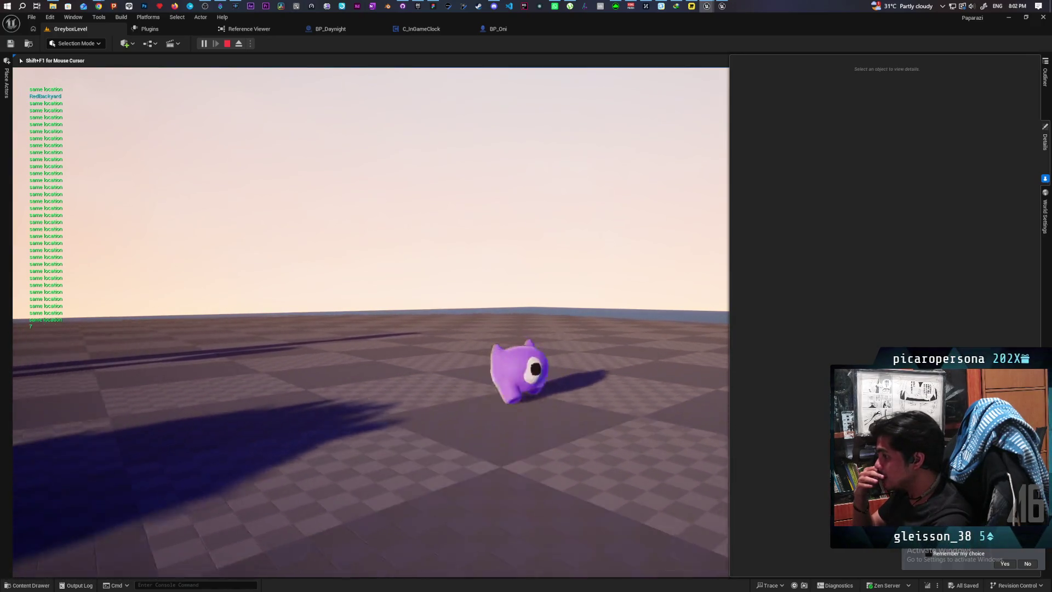
Look around the level toward the baby and the tall character
key(d)
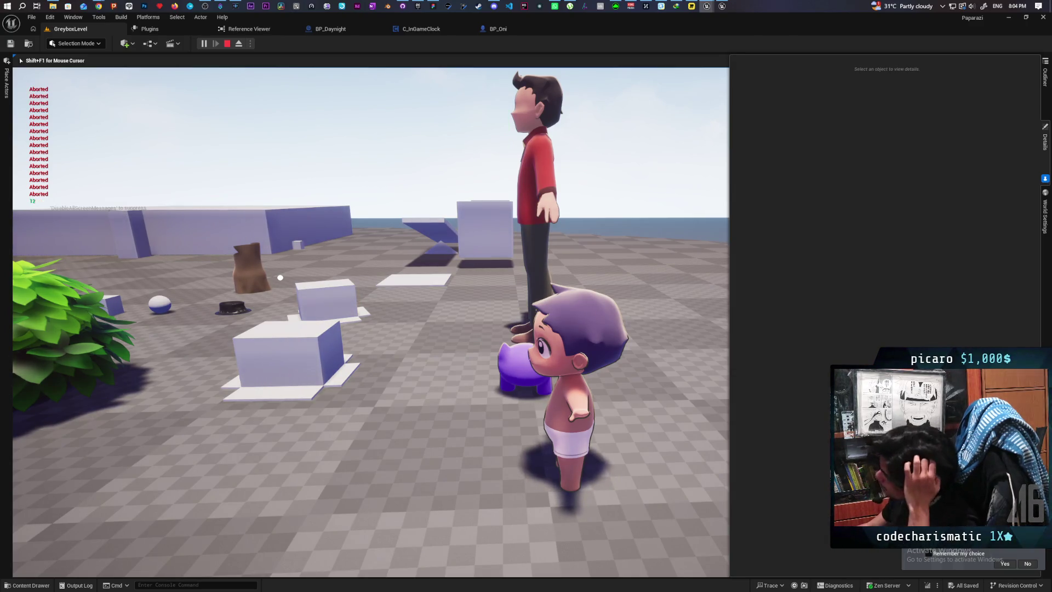
key(d)
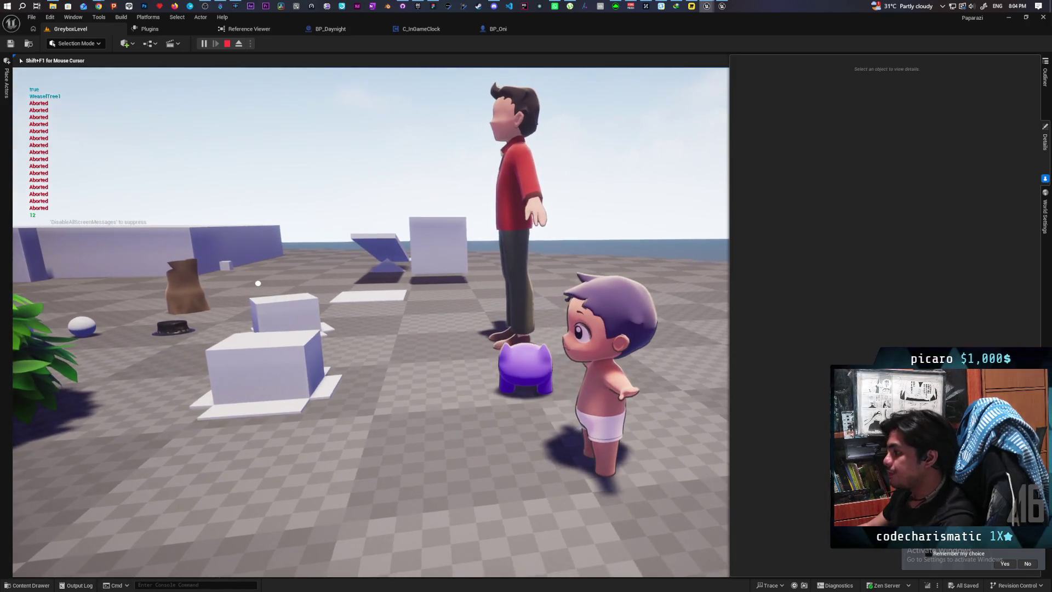
key(a)
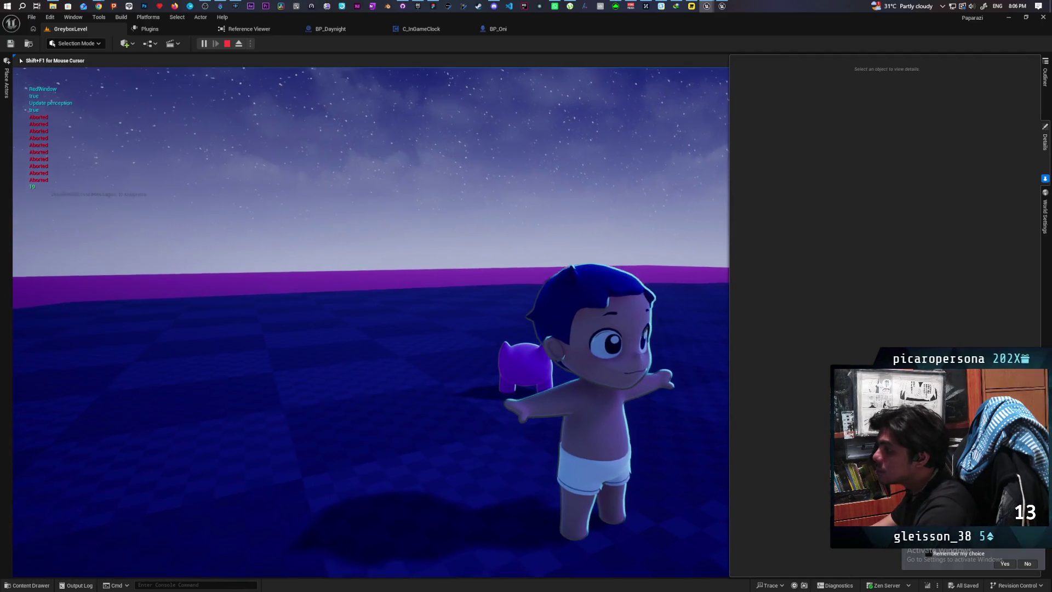
Stop the playtest and bring the M_StylizedOverlay material editor to the front
key(Escape)
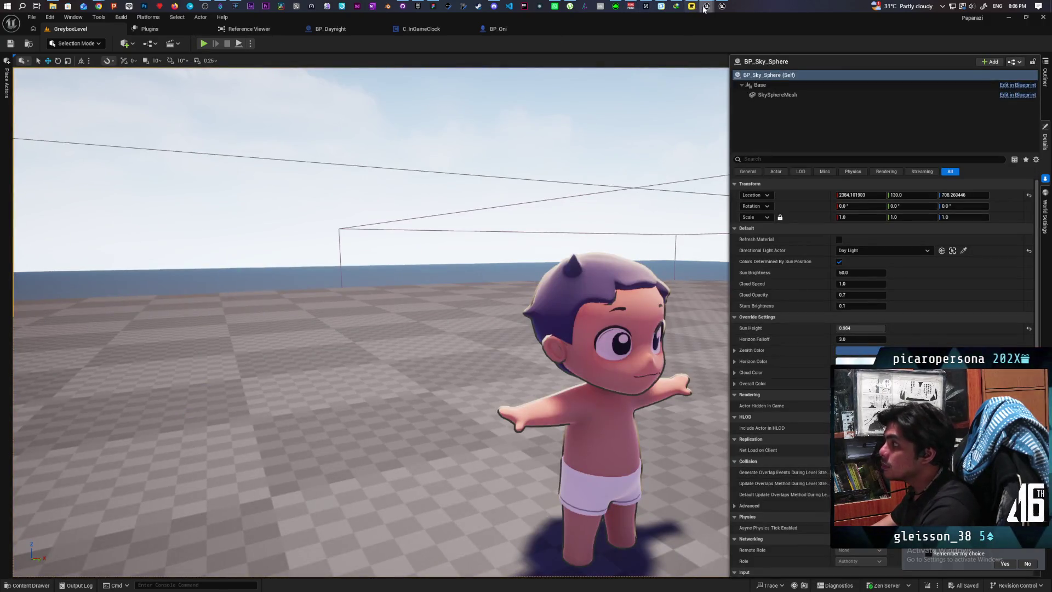
mouse_move(706, 7)
click(739, 44)
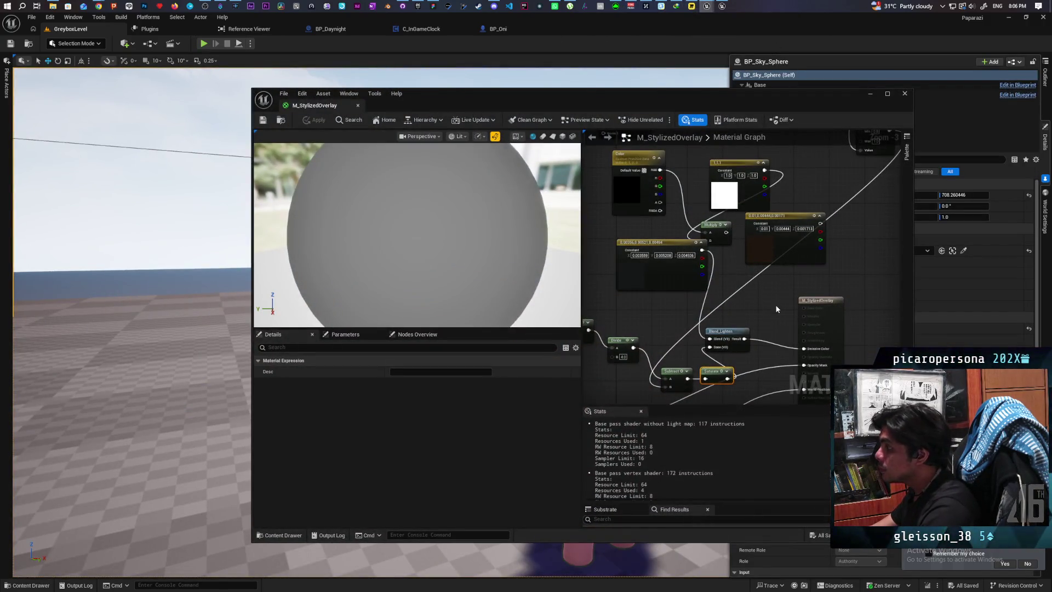
Set the Constant3Vector colour's value to 0.001 and apply it to M_StylizedOverlay
double_click(656, 279)
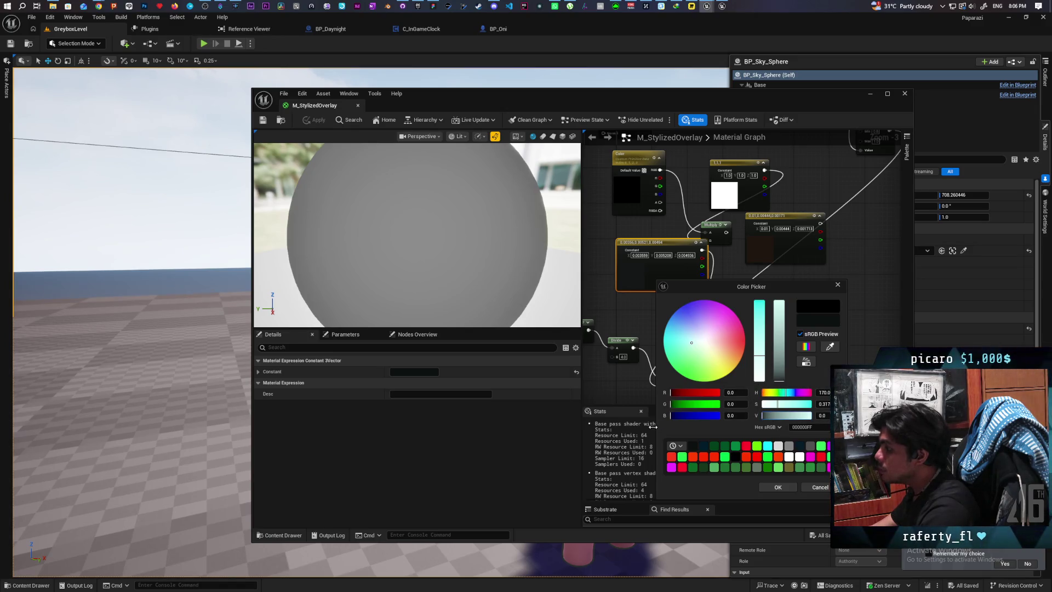
scroll(605, 471, down, 2)
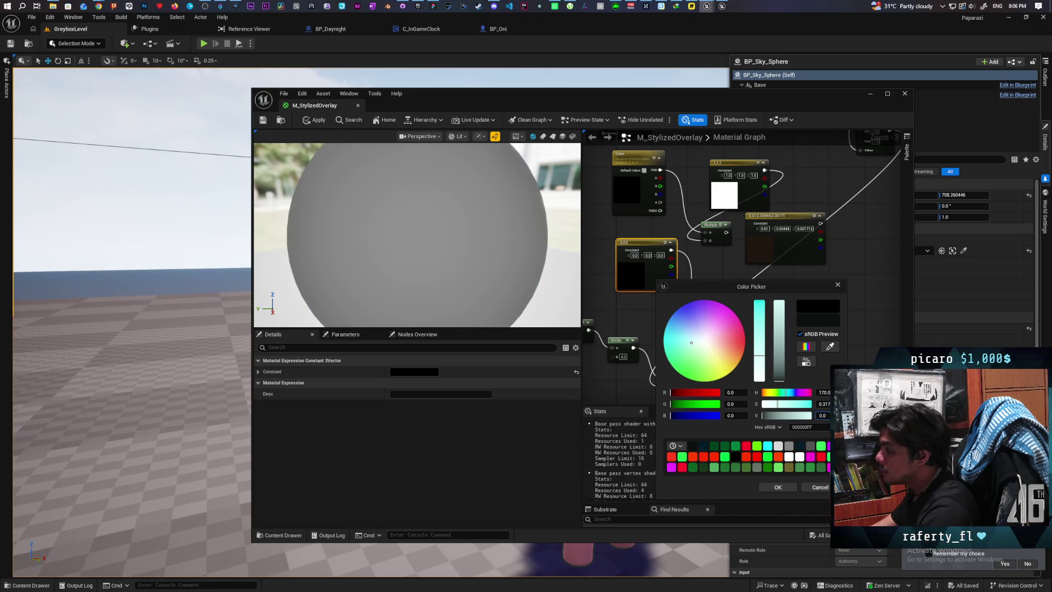
text(1)
key(Return)
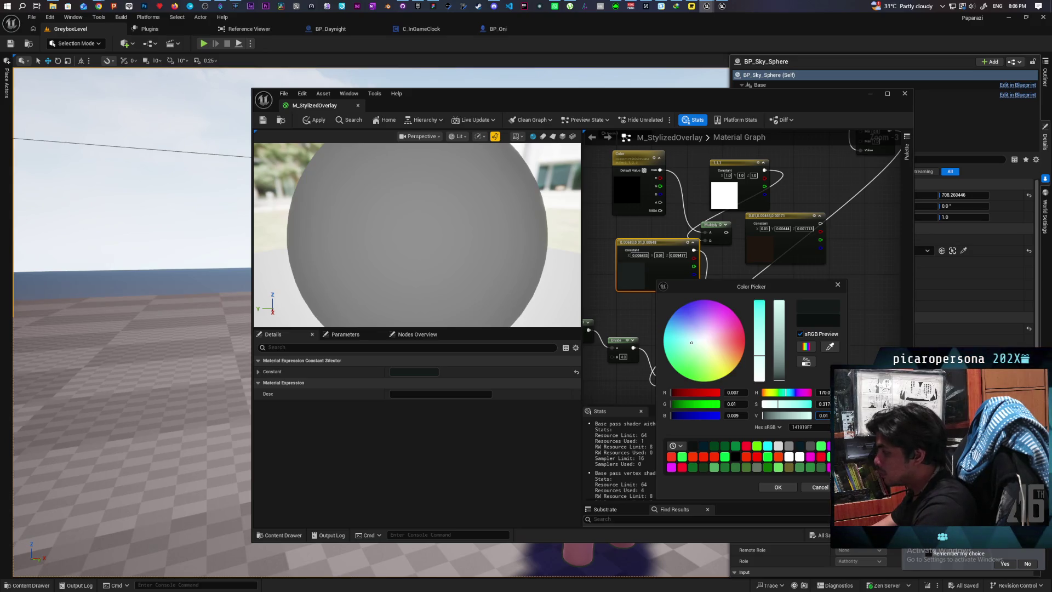
text(1)
key(Return)
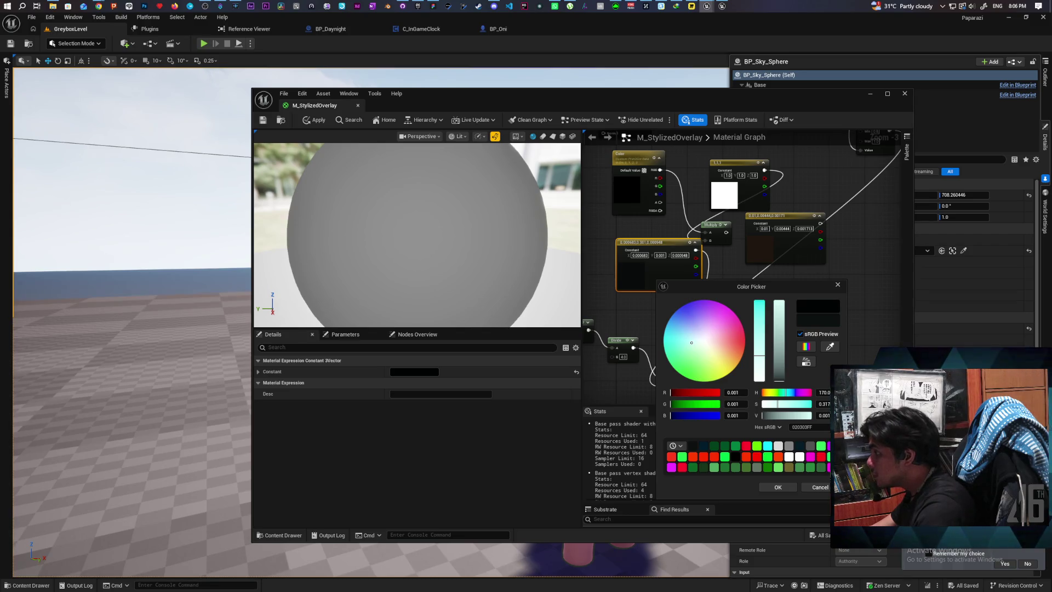
click(778, 488)
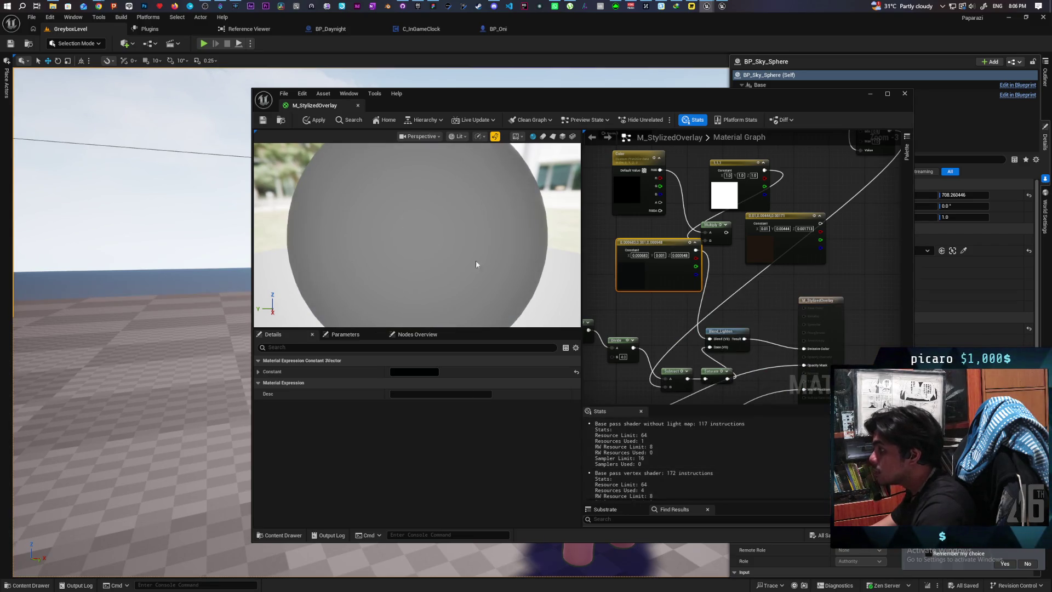
click(314, 122)
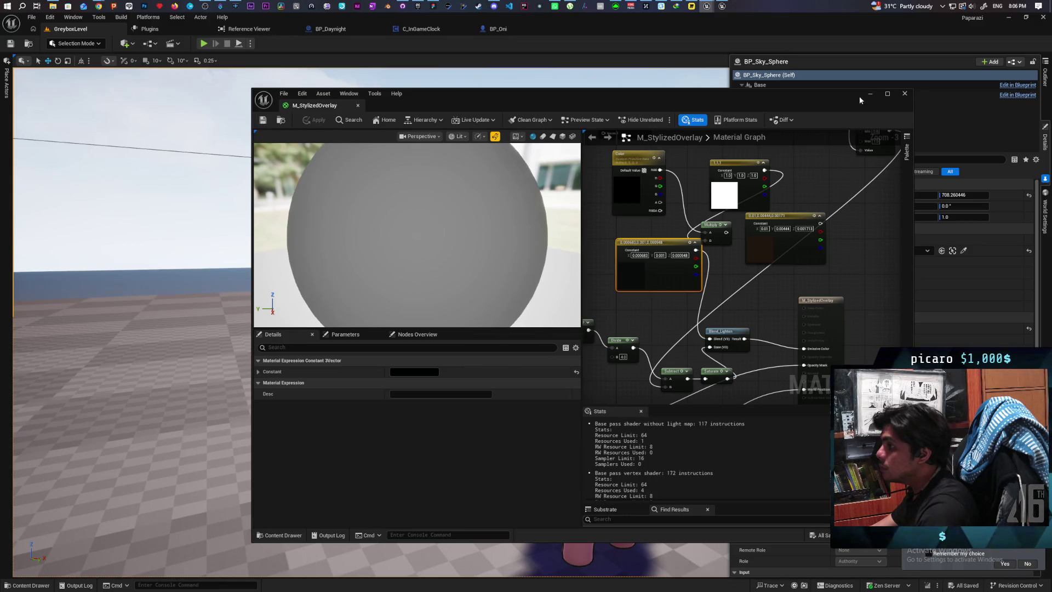
Minimize the material editor, play GreyboxLevel, and walk past the bush and baby toward the T-shaped structure
click(864, 95)
click(203, 44)
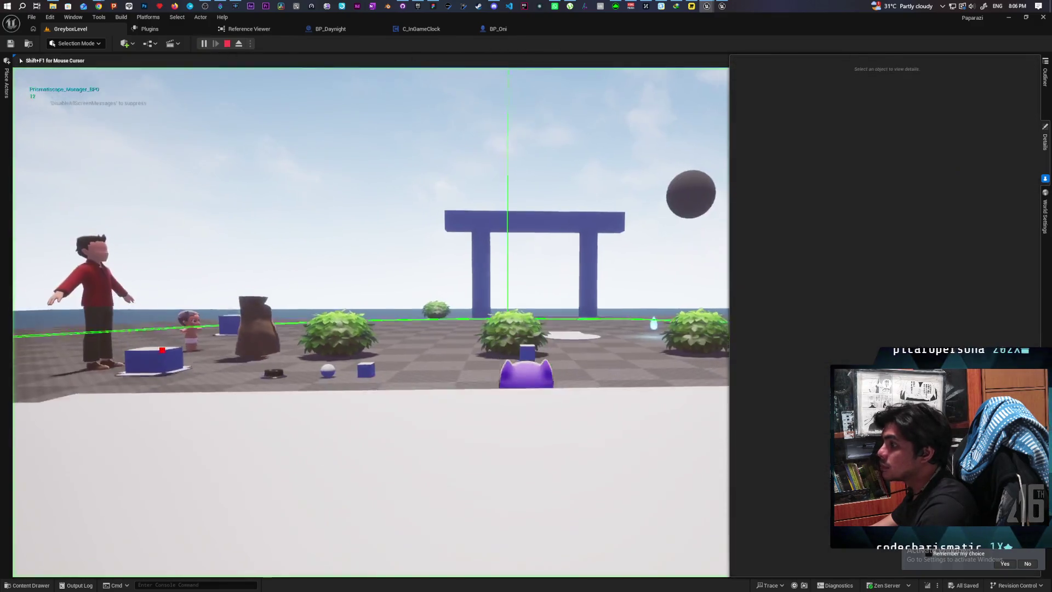
key(w)
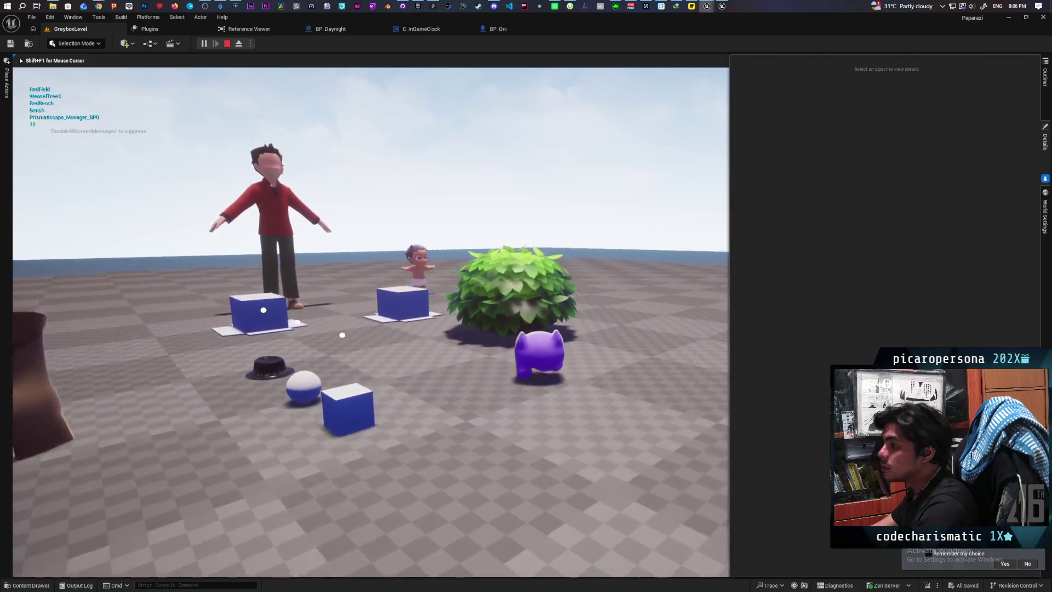
key(w)
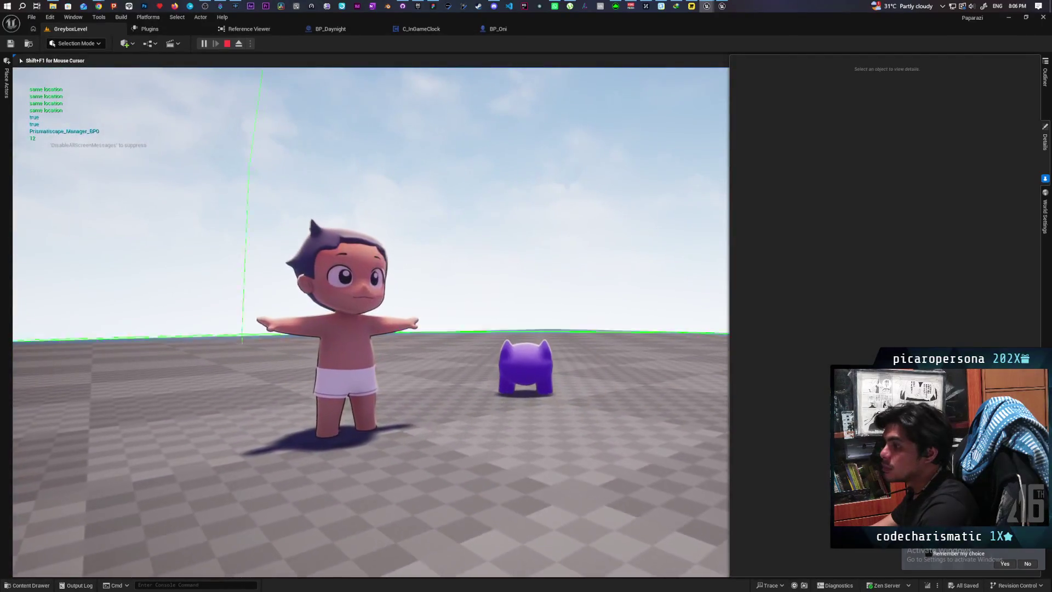
key(w)
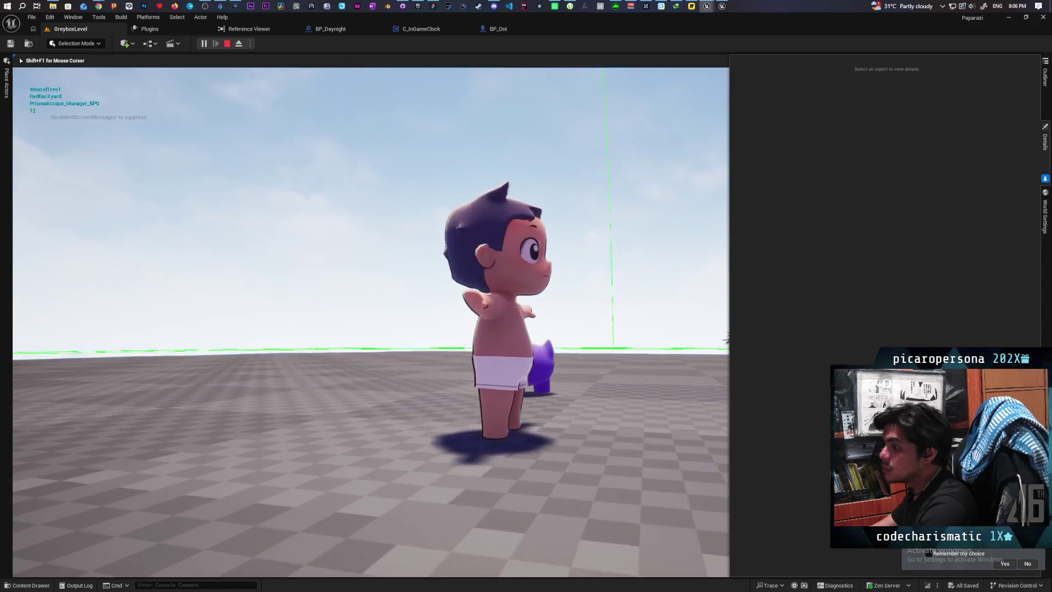
key(w)
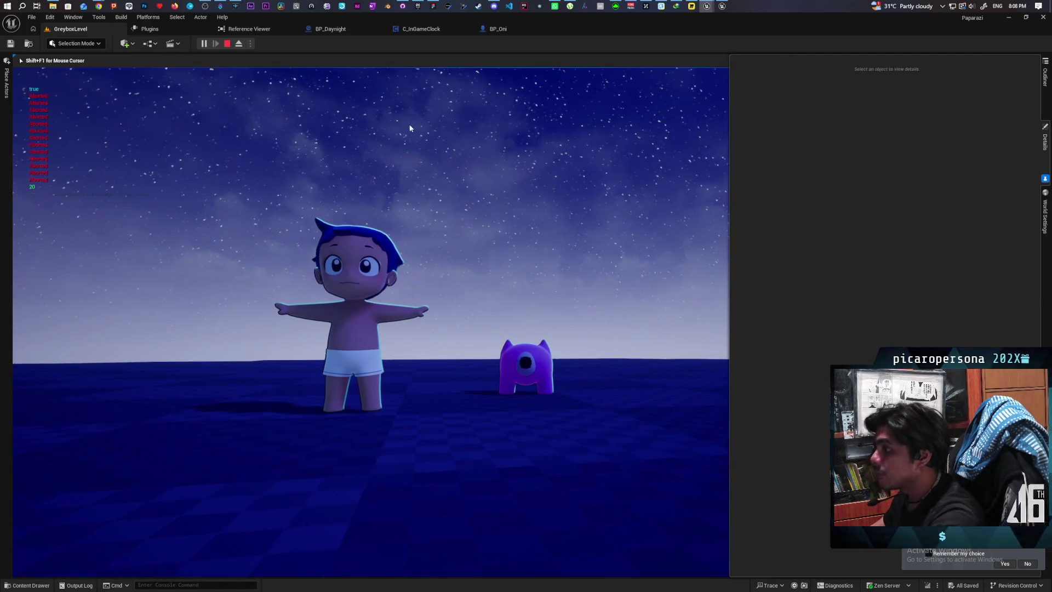
key(Escape)
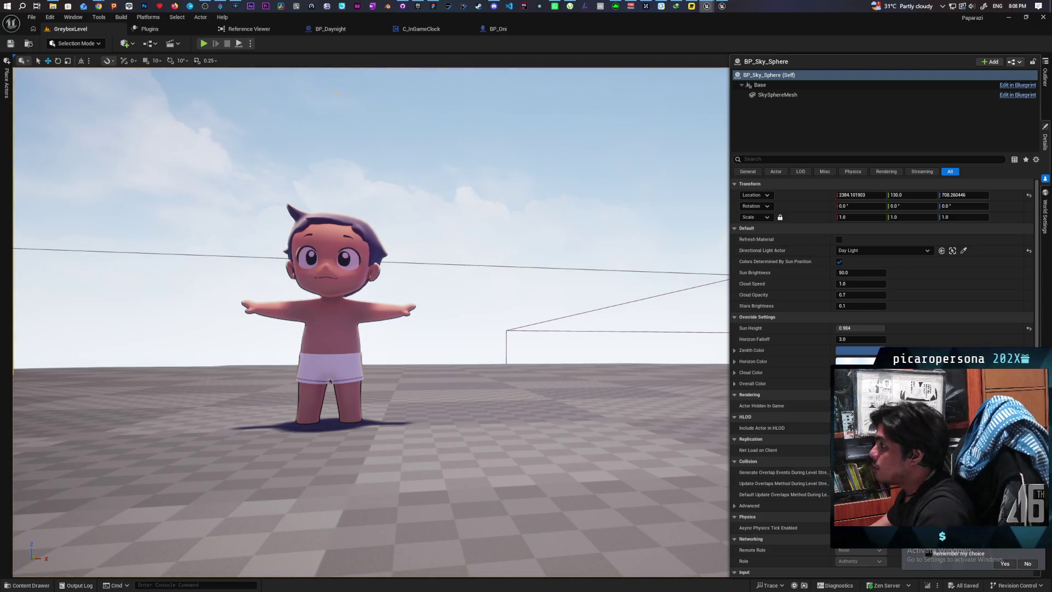
Commit the M_StylizedOverlay change to main in GitHub Desktop and push it to origin
click(403, 5)
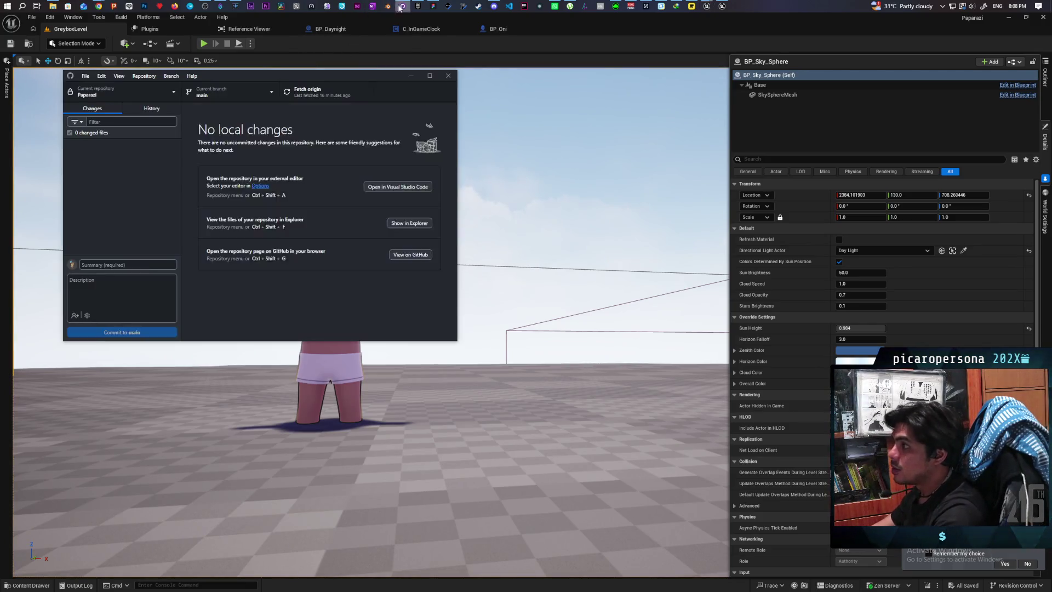
click(157, 331)
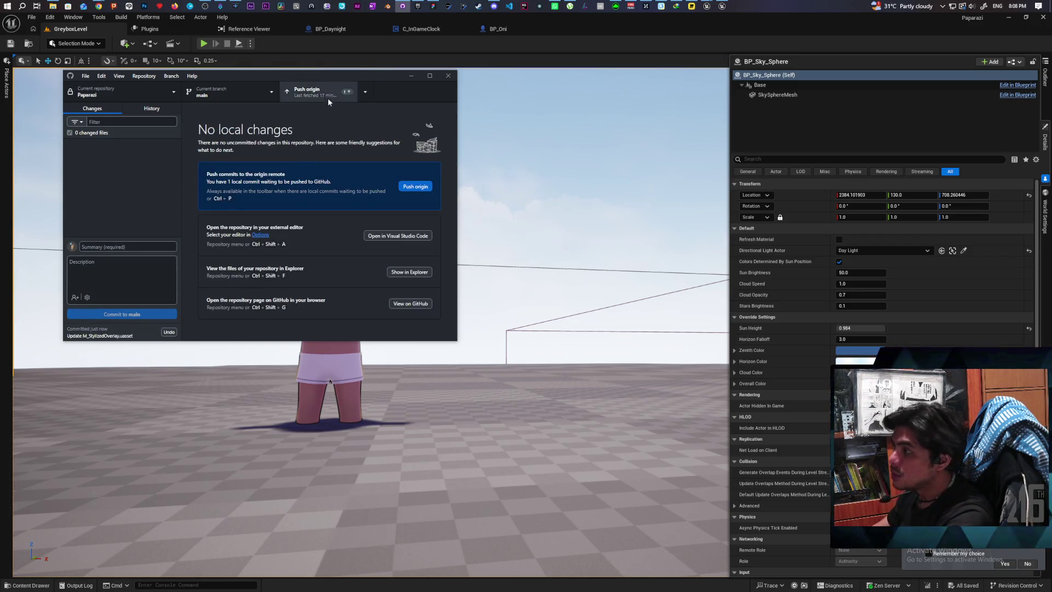
click(327, 97)
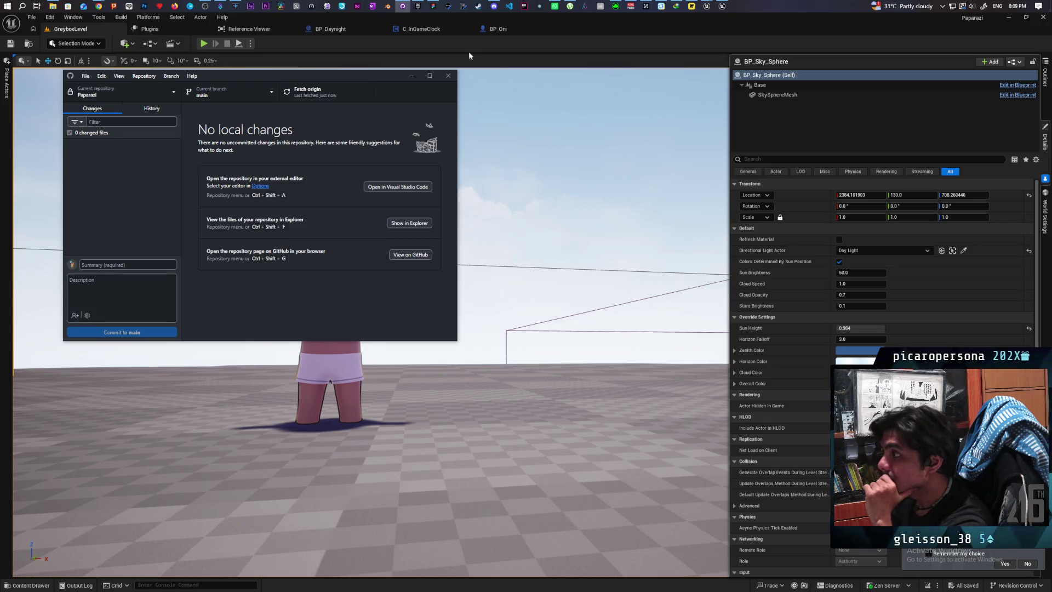
click(690, 6)
Strike through the 'Give human and boy new material' sticky, leaving the tongue grapple sticky unchanged
double_click(628, 283)
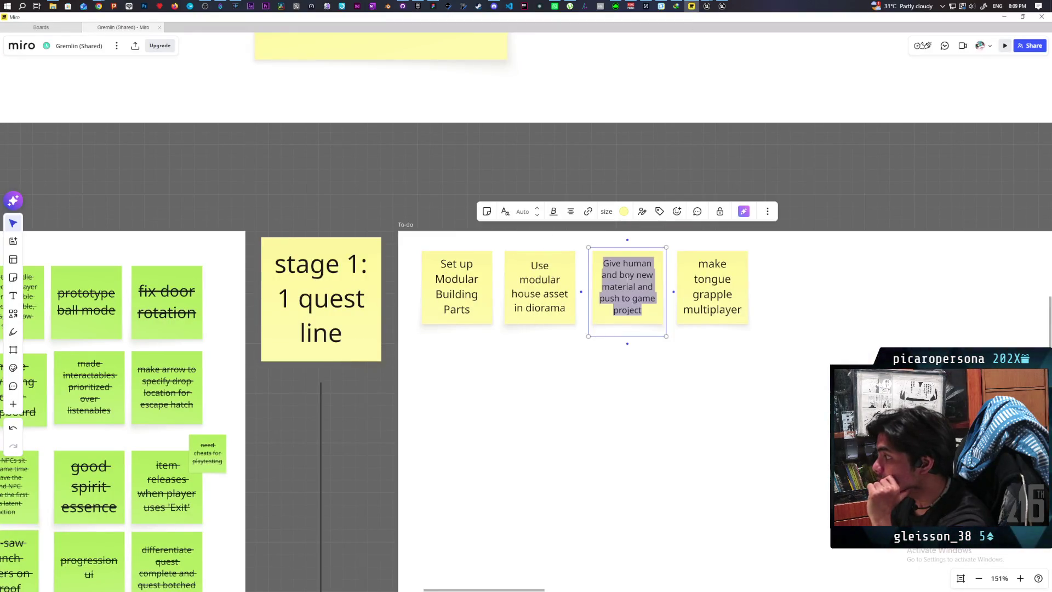
click(553, 211)
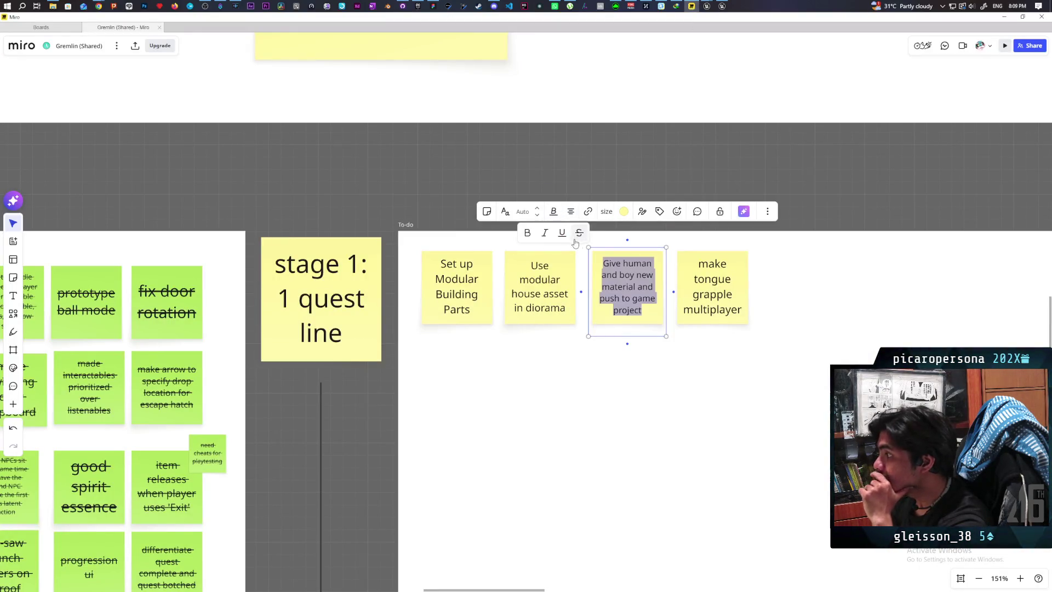
click(598, 181)
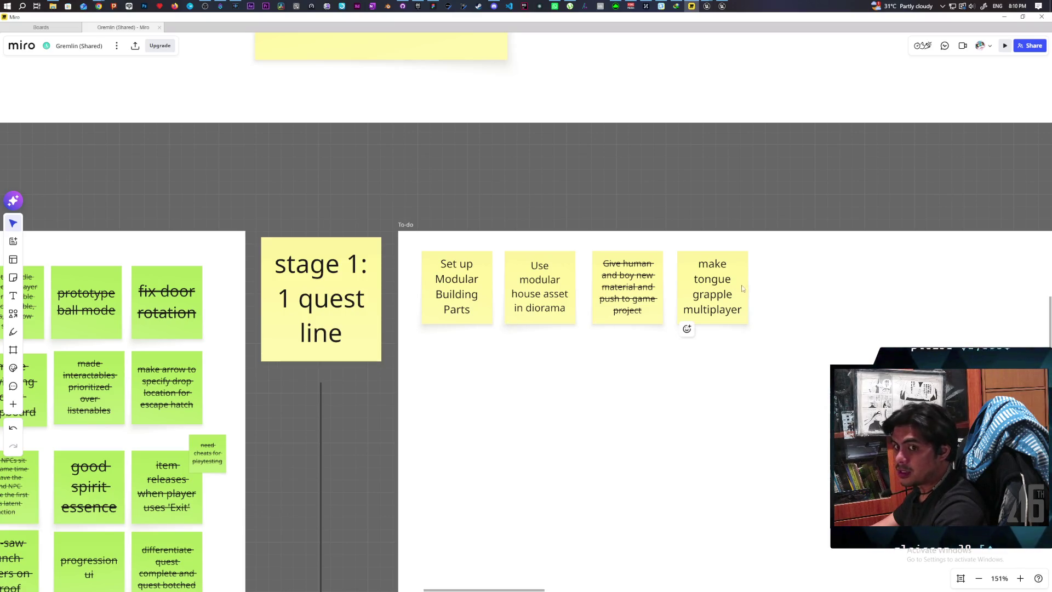
double_click(721, 275)
click(684, 188)
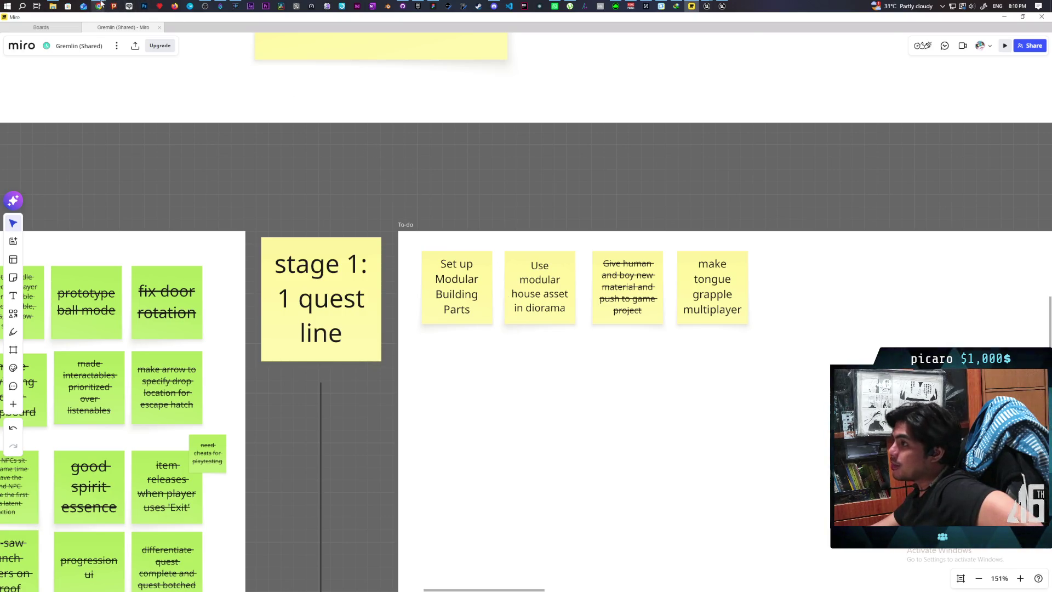
Switch to the YouTube browser and open the Hoa 2 Gameplay Overview Trailer
mouse_move(101, 3)
click(572, 48)
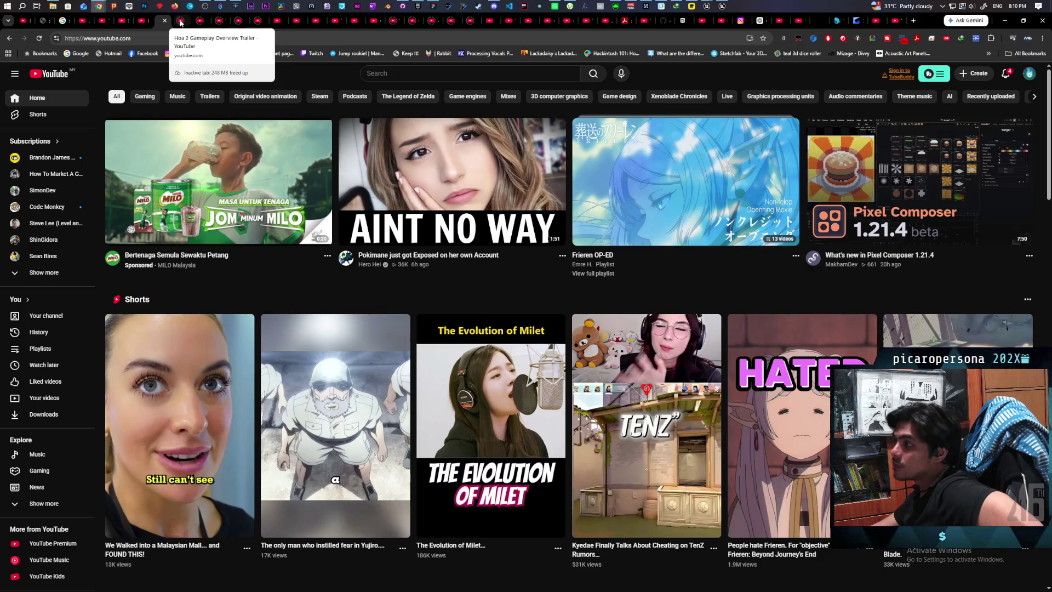
click(180, 22)
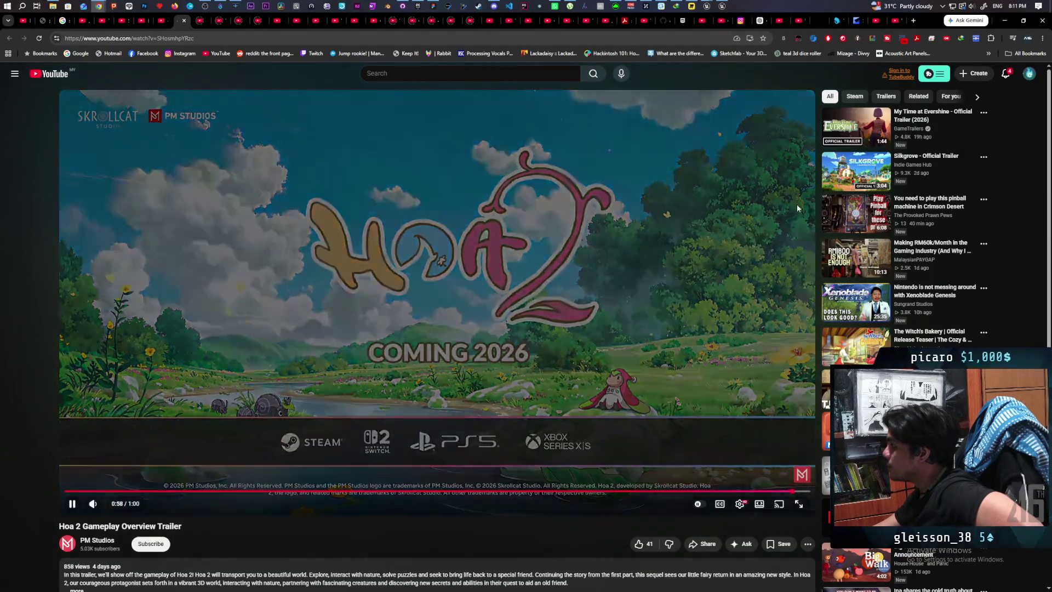
Play the Silkgrove trailer, rewind it to 1:49, then start the Sojourn Past gameplay trailer
click(851, 175)
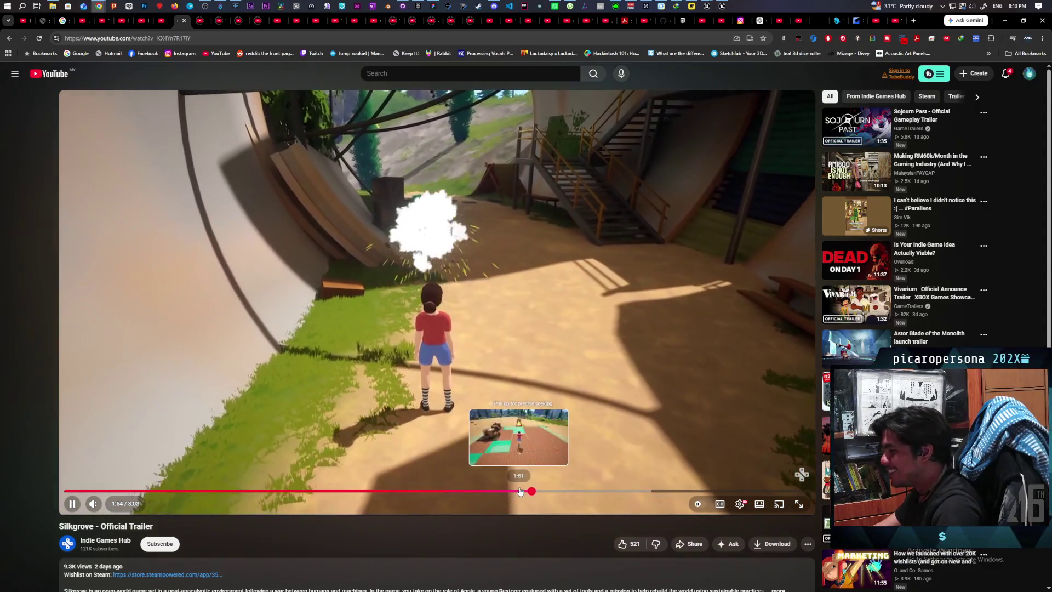
click(510, 491)
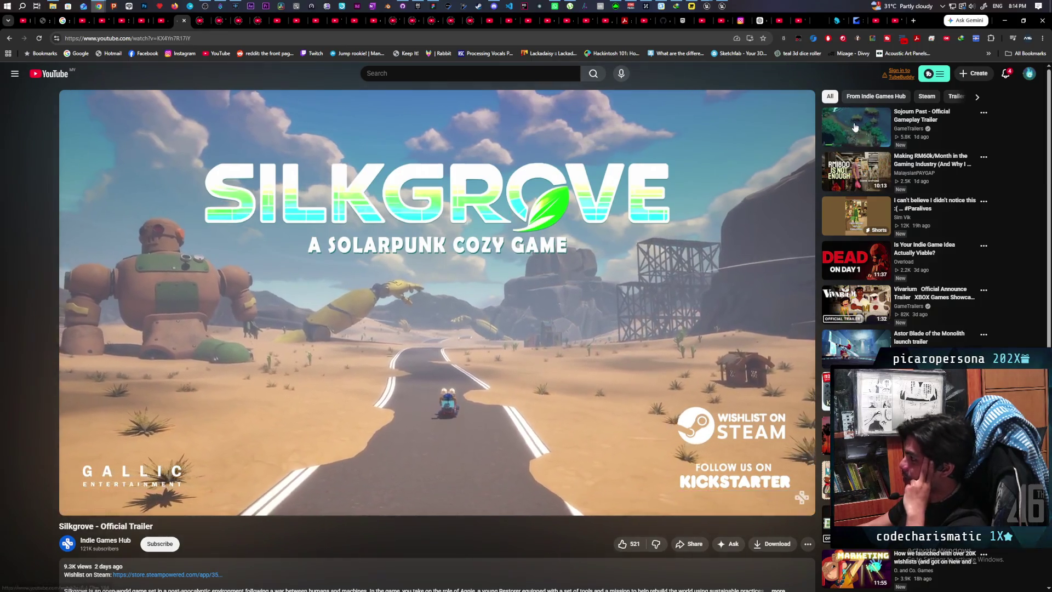
click(584, 175)
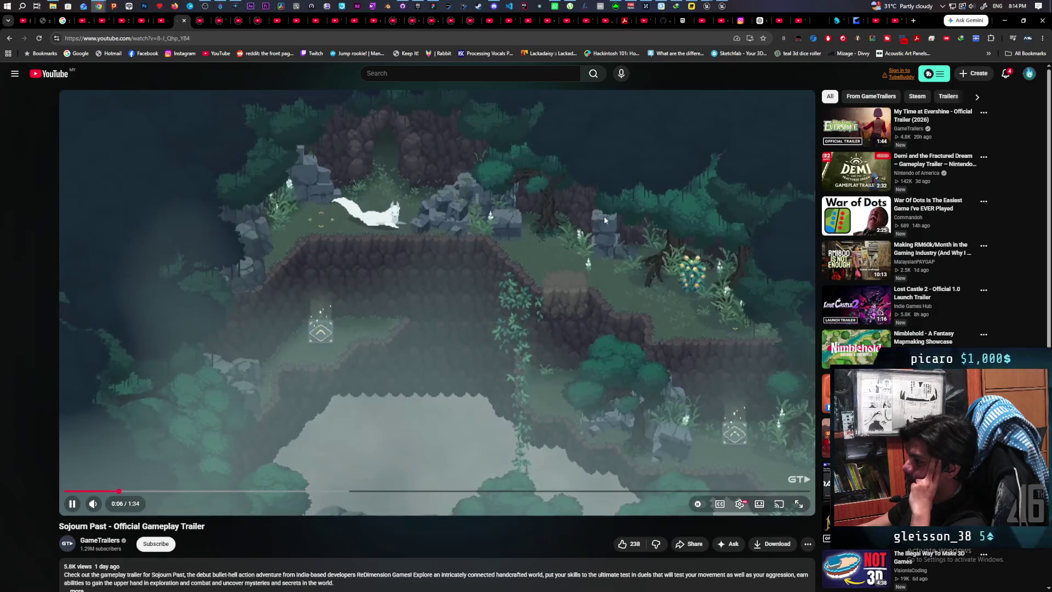
click(570, 218)
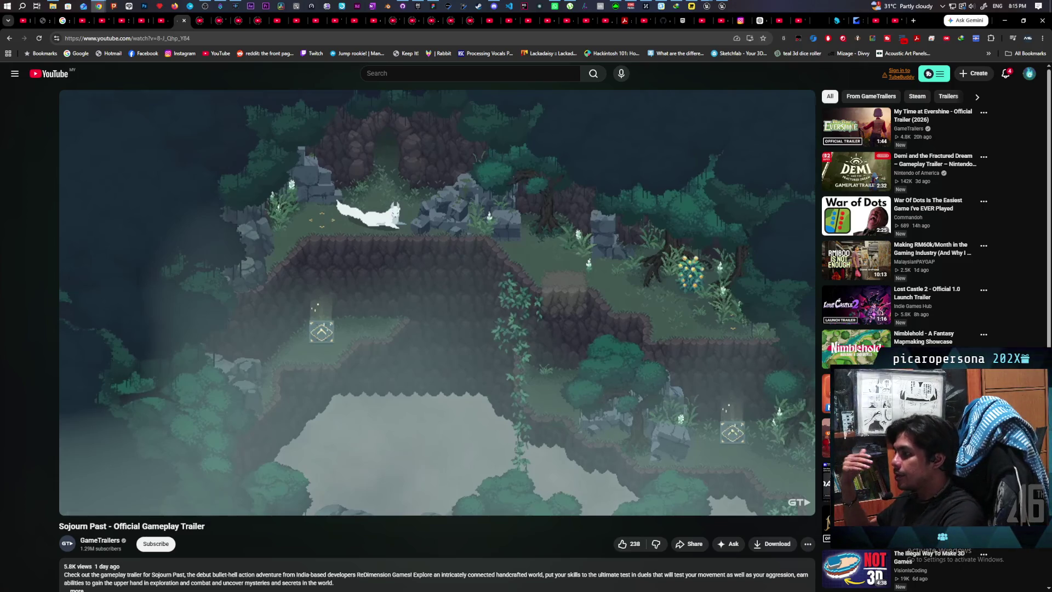
click(649, 205)
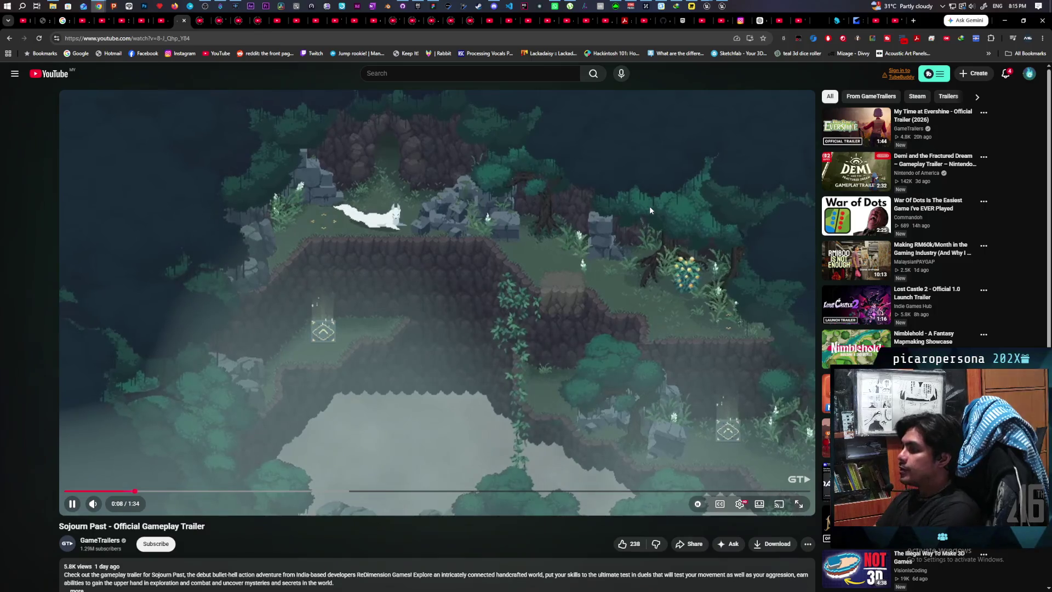